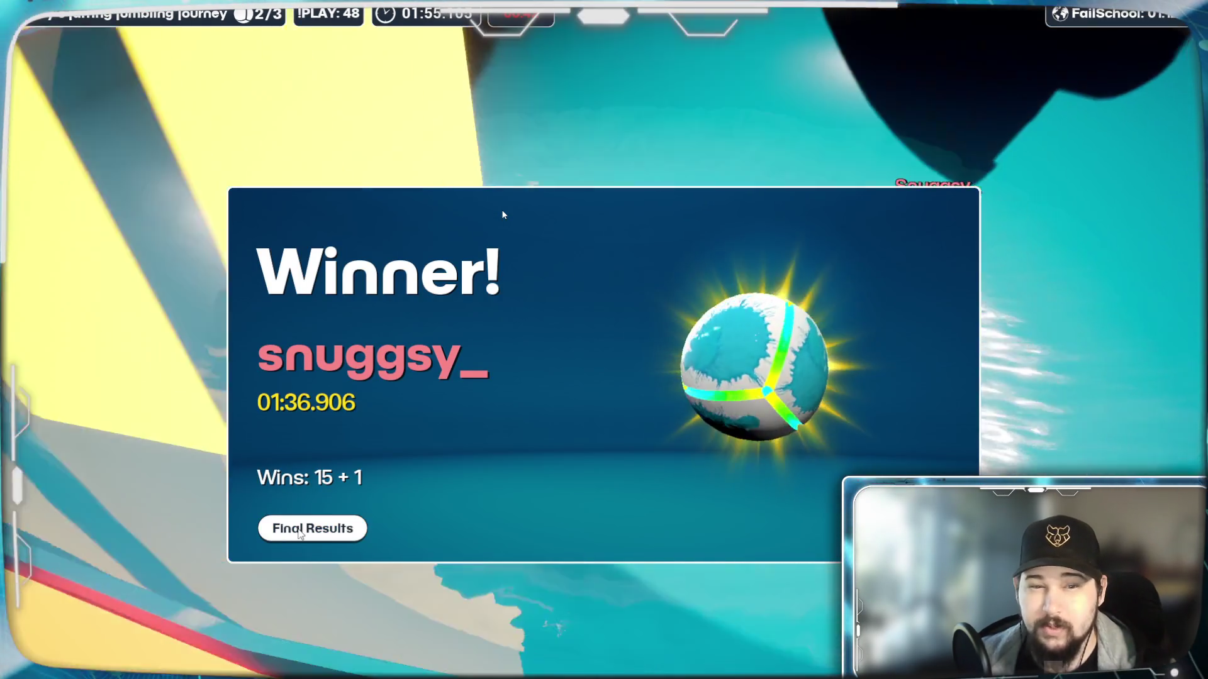
Step: Review the race's final results, then return to the game-mode menu
left_click(301, 535)
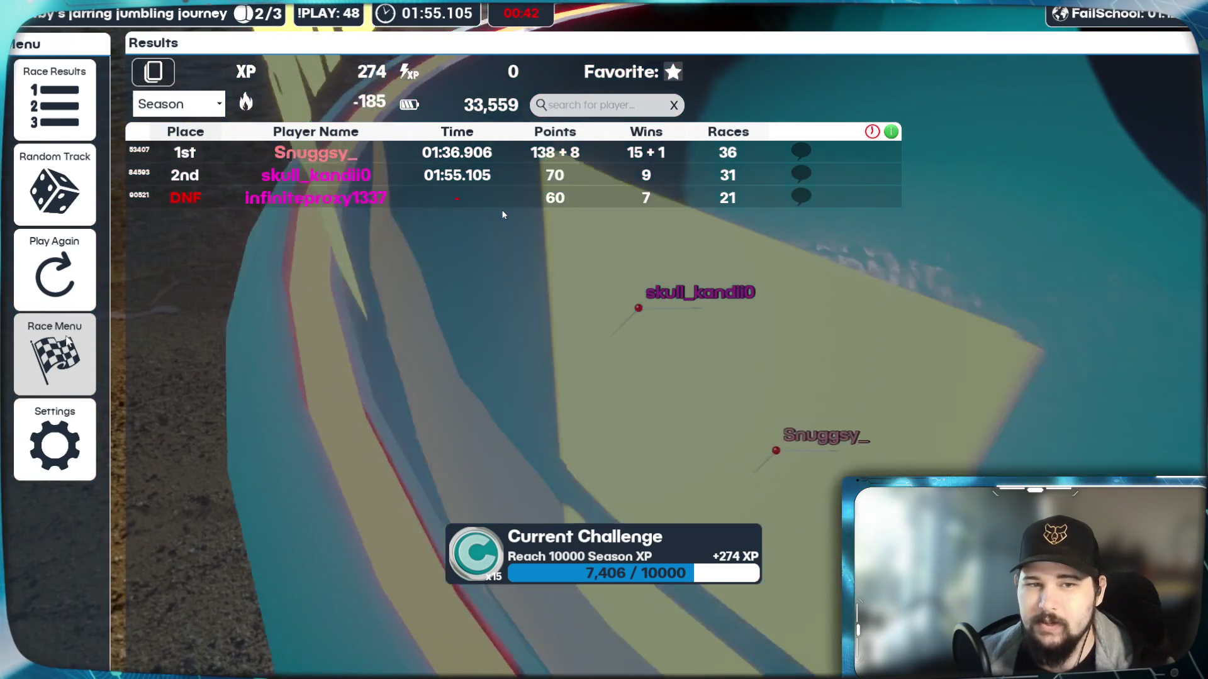
left_click(60, 335)
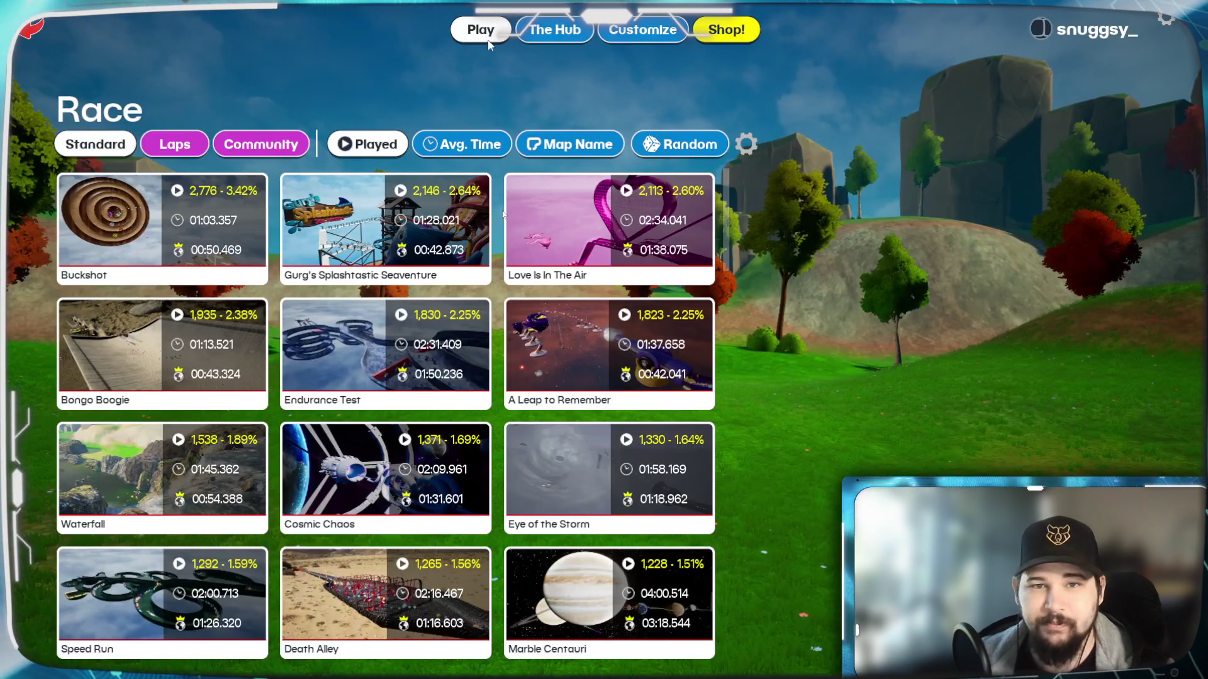
key("Escape")
Step: Start a Royale match on the Bumper Ballz map with bots
left_click(675, 244)
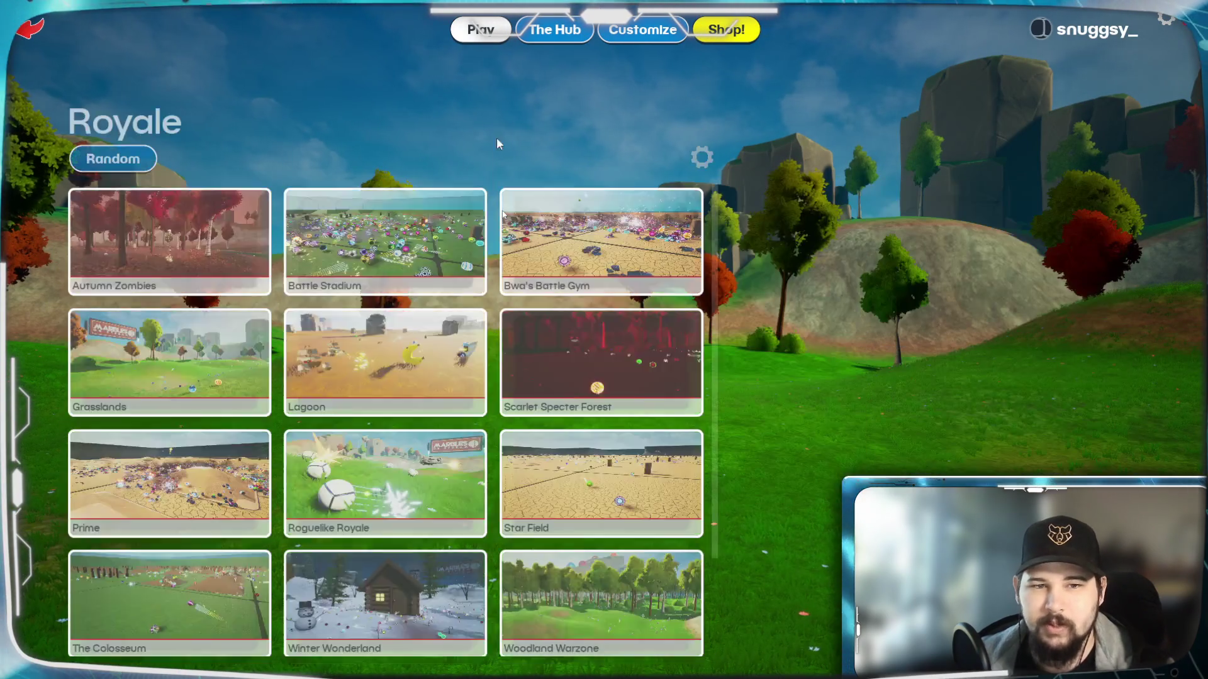
left_click(372, 598)
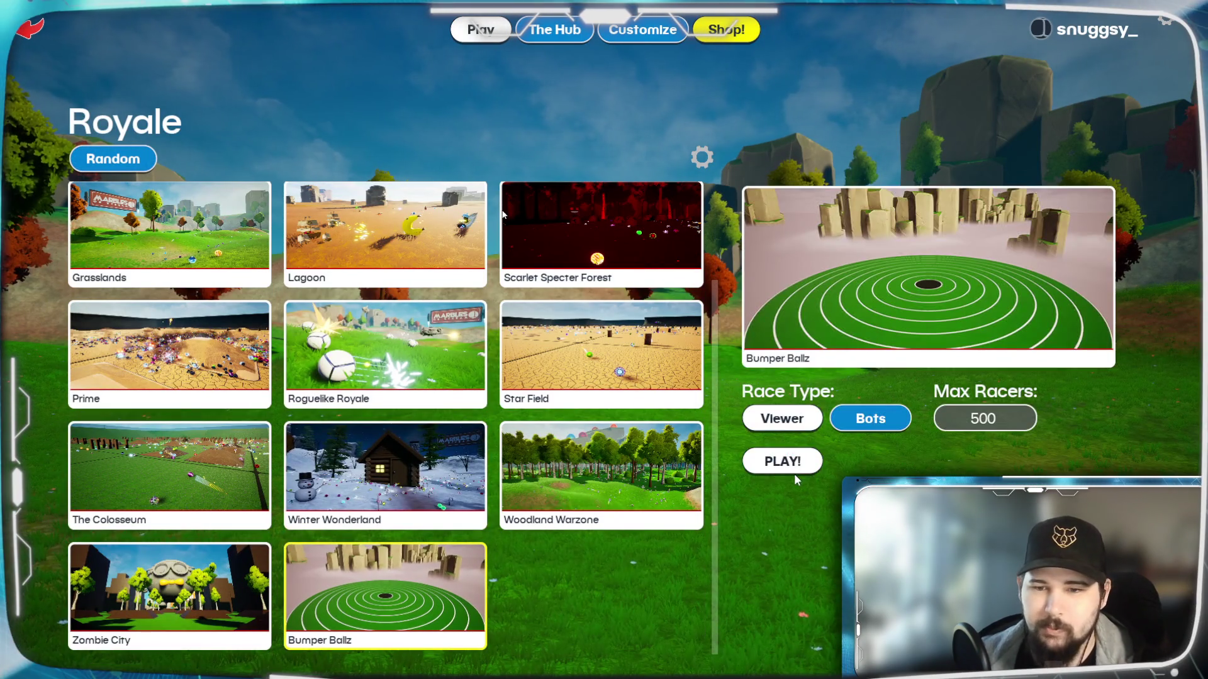
left_click(793, 471)
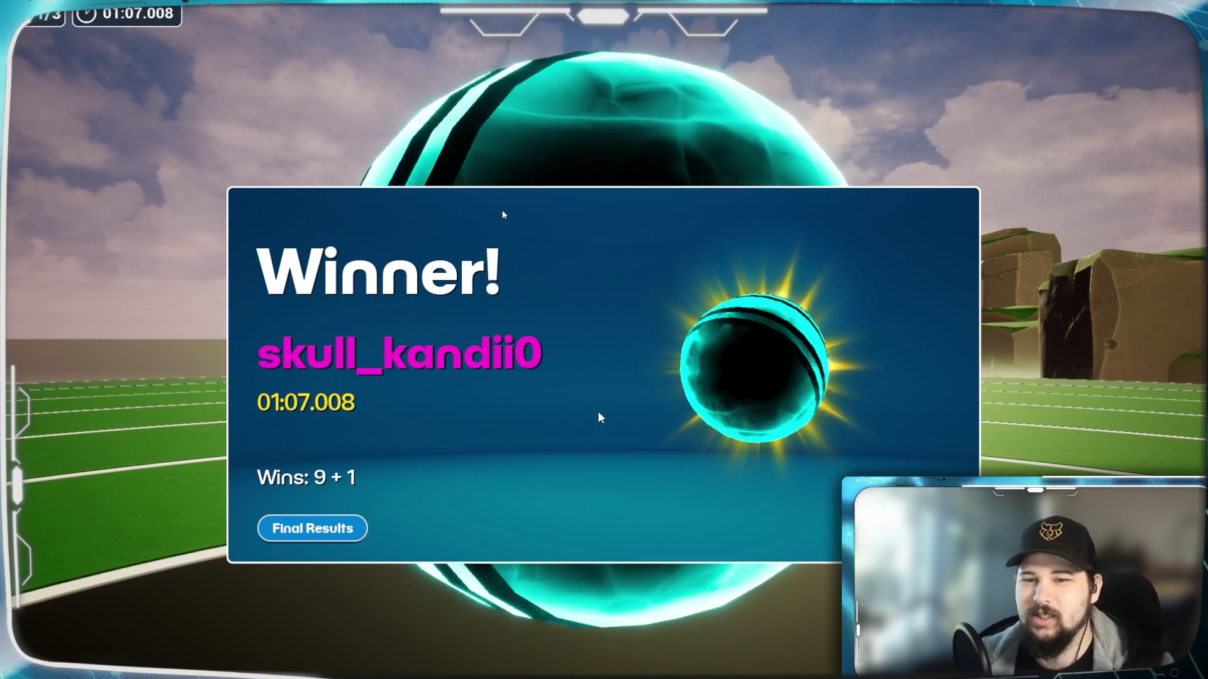
Step: Review the royale's final standings, then return to the Royale map list
left_click(320, 538)
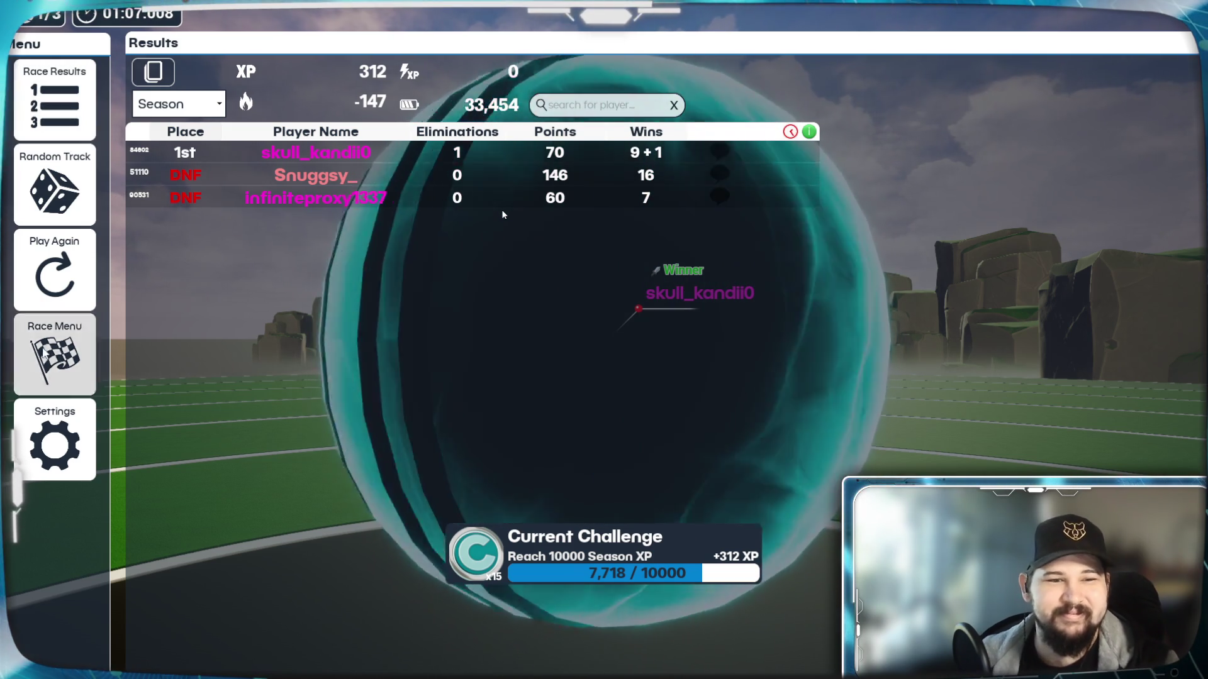
left_click(57, 379)
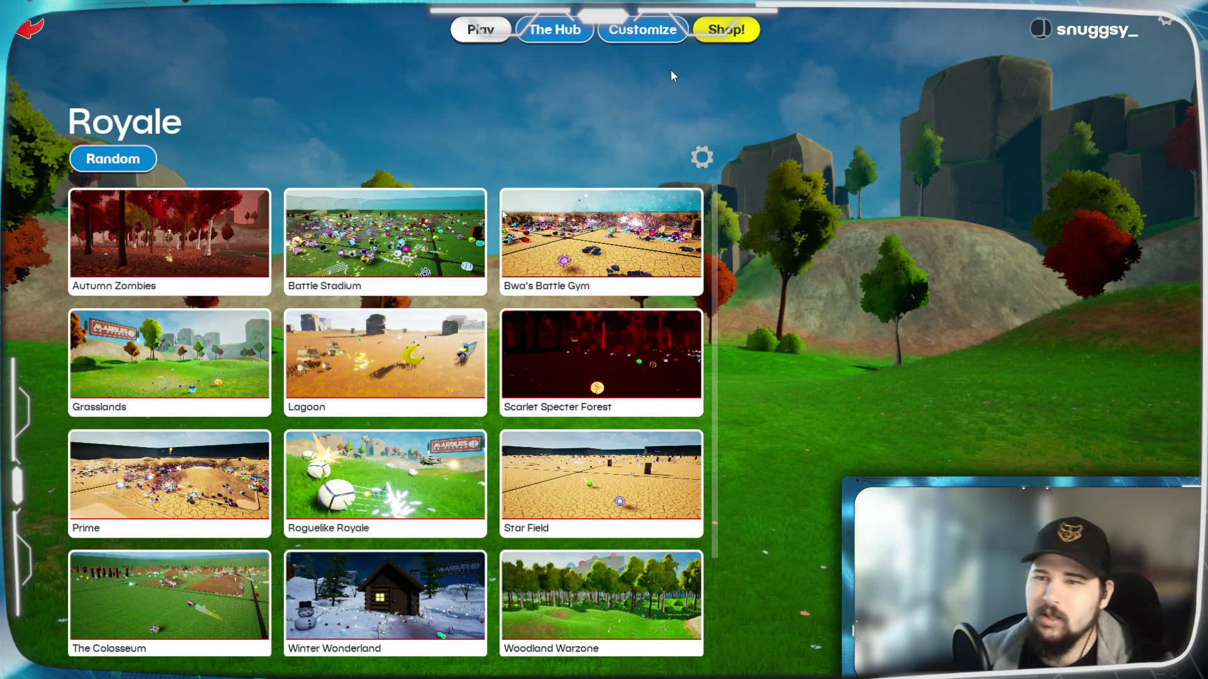
Step: Browse the shop's featured seasonal items, then return to the game-mode menu
left_click(31, 29)
left_click(714, 32)
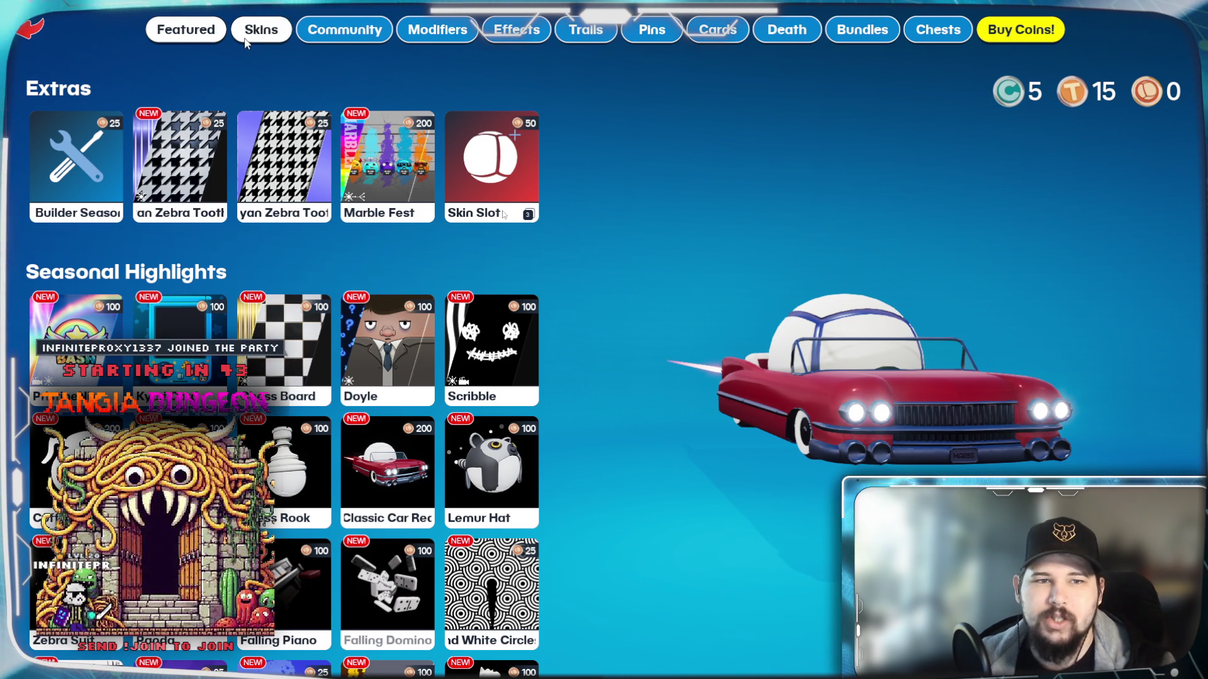
key("Escape")
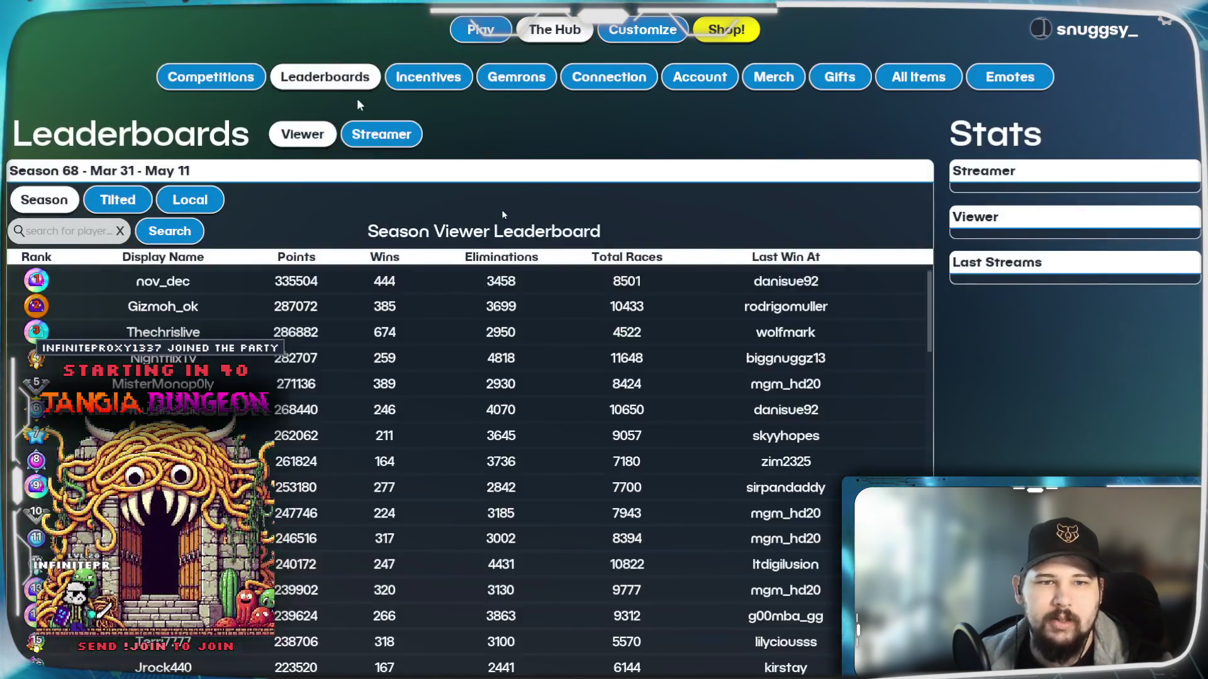
Step: View the season's stretch goals and incentives in The Hub, then return to the mode tiles
left_click(427, 77)
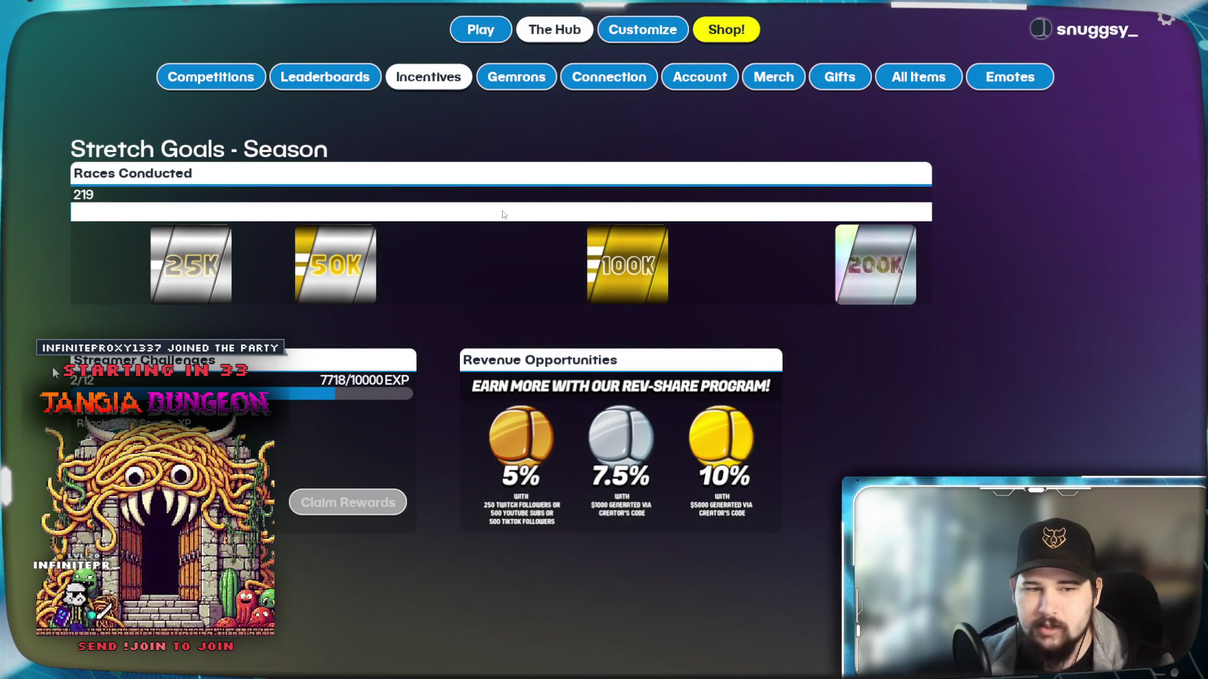
left_click(477, 36)
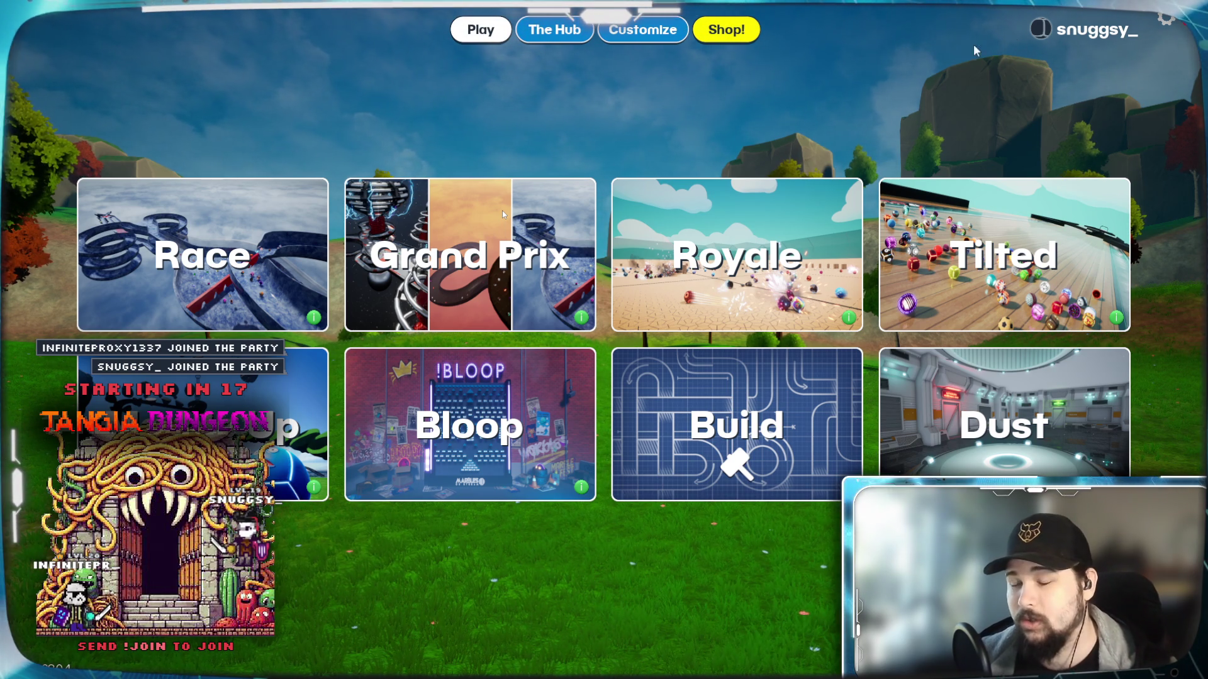
Step: Quit Marbles on Stream so Blender can be launched
key("Escape")
left_click(585, 412)
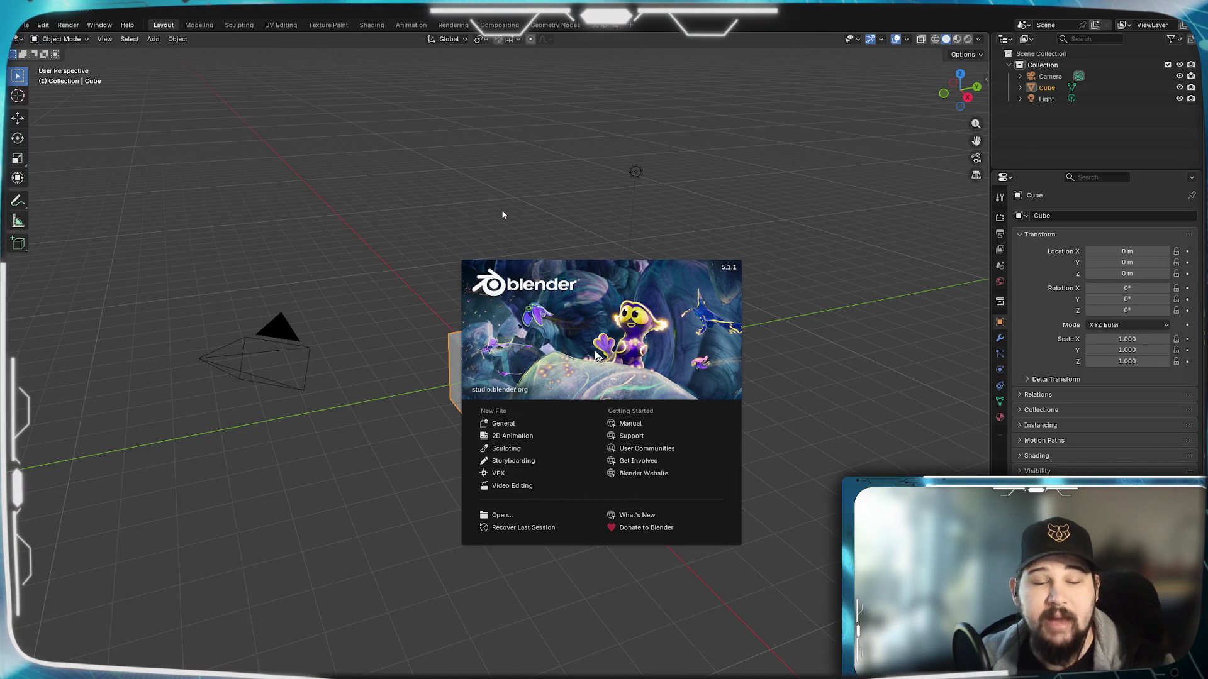
Step: Dismiss the splash screen and orbit the default scene to a near-front view
left_click(640, 368)
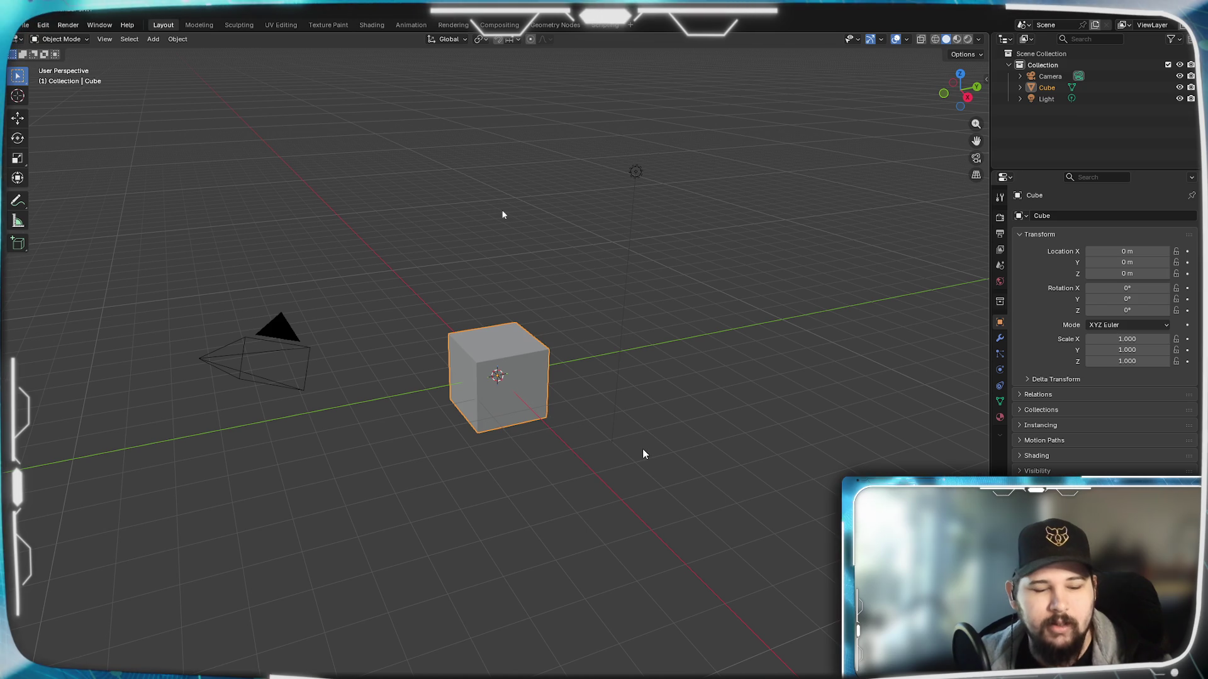
left_click(600, 473)
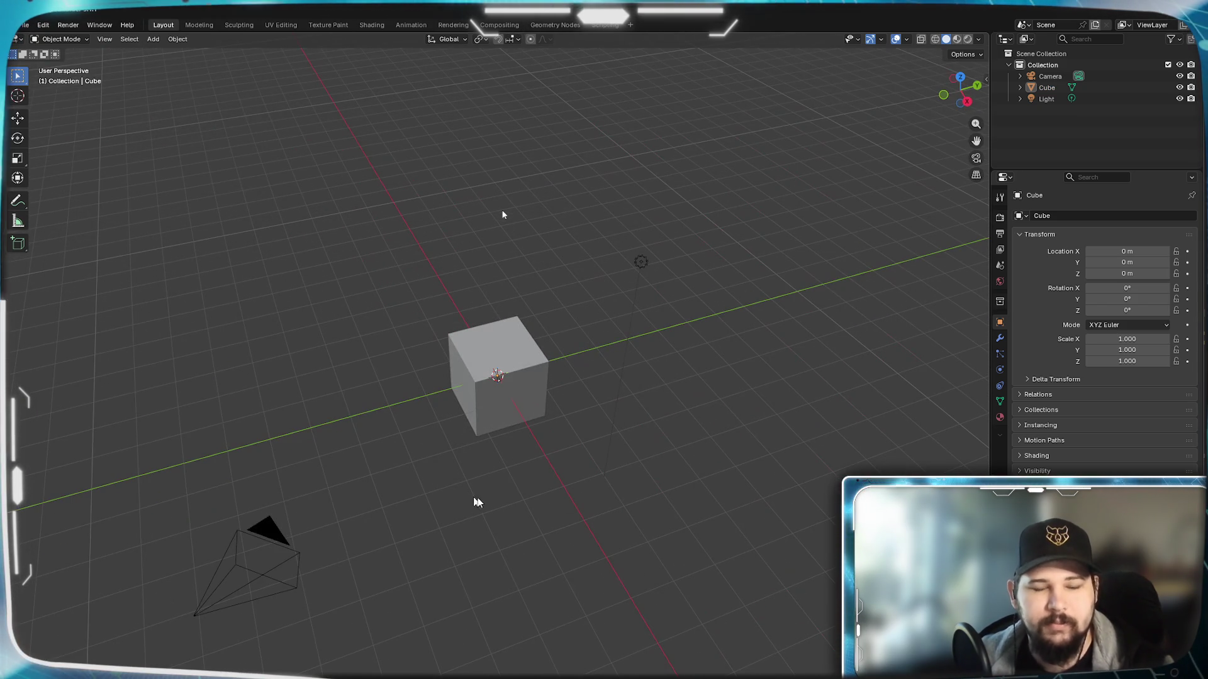
mouse_move(439, 481)
middle_mouse_down()
mouse_move(435, 454)
mouse_move(469, 425)
mouse_move(619, 512)
middle_mouse_up()
mouse_move(571, 546)
middle_mouse_down()
mouse_move(461, 481)
mouse_move(486, 475)
mouse_move(459, 526)
mouse_move(538, 451)
mouse_move(490, 519)
mouse_move(531, 471)
middle_mouse_up()
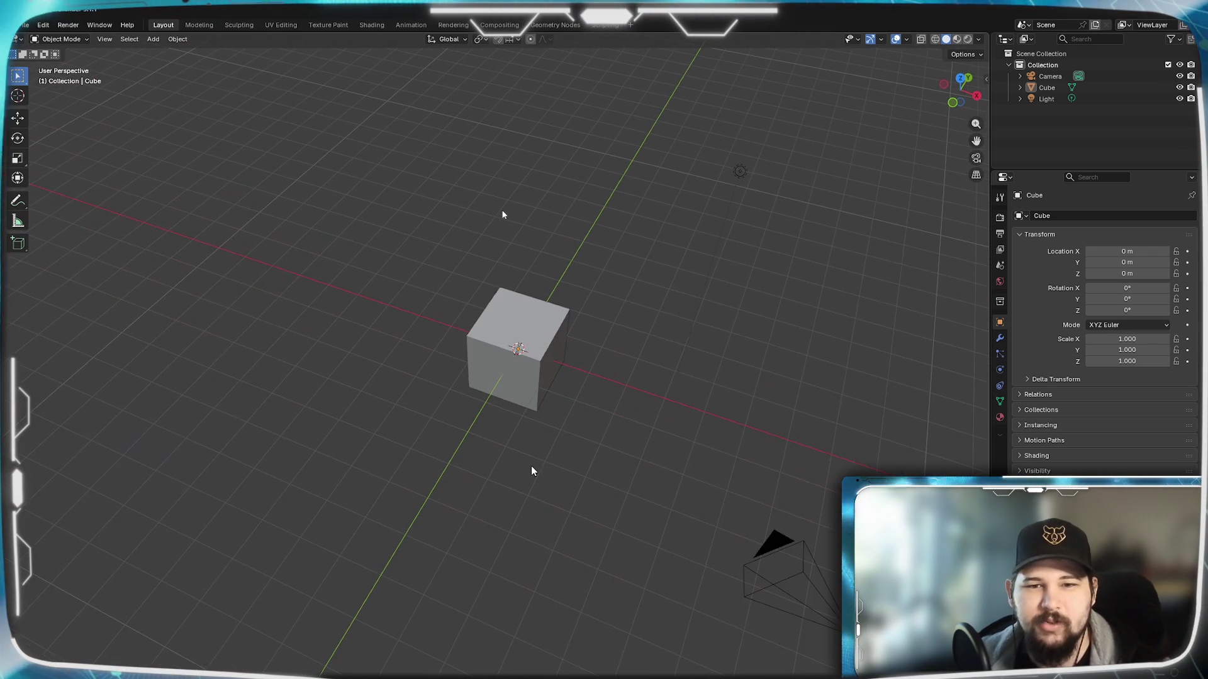
middle_click_drag(359, 488, 369, 460)
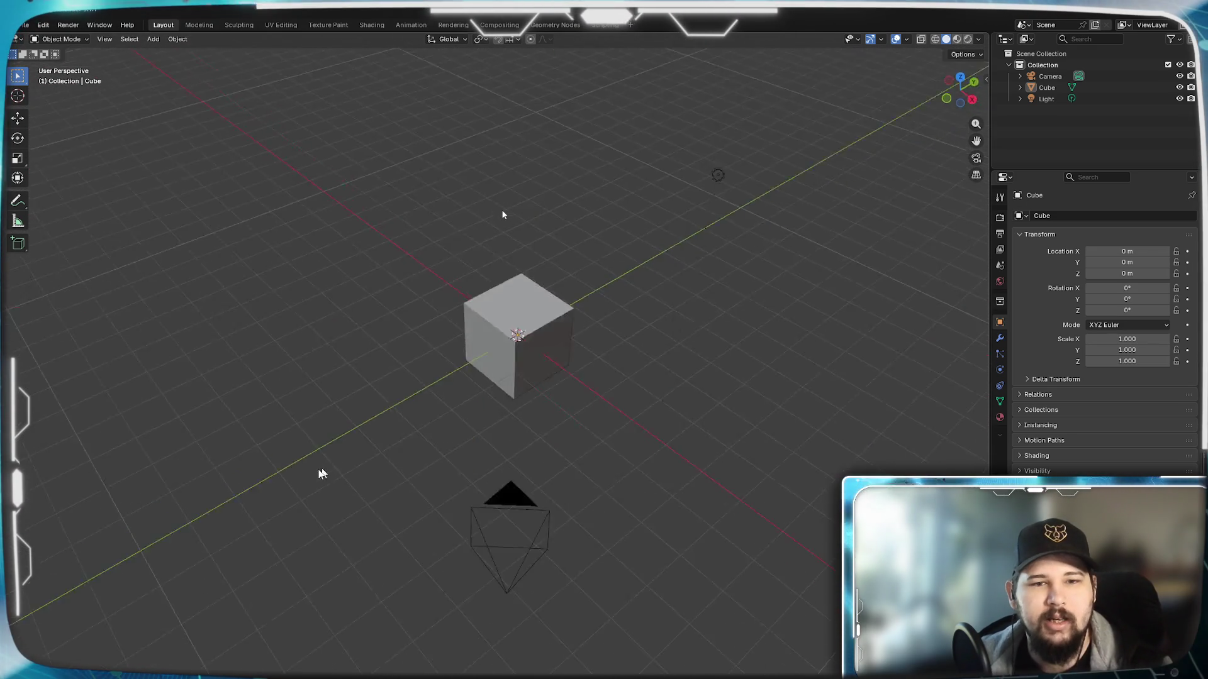
Step: Try the 3D cursor at several grid spots, then snap it back to the world origin
right_click(306, 373, "shift")
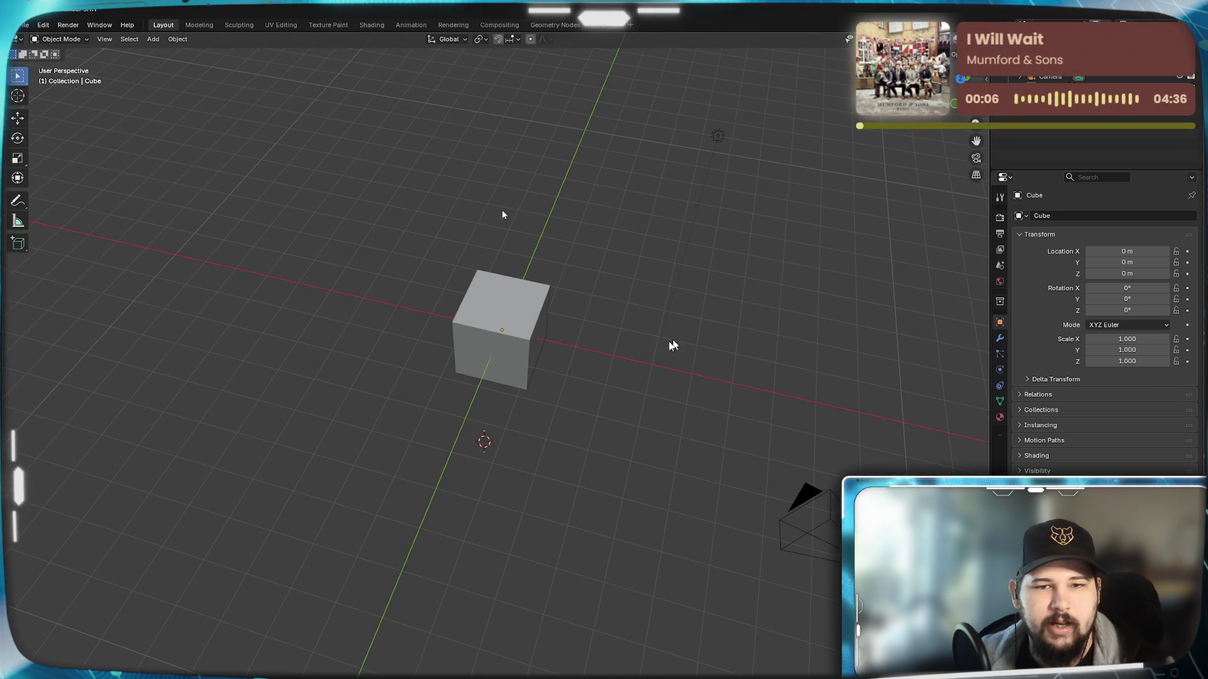
right_click(601, 441, "shift")
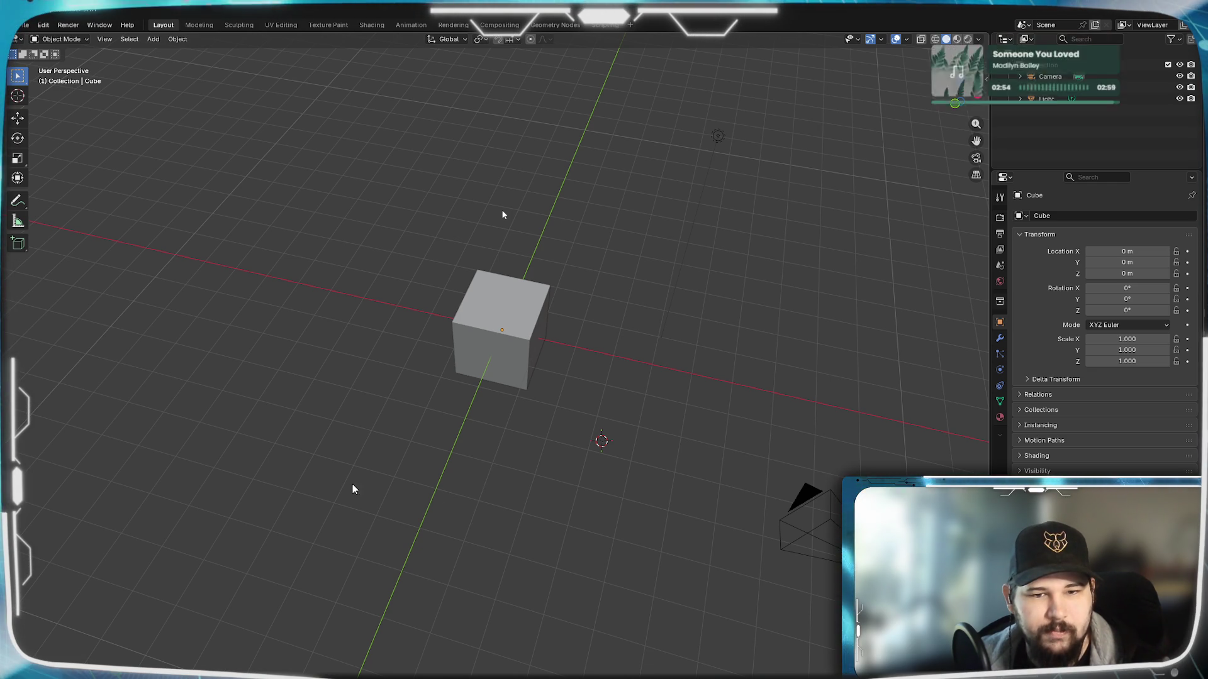
right_click(417, 431, "shift")
right_click(526, 428, "shift")
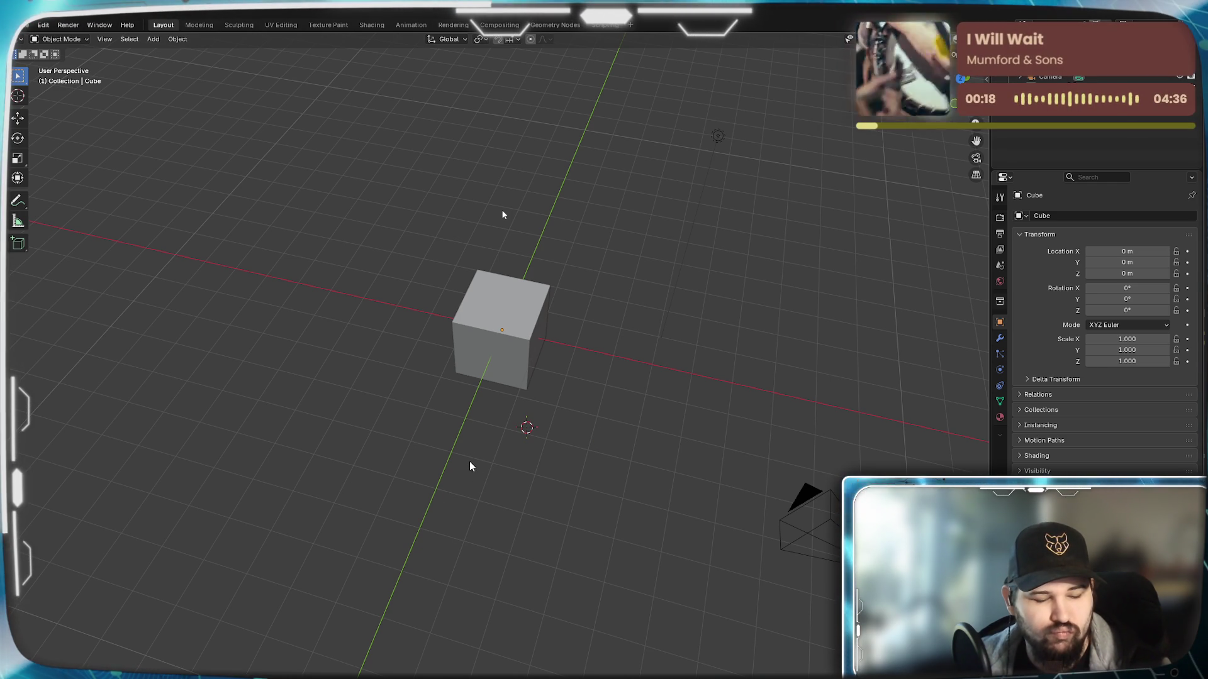
key("shift+c")
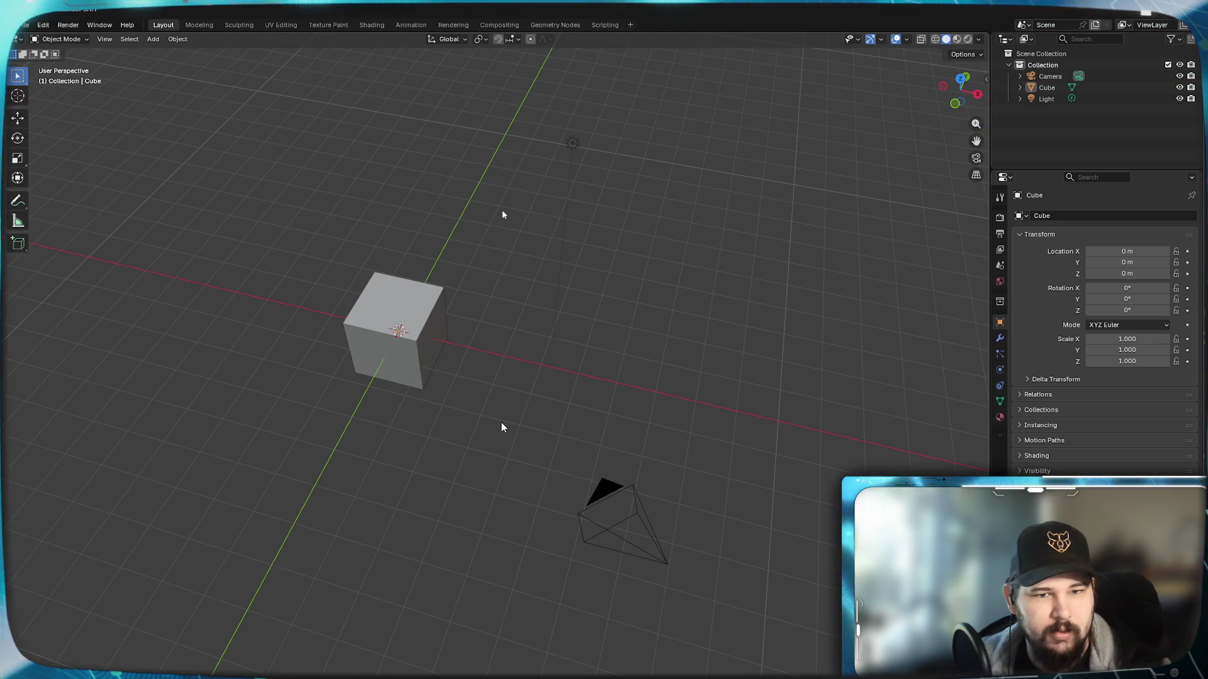
Step: Select the cube while orbiting and panning around it
mouse_move(516, 462)
middle_mouse_down()
mouse_move(491, 375)
mouse_move(470, 424)
mouse_move(475, 478)
mouse_move(485, 478)
mouse_move(402, 467)
mouse_move(593, 466)
middle_mouse_up()
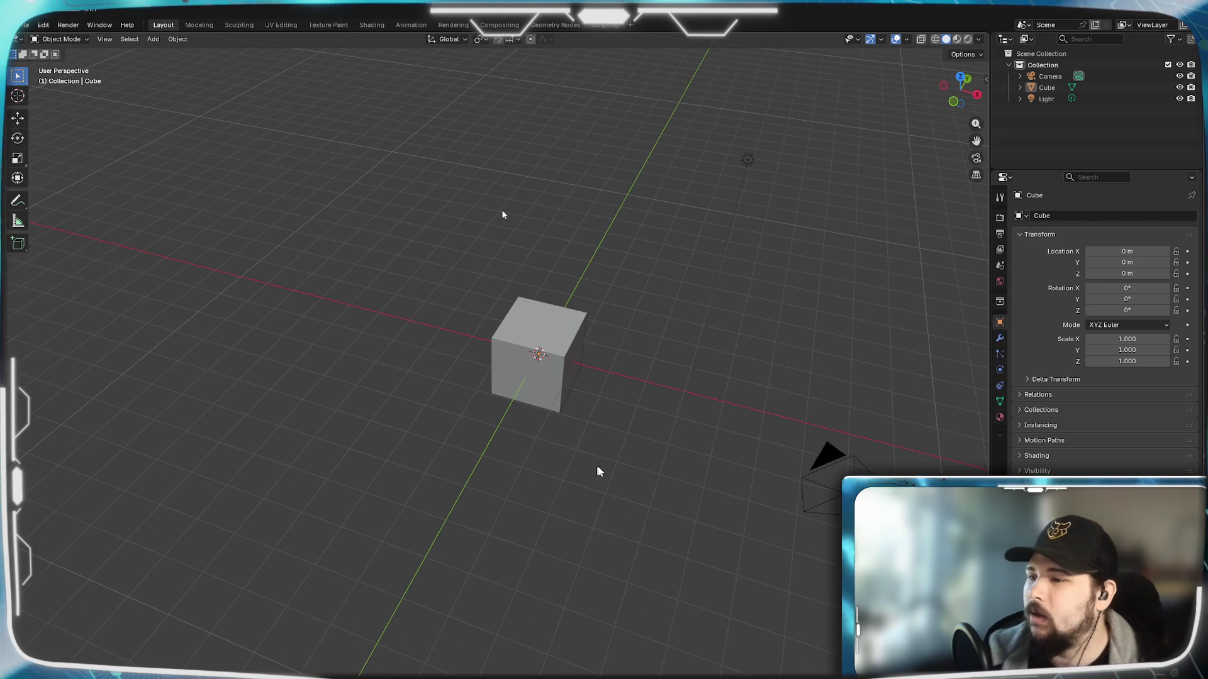
mouse_move(499, 459)
middle_mouse_down("shift")
mouse_move(553, 551)
mouse_move(682, 448)
mouse_move(602, 421)
mouse_move(671, 393)
mouse_move(642, 510)
mouse_move(750, 448)
mouse_move(841, 440)
mouse_move(576, 447)
mouse_move(646, 461)
mouse_move(585, 396)
middle_mouse_up("shift")
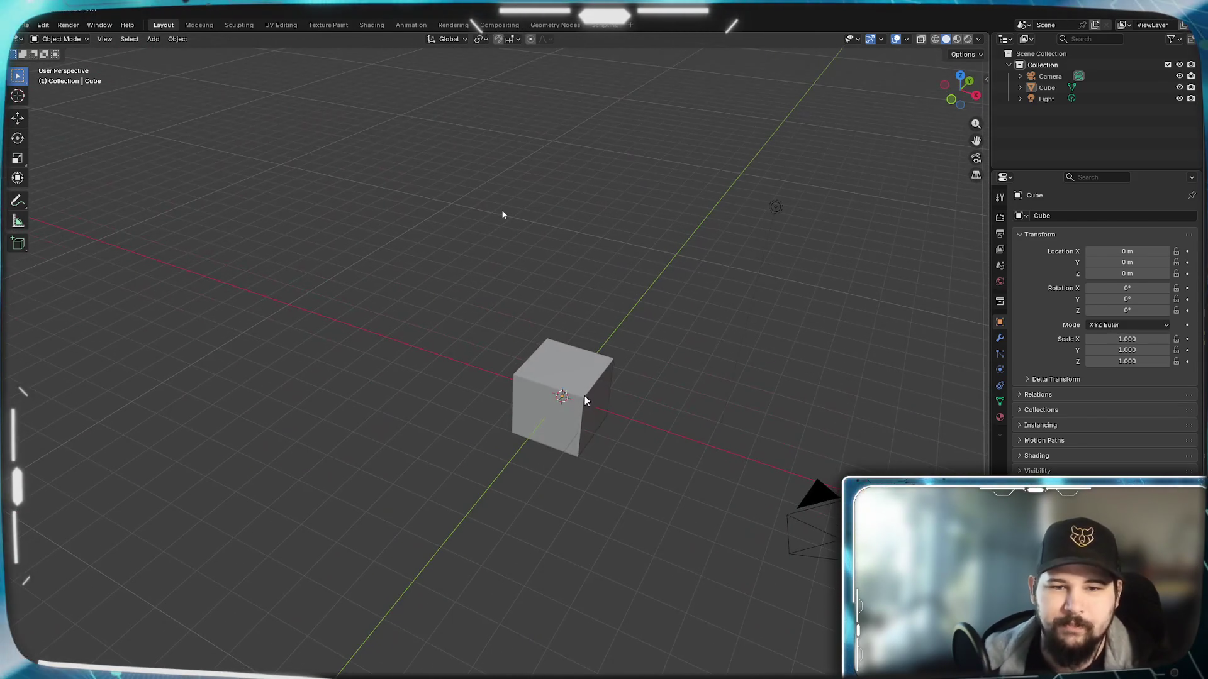
left_click(581, 401)
mouse_move(528, 466)
middle_mouse_down()
mouse_move(655, 440)
mouse_move(584, 482)
mouse_move(651, 445)
mouse_move(172, 445)
mouse_move(90, 493)
mouse_move(83, 480)
mouse_move(421, 510)
mouse_move(265, 567)
mouse_move(259, 591)
mouse_move(247, 485)
mouse_move(39, 440)
mouse_move(227, 525)
mouse_move(331, 465)
mouse_move(397, 485)
mouse_move(378, 478)
middle_mouse_up()
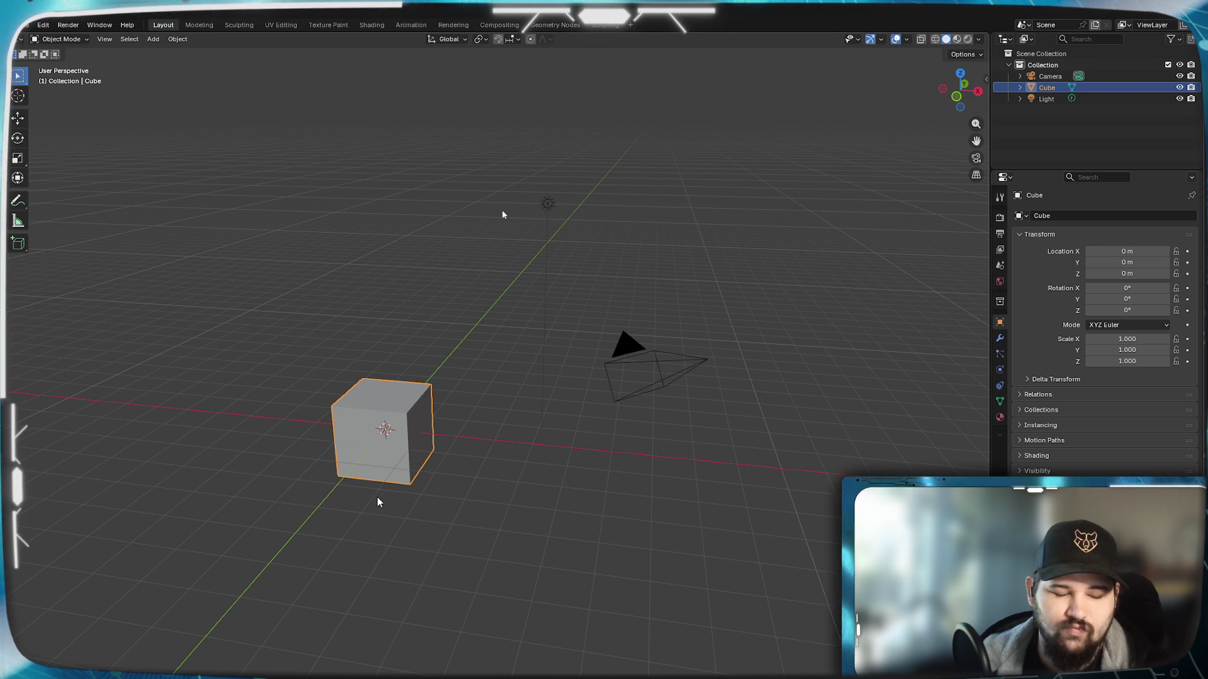
Step: Duplicate the cube, cancel the move and delete the duplicate Cube.001
key("shift+d")
right_click(501, 309)
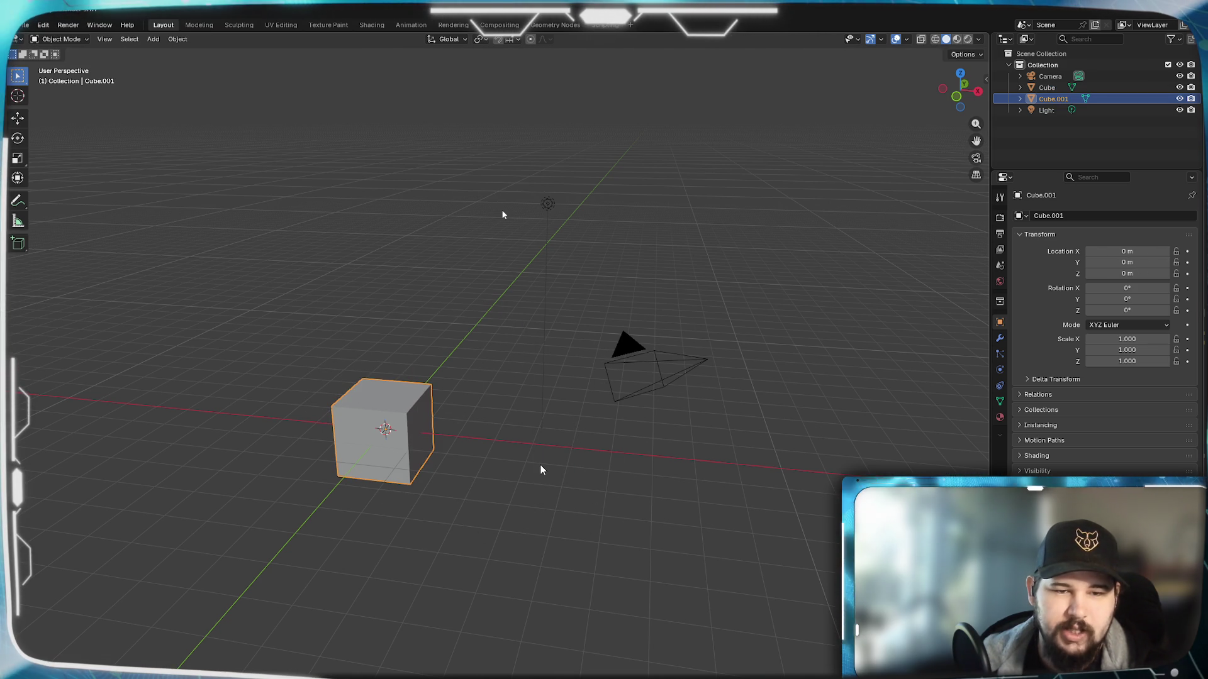
key("Delete")
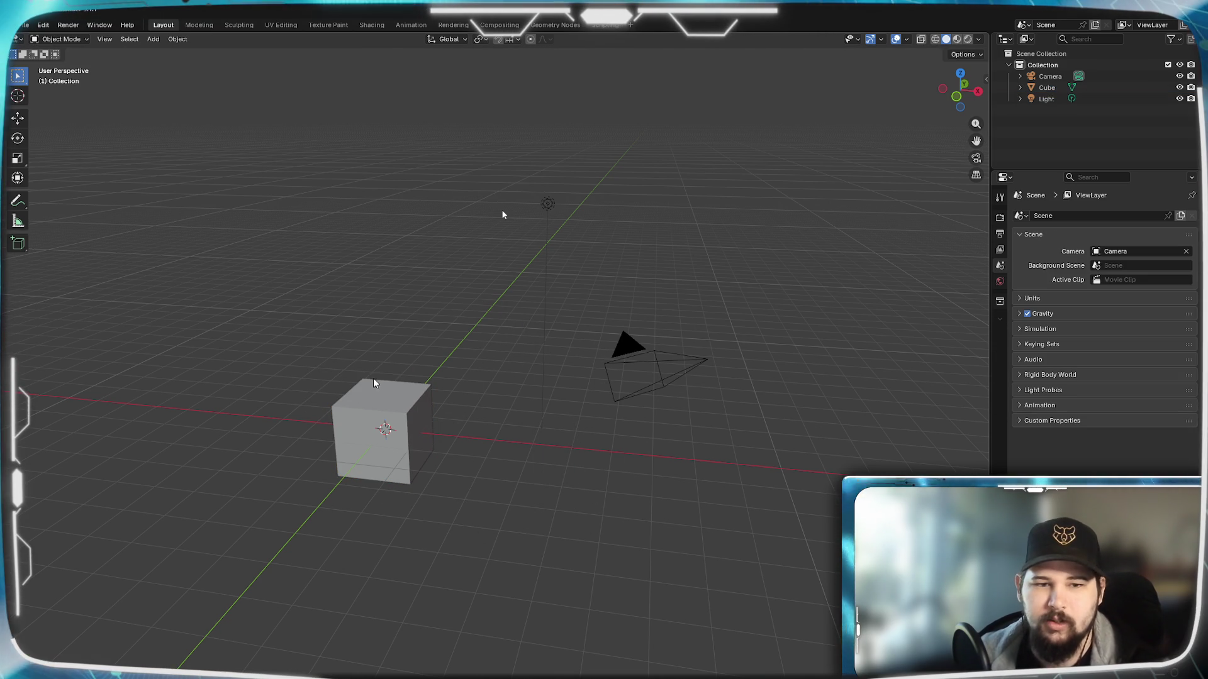
Step: Reselect the cube and bring up the viewport's View menu for Align View
left_click(386, 395)
mouse_move(376, 505)
middle_mouse_down()
mouse_move(406, 510)
mouse_move(342, 525)
mouse_move(159, 119)
middle_mouse_up()
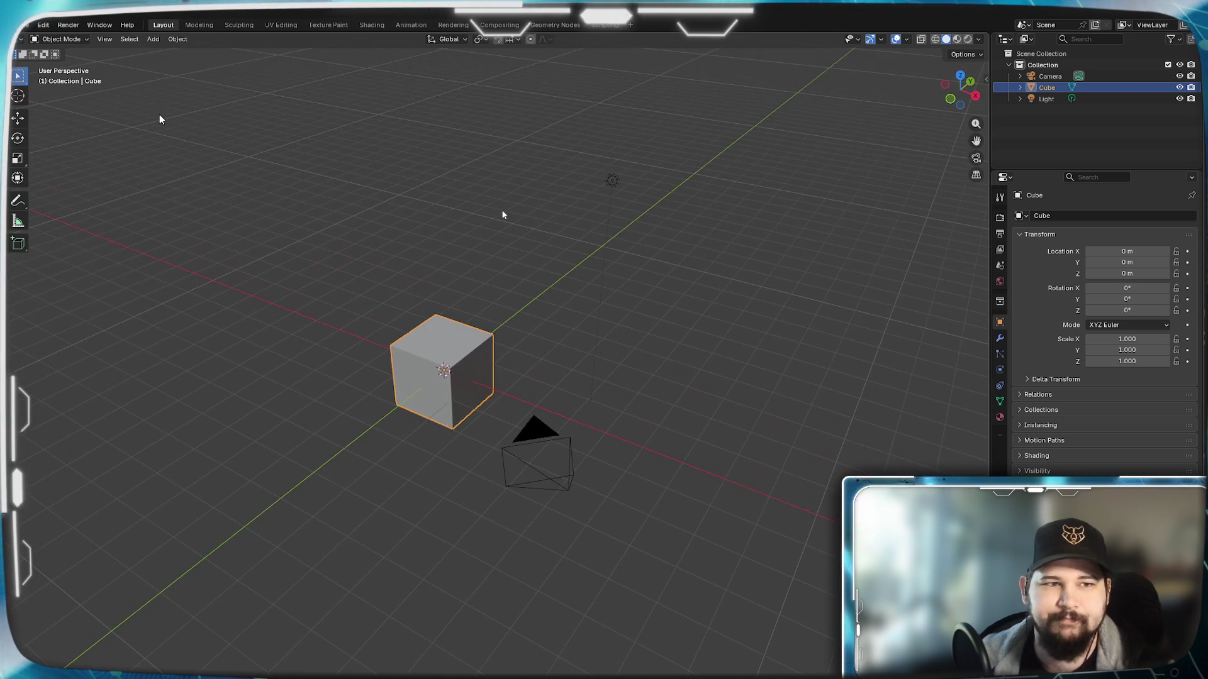
left_click(102, 38)
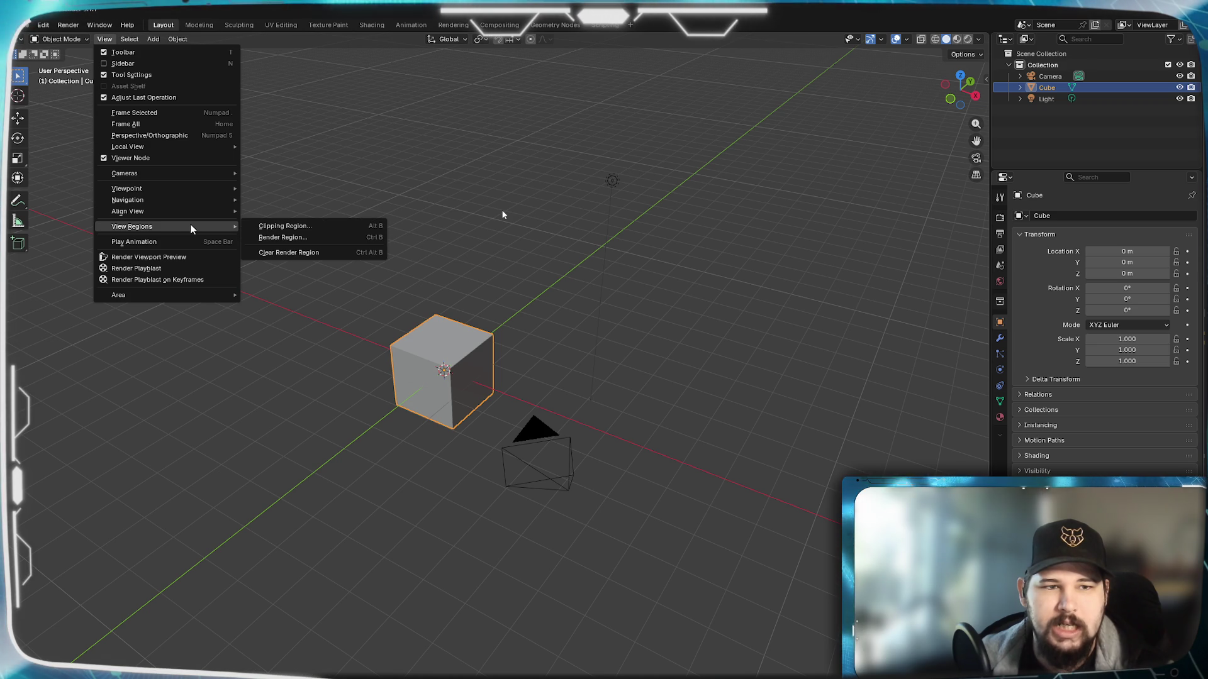
mouse_move(127, 211)
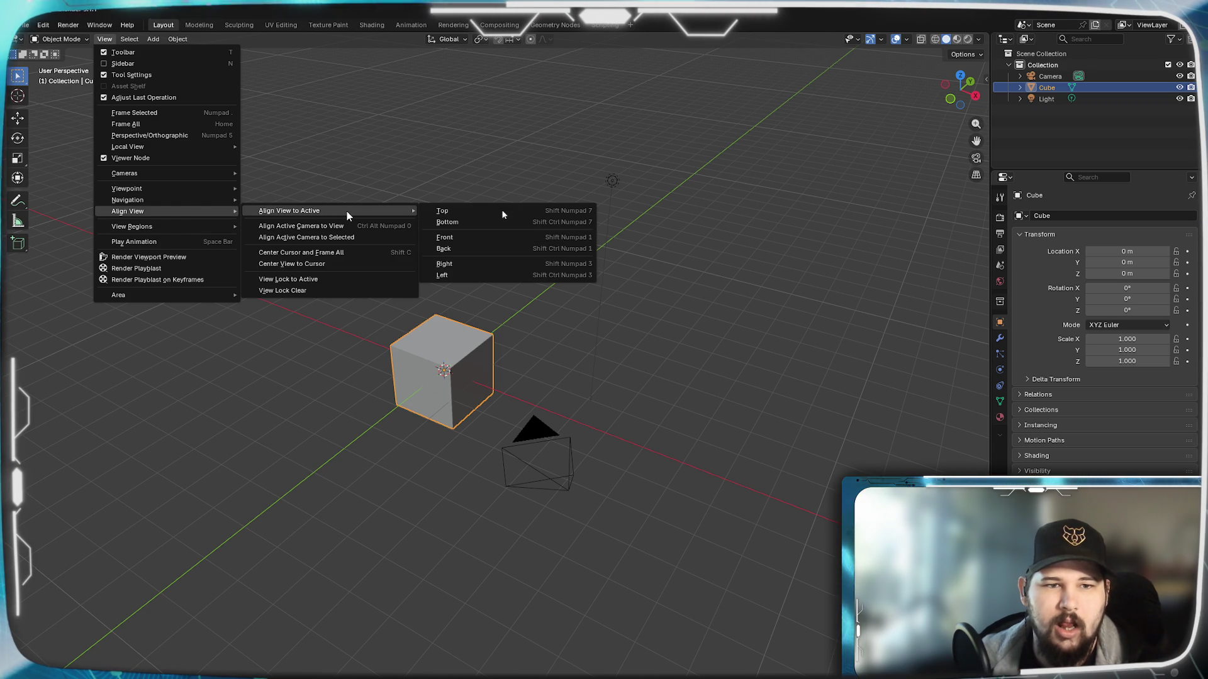
left_click(328, 254)
mouse_move(572, 419)
middle_mouse_down()
mouse_move(262, 380)
mouse_move(342, 436)
mouse_move(358, 331)
mouse_move(243, 303)
middle_mouse_up()
left_click(99, 24)
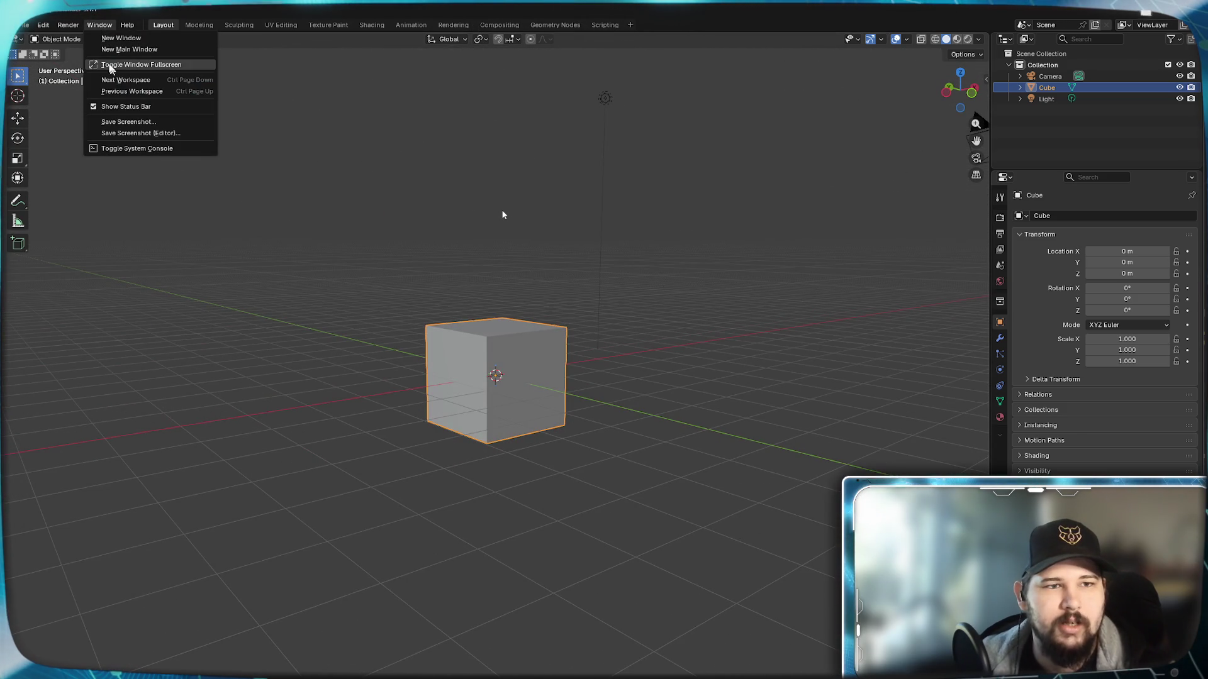
left_click(94, 33)
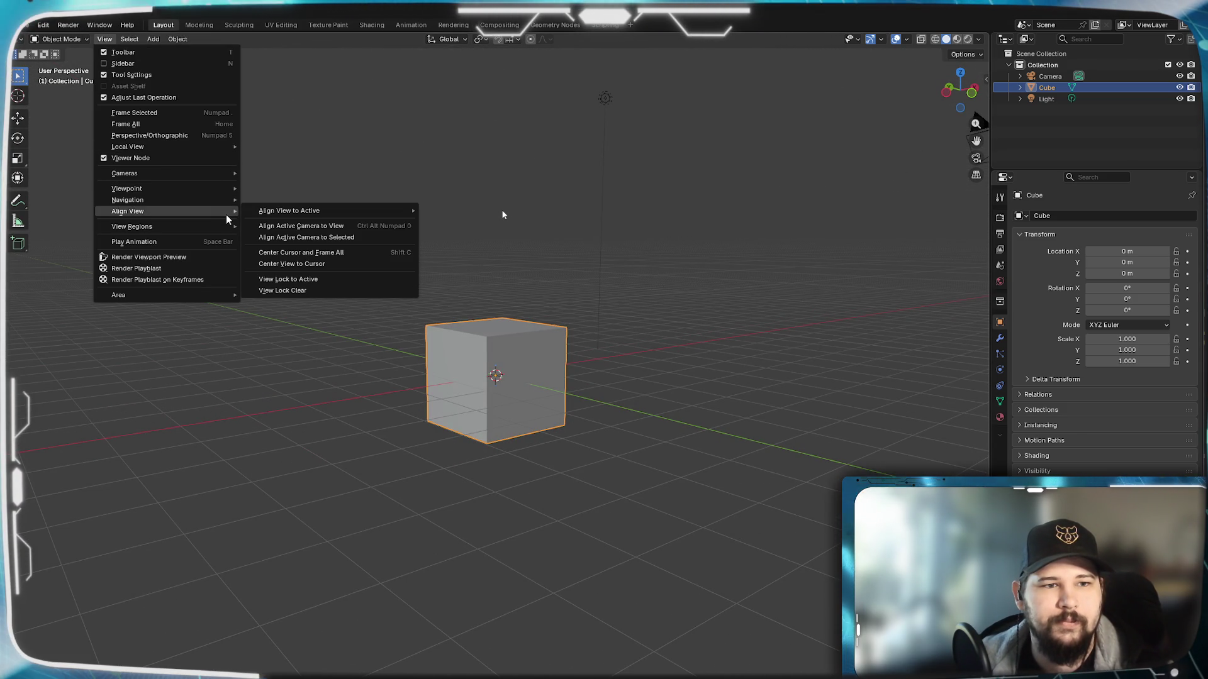
mouse_move(127, 211)
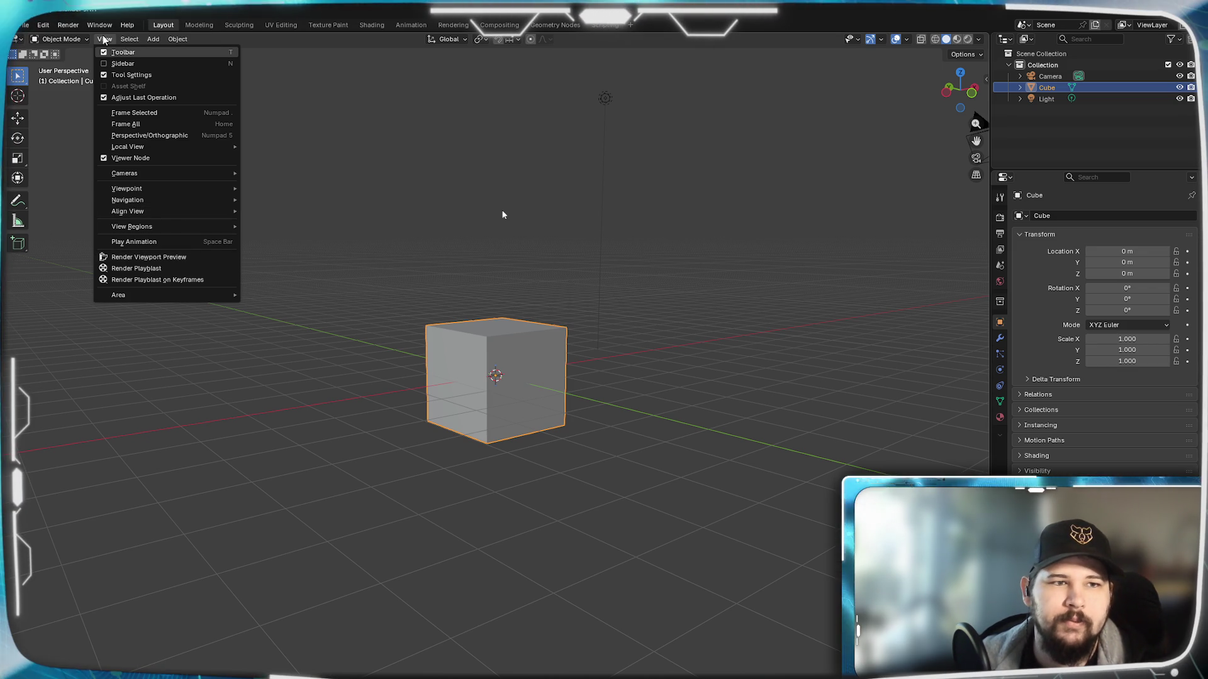
mouse_move(560, 273)
middle_mouse_down()
mouse_move(505, 262)
mouse_move(561, 249)
mouse_move(566, 307)
mouse_move(532, 322)
mouse_move(448, 310)
mouse_move(833, 195)
mouse_move(585, 243)
mouse_move(598, 235)
middle_mouse_up()
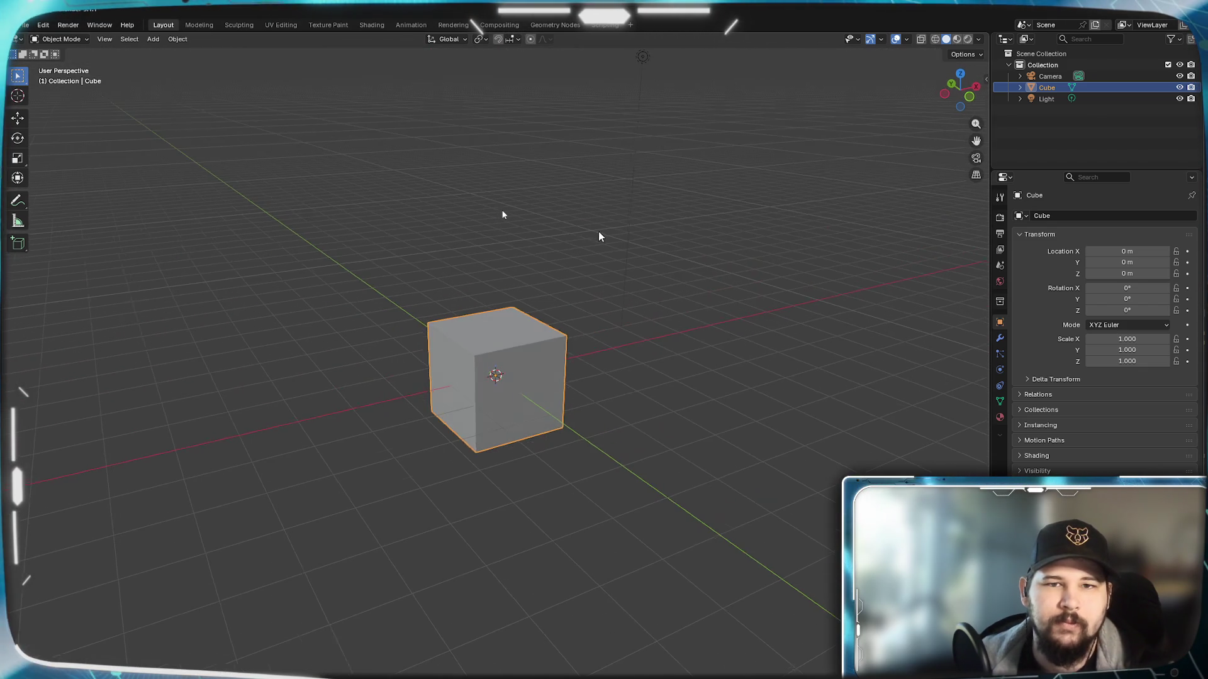
Step: Delete the light and the camera from the outliner
left_click(1045, 98)
key("Delete")
left_click(1048, 76)
key("Delete")
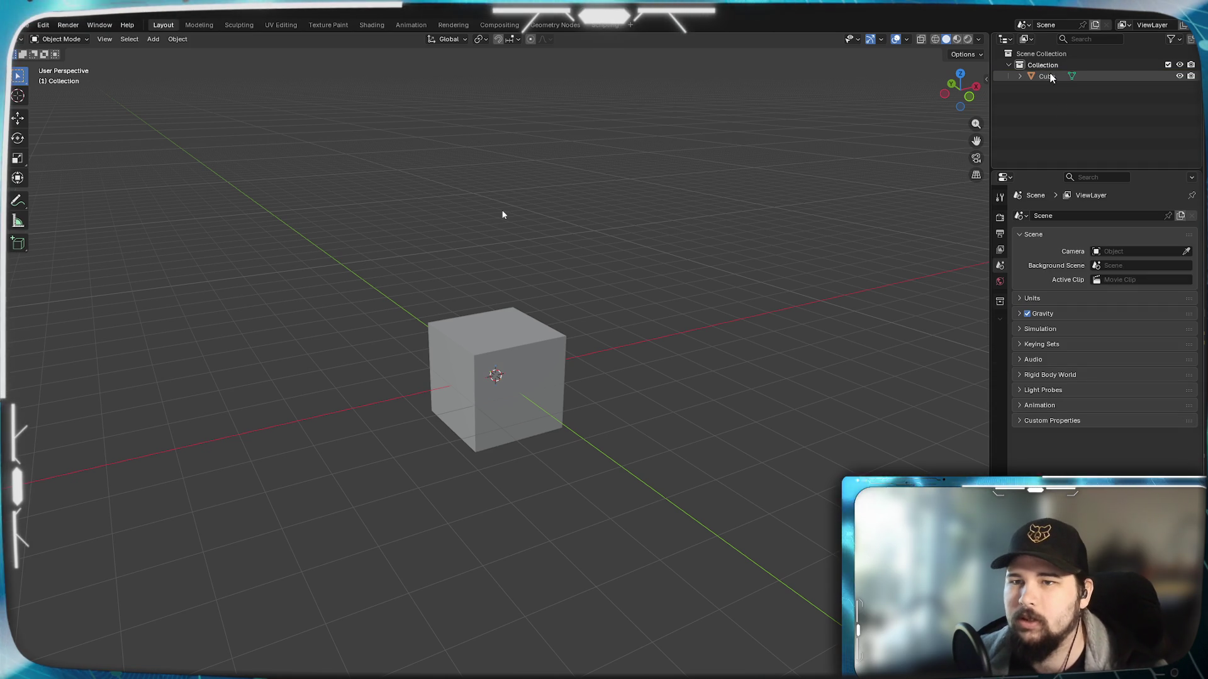
Step: Rename the collection to 'Pillars', then hide Blender to show the desktop
left_click(1041, 78)
left_click(1049, 66)
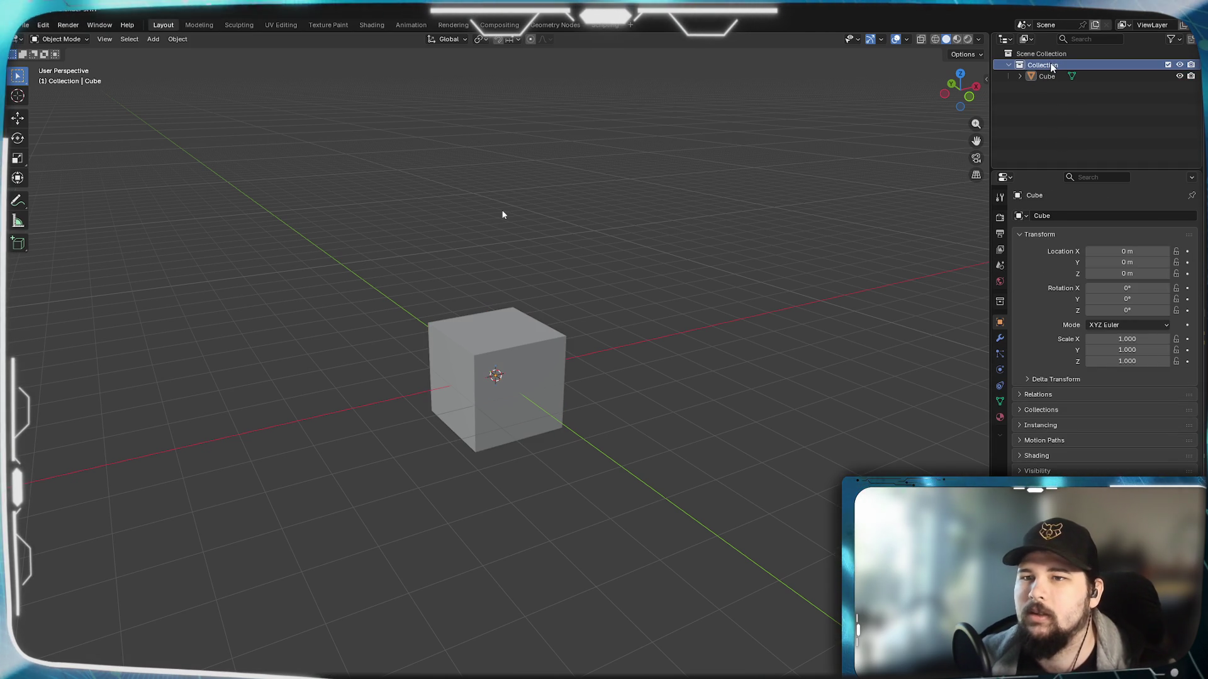
double_click(1048, 66)
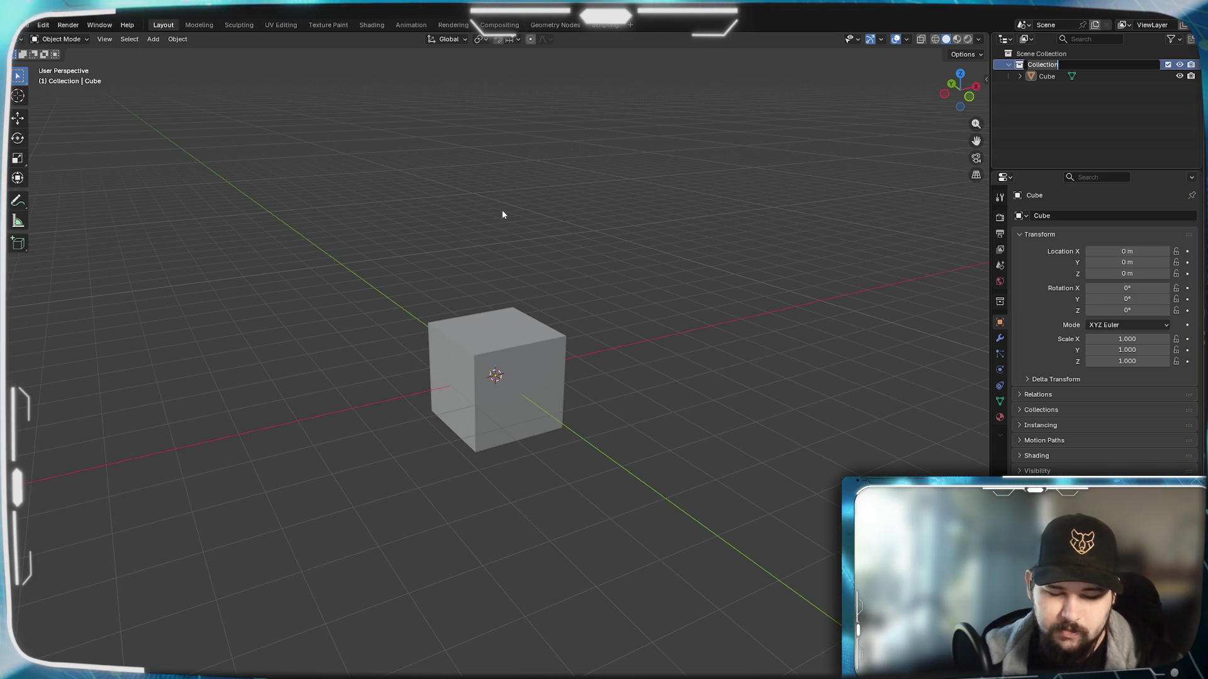
type("Pllars")
key("Return")
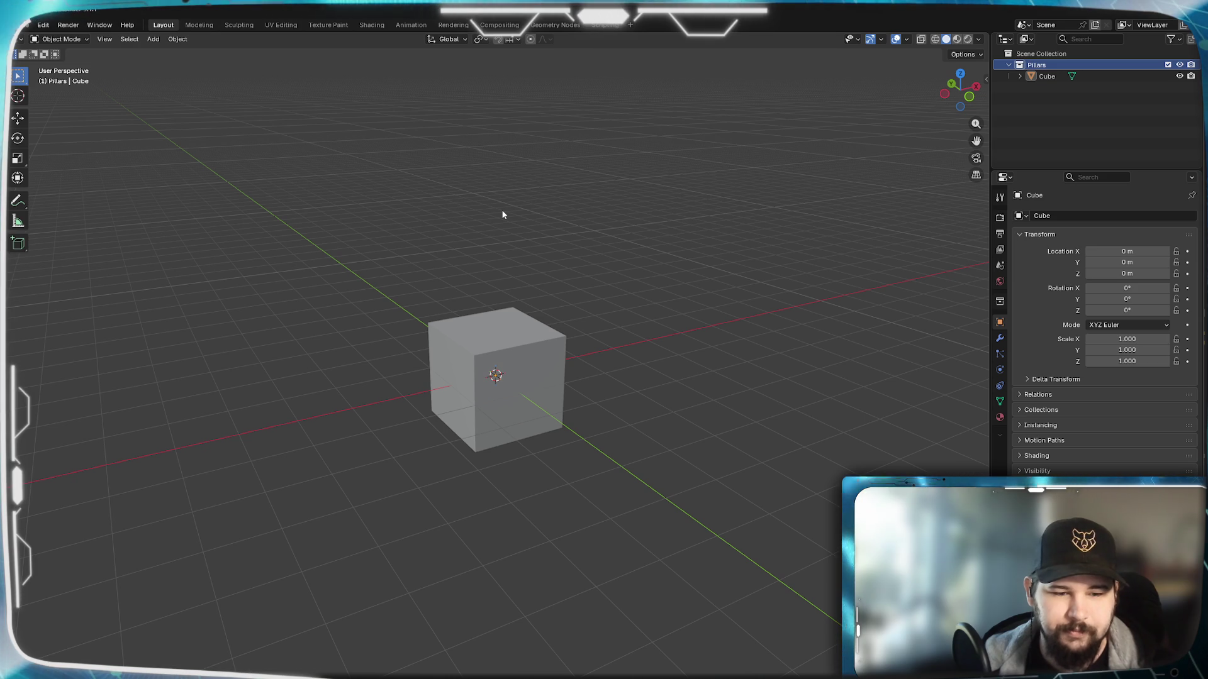
key("super+d")
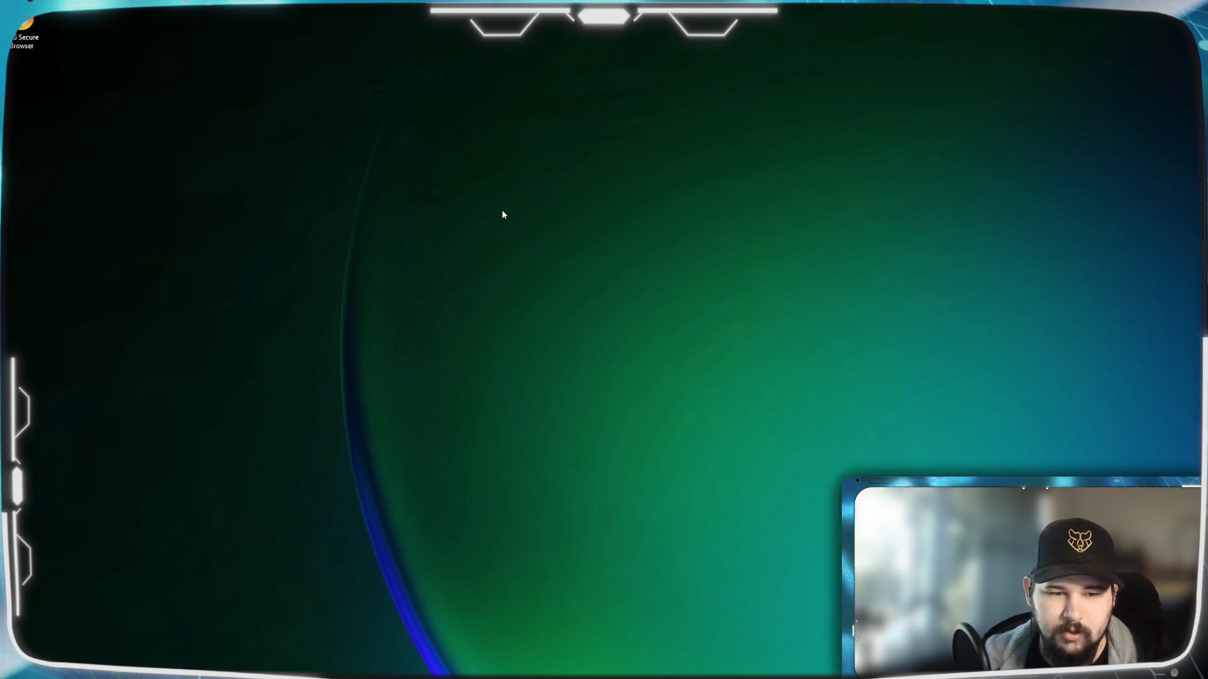
Step: Restore the windows and bring up the Greek Architecture article on worldhistory.org
key("super+d")
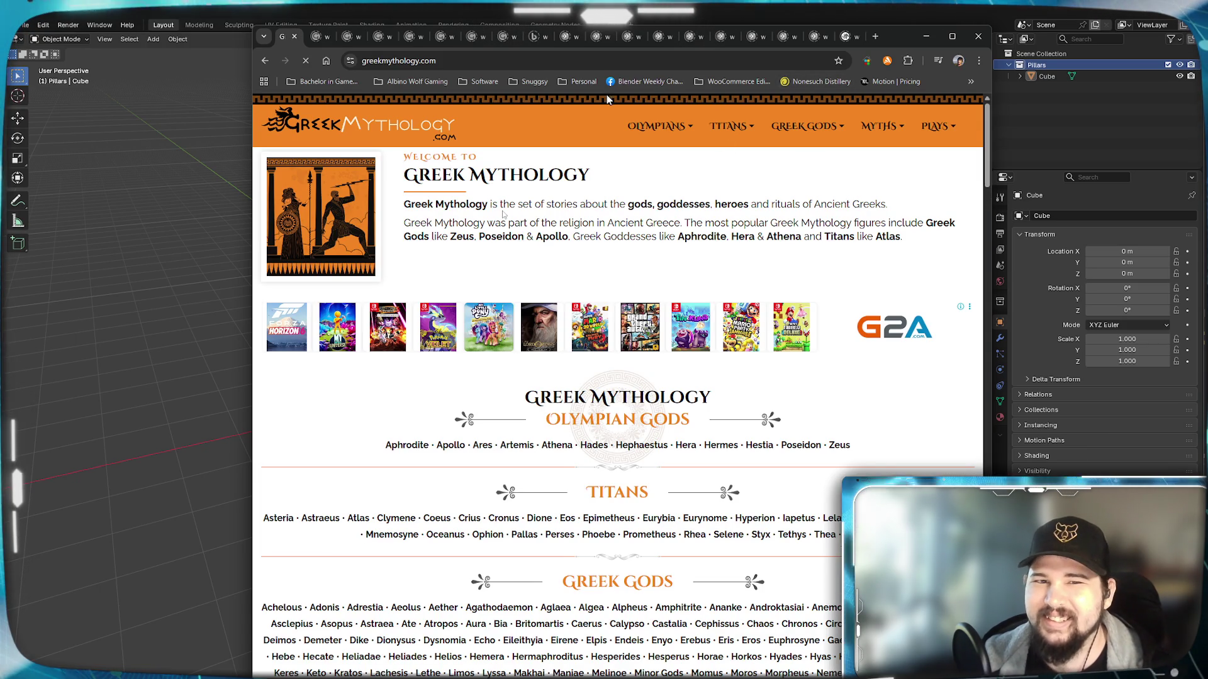
left_click(564, 38)
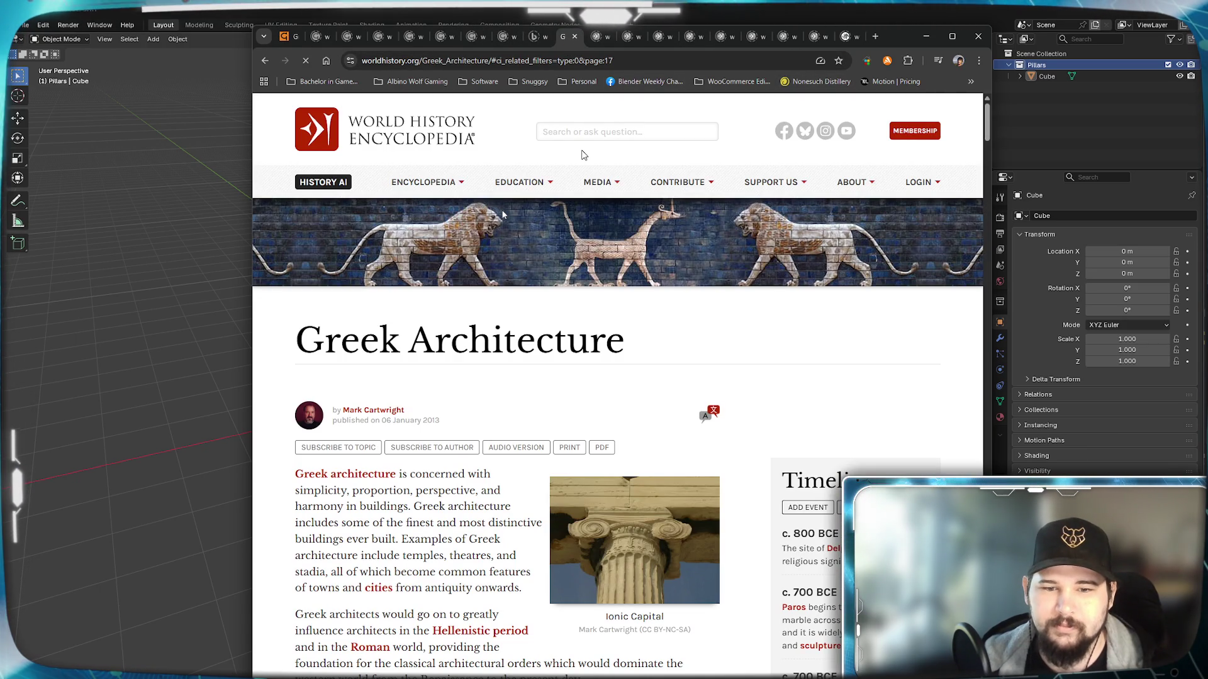
scroll(604, 283, "down", 2)
scroll(622, 377, "down", 4)
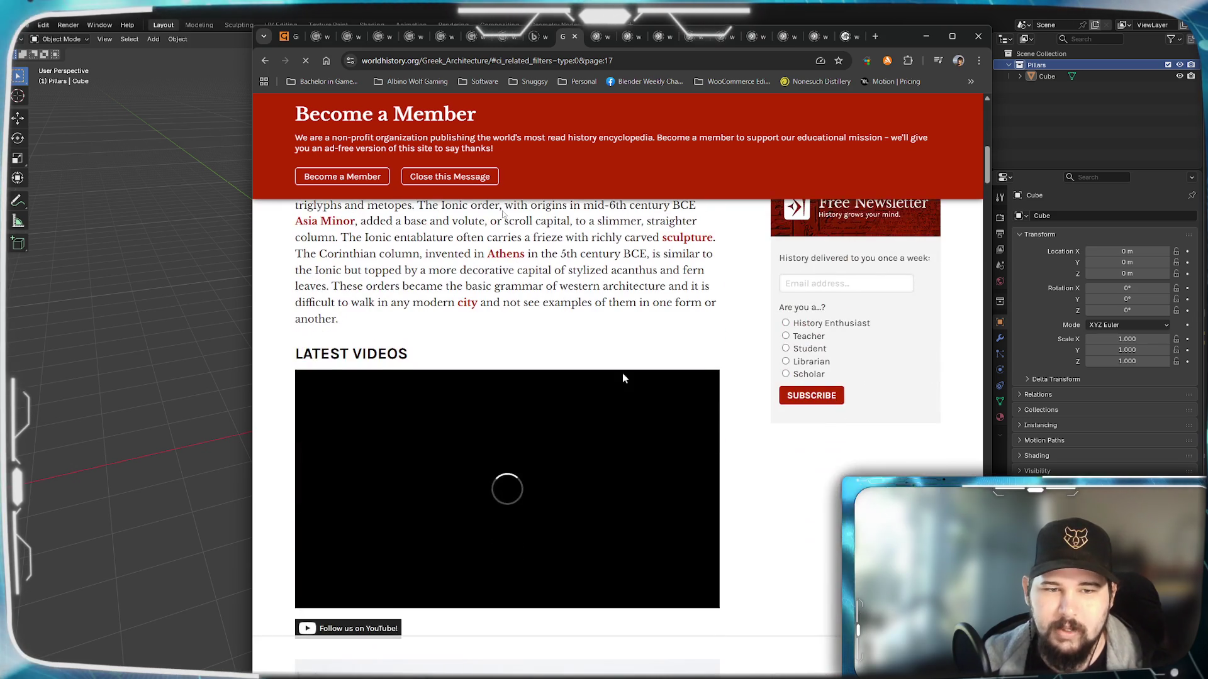
scroll(622, 378, "up", 5)
scroll(637, 355, "up", 5)
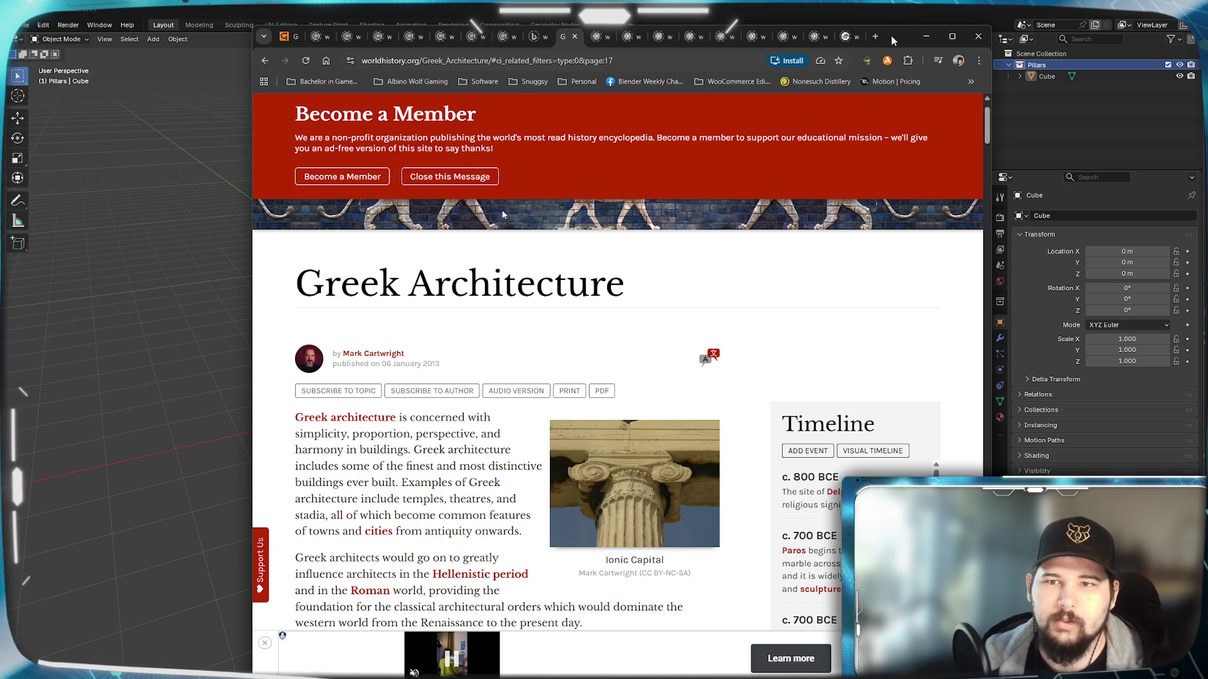
left_click_drag(890, 35, 831, 90)
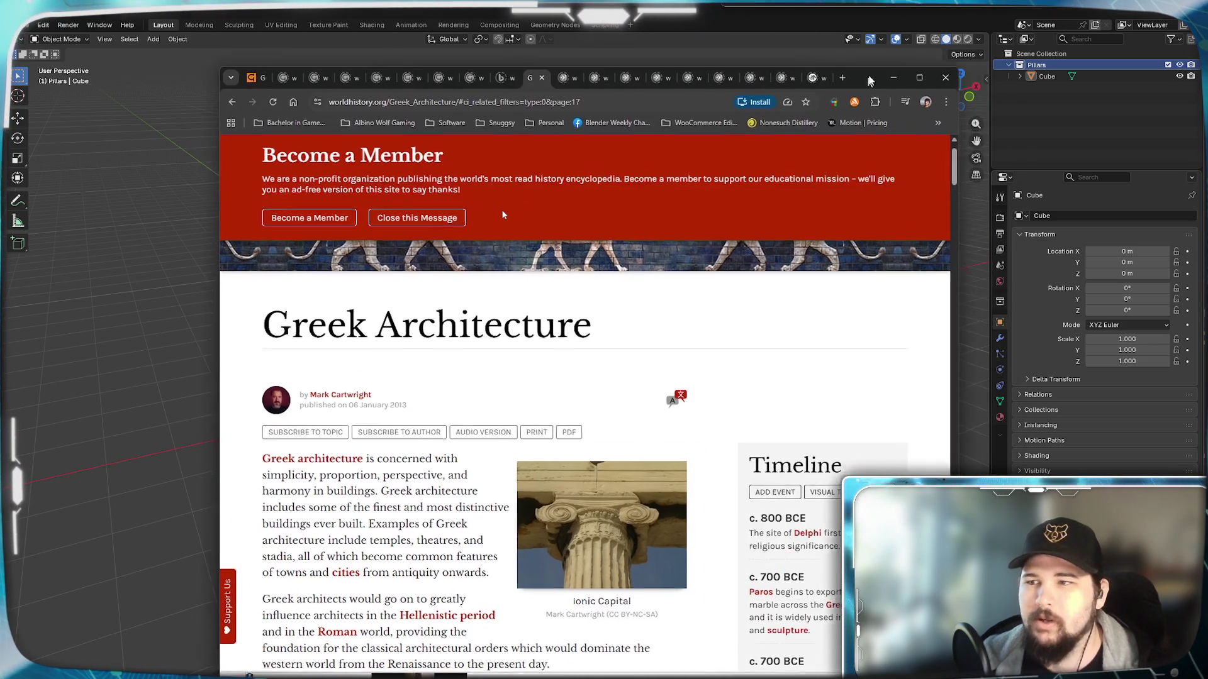
Step: Reposition the browser while reading, then minimise it to reveal Blender
left_click_drag(912, 92, 915, 52)
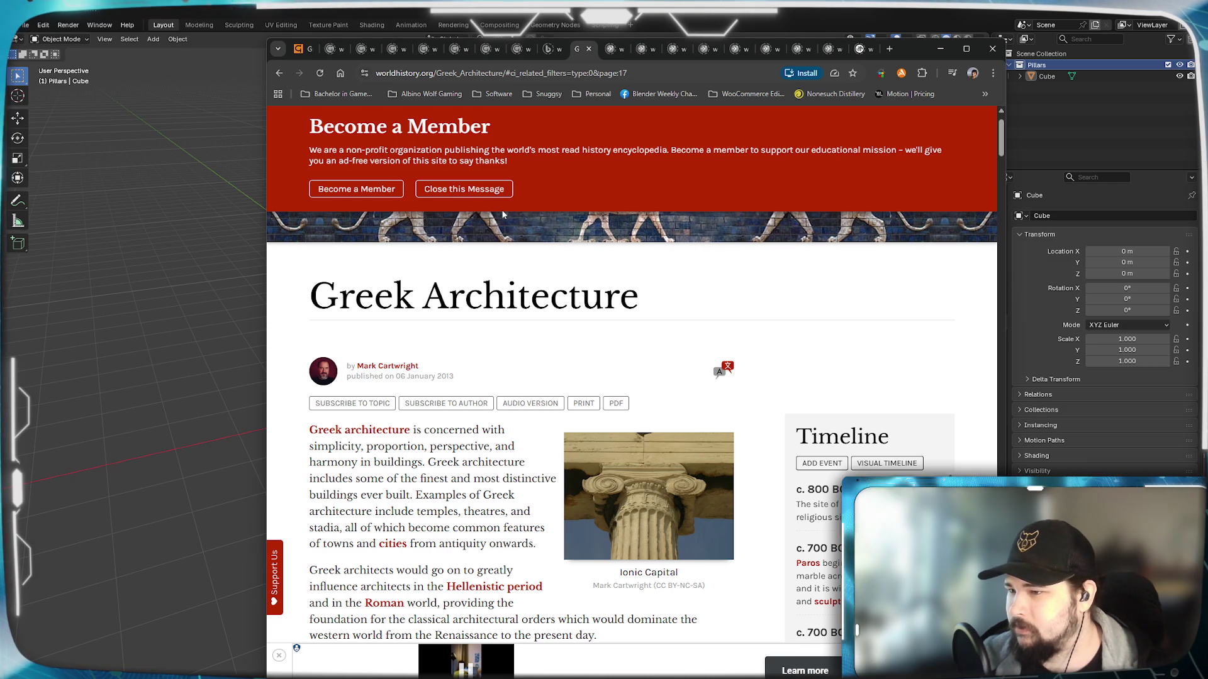
left_click_drag(912, 50, 877, 69)
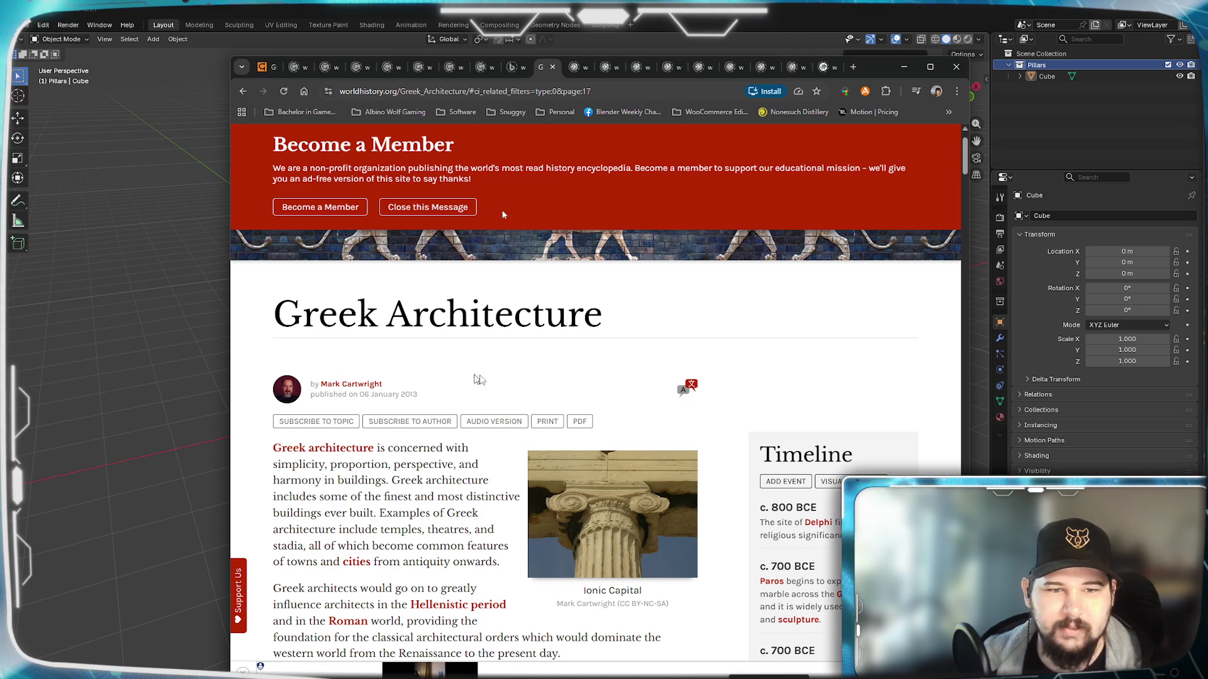
left_click_drag(868, 75, 885, 57)
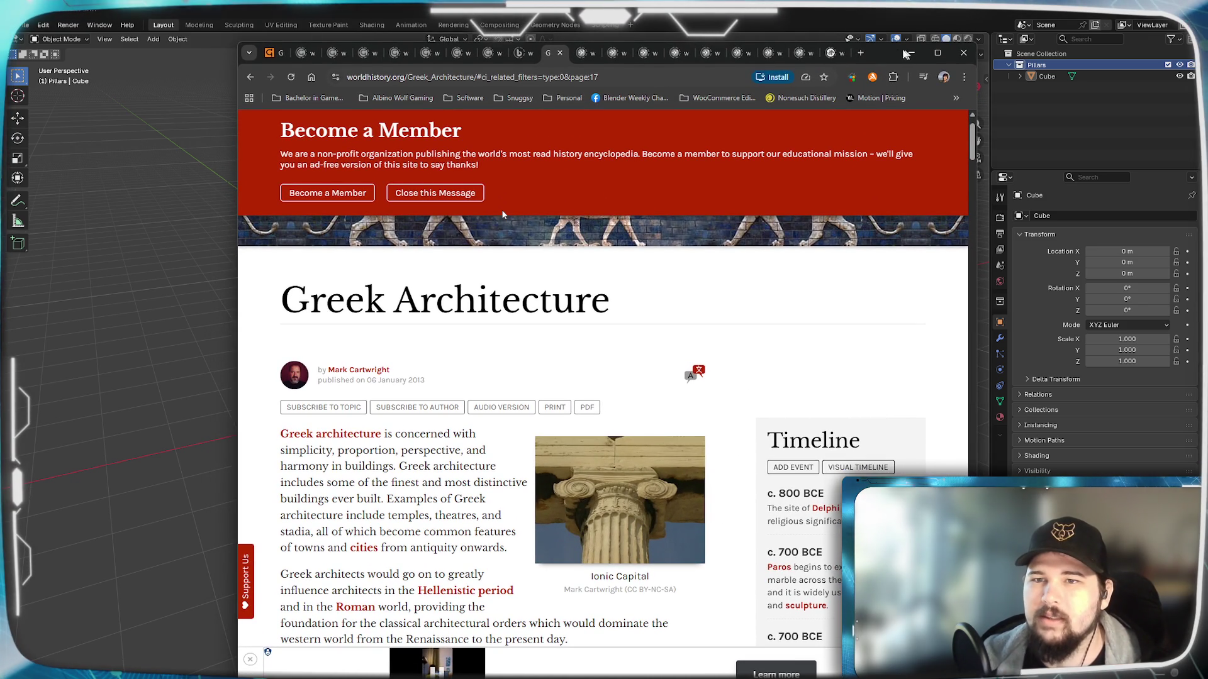
left_click(911, 54)
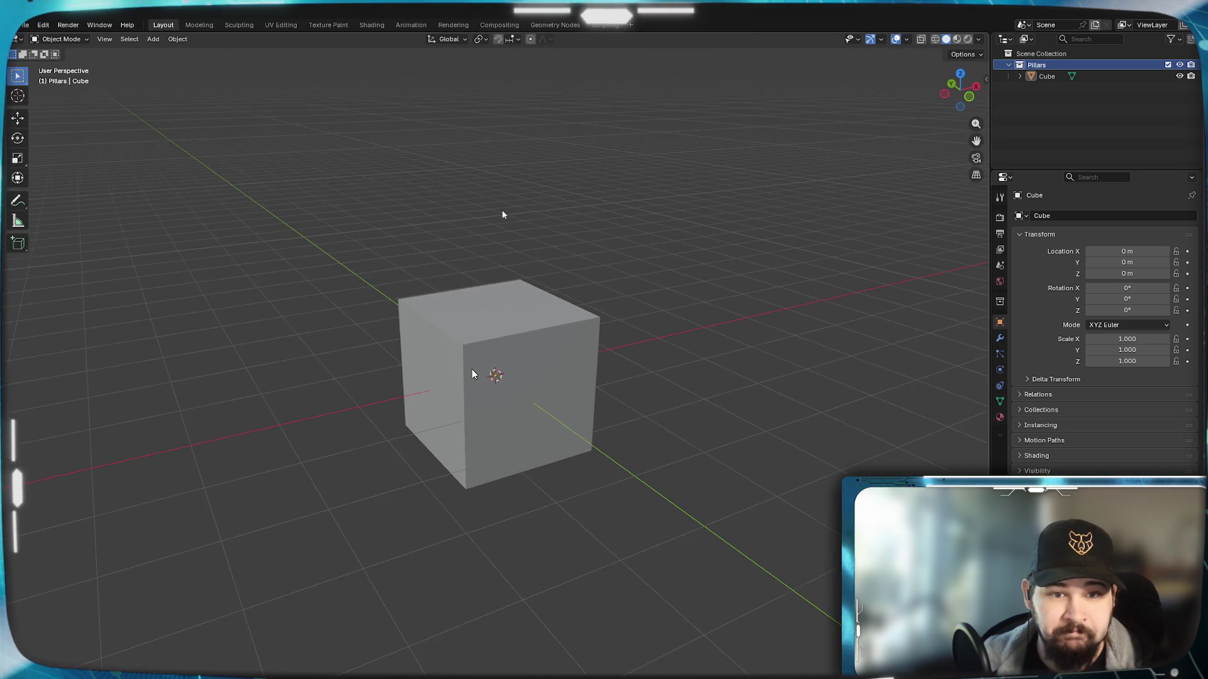
scroll(472, 375, "up", 3)
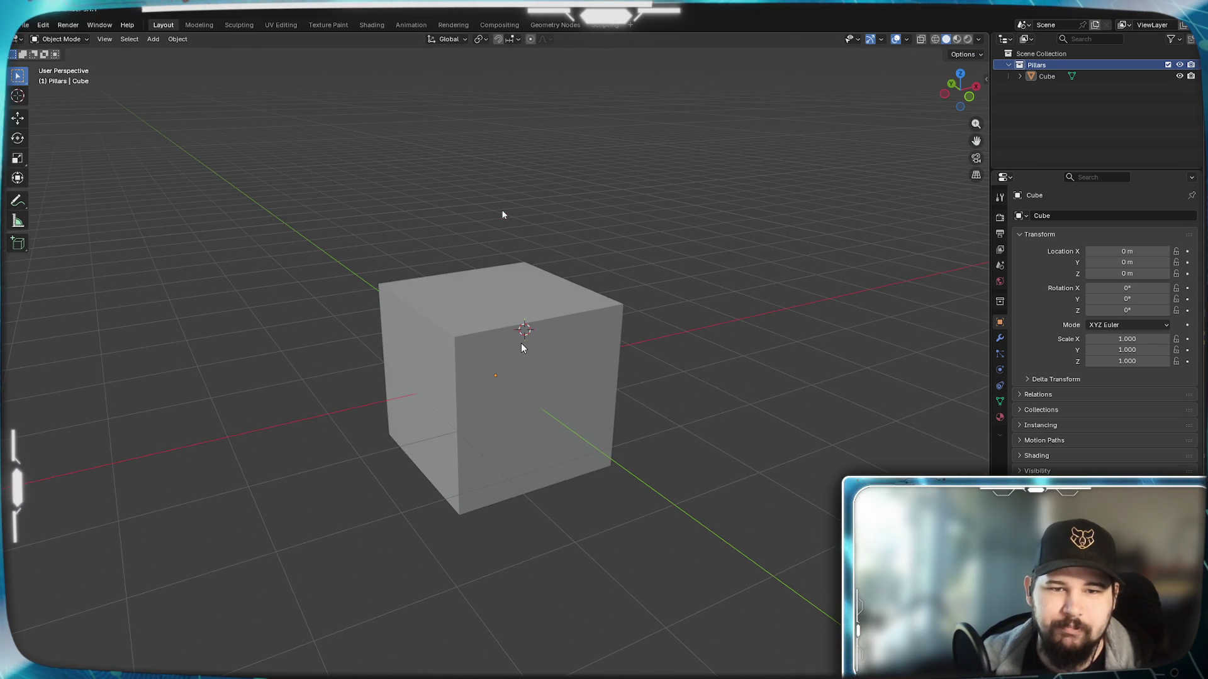
Step: Select the default cube and delete it, leaving the Pillars collection empty
left_click(493, 462)
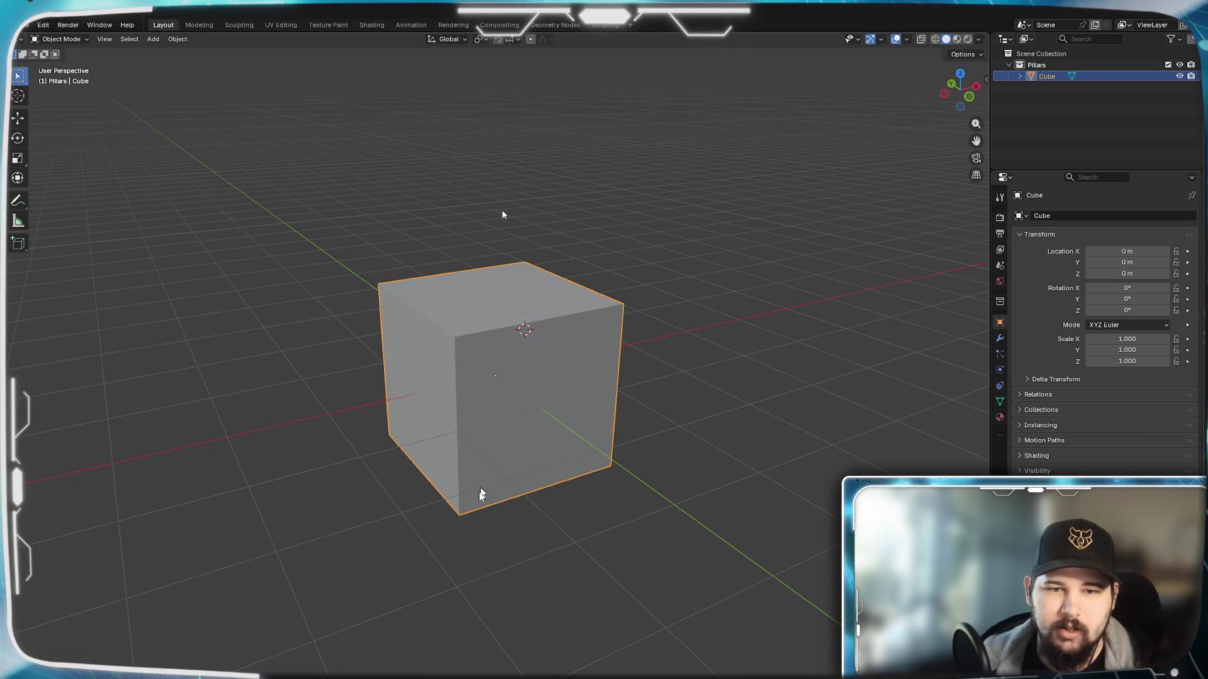
mouse_move(539, 417)
middle_mouse_down()
mouse_move(431, 409)
mouse_move(558, 431)
mouse_move(591, 416)
mouse_move(556, 433)
middle_mouse_up()
middle_click_drag(528, 432, 543, 432)
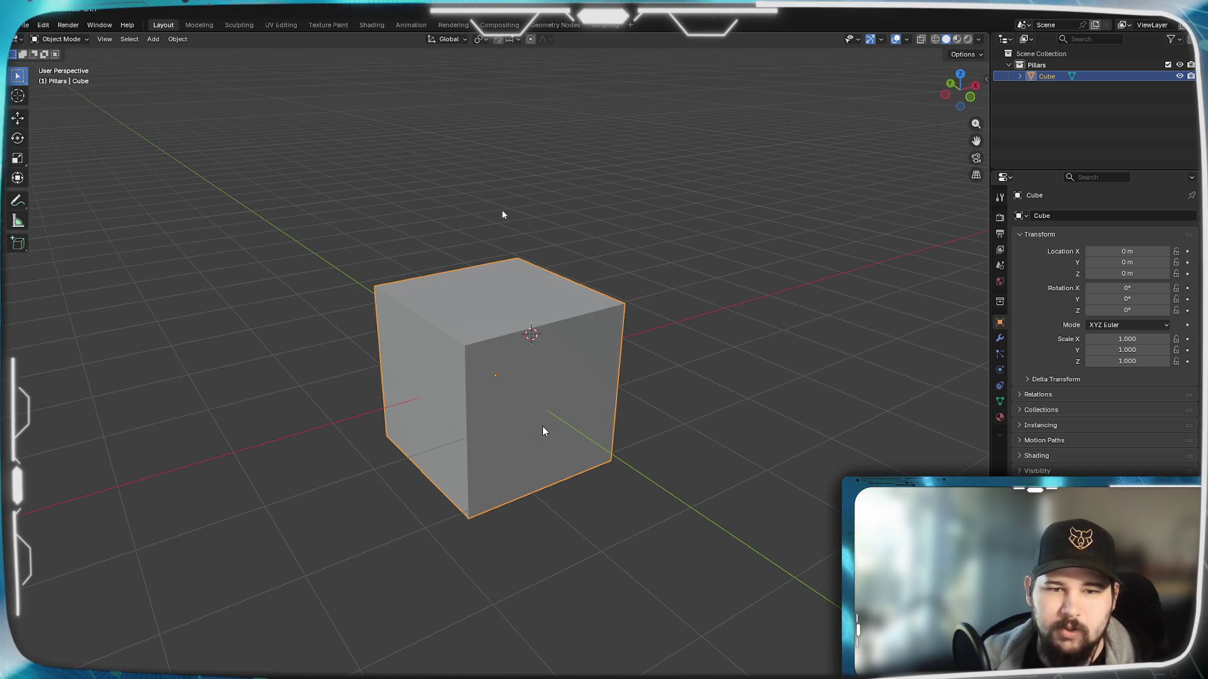
scroll(543, 432, "up", 5)
scroll(463, 431, "down", 6)
scroll(476, 431, "up", 1)
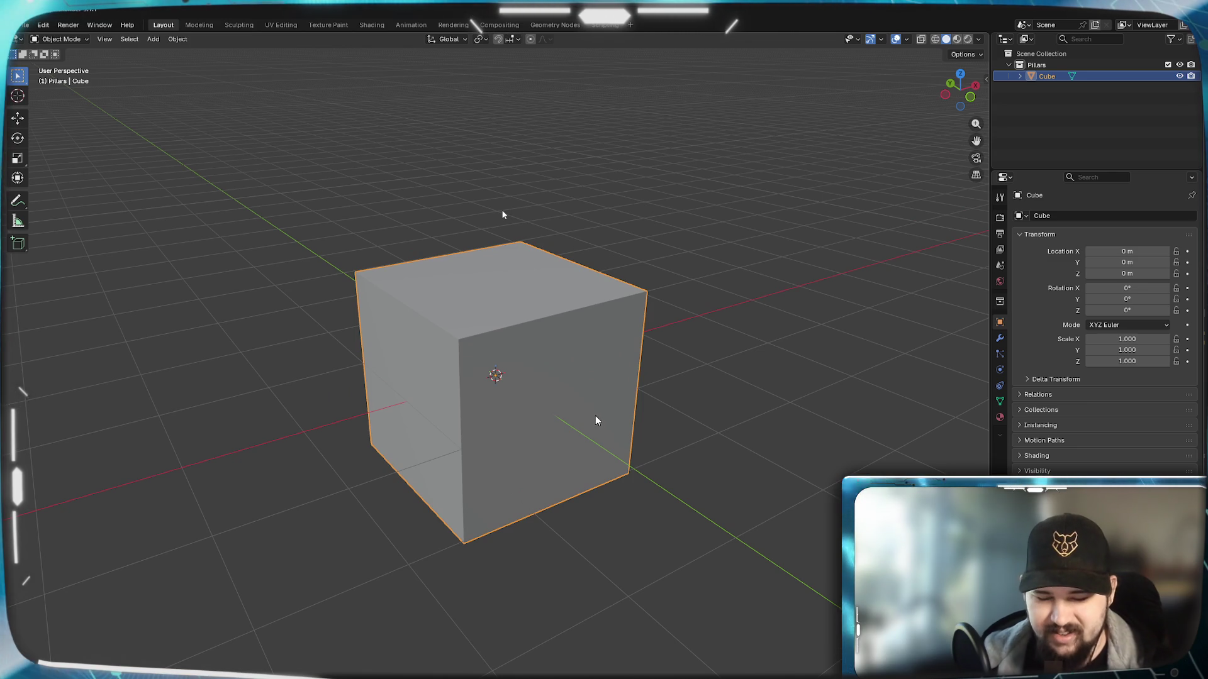
key("Delete")
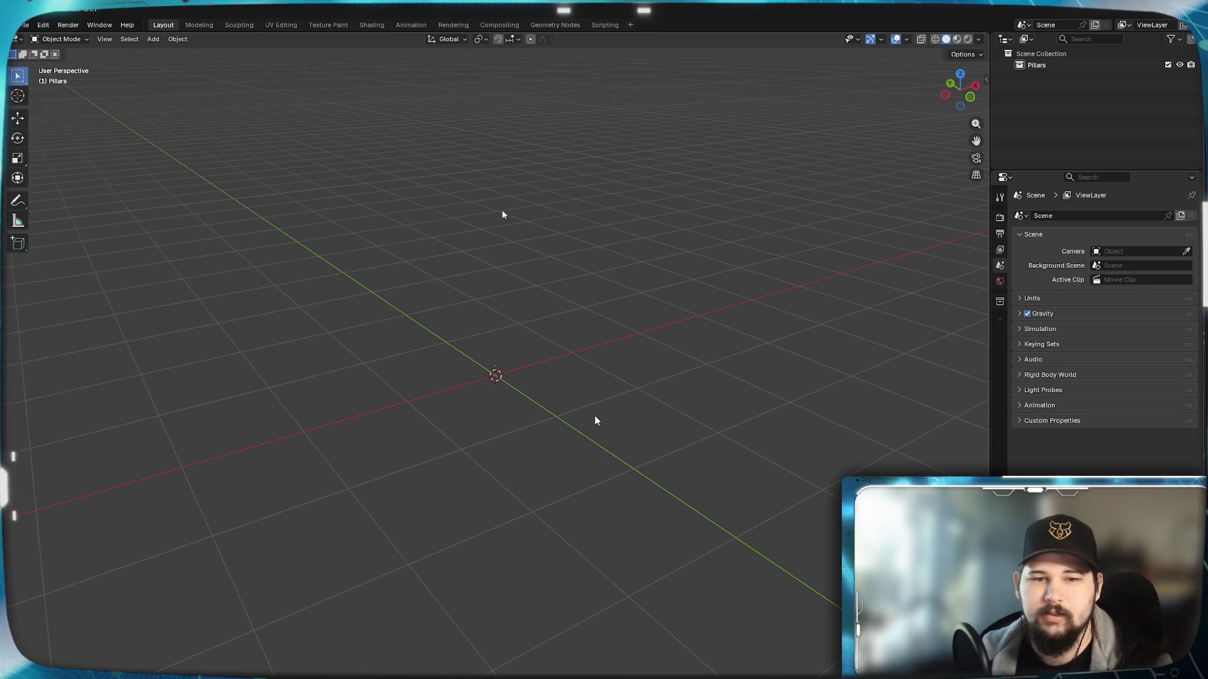
Step: Add a circle mesh at the origin and set its vertex count to 24
key("shift+a")
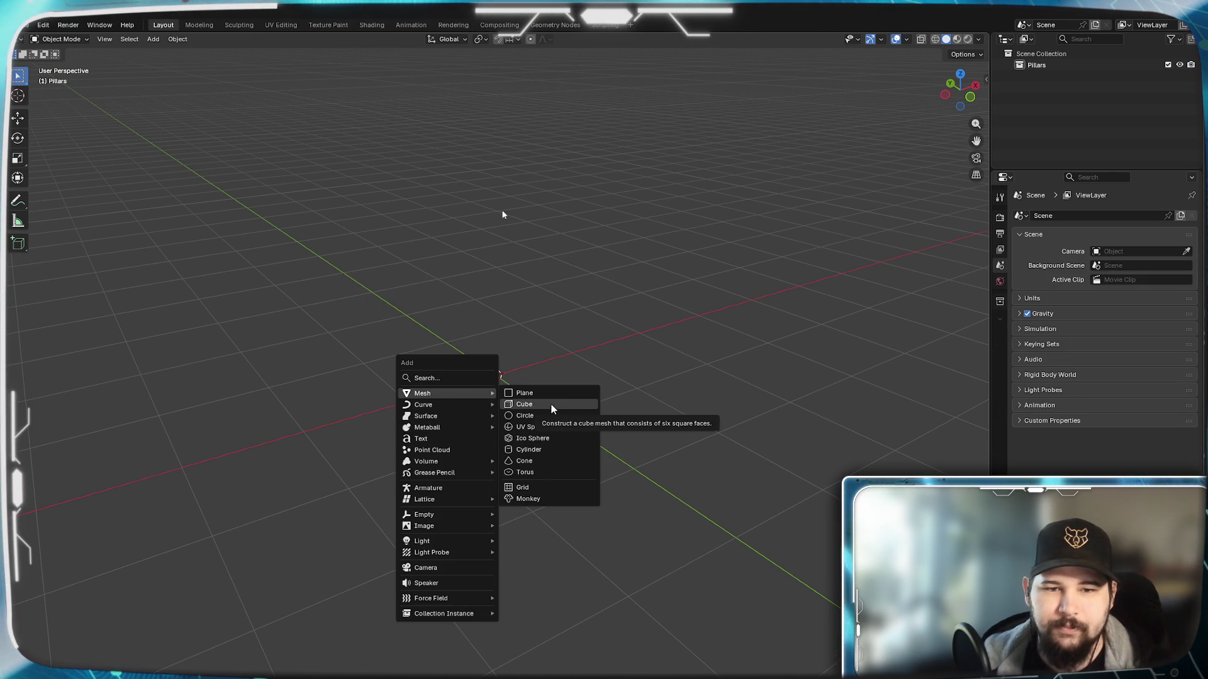
left_click(543, 417)
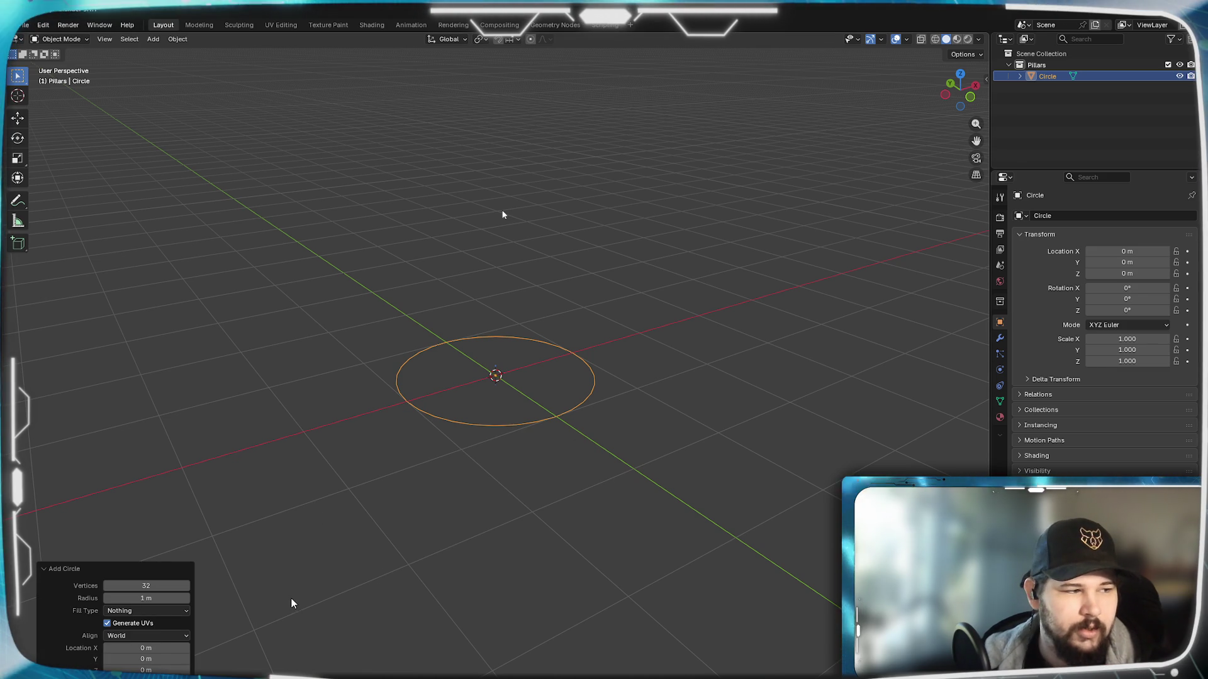
left_click(155, 585)
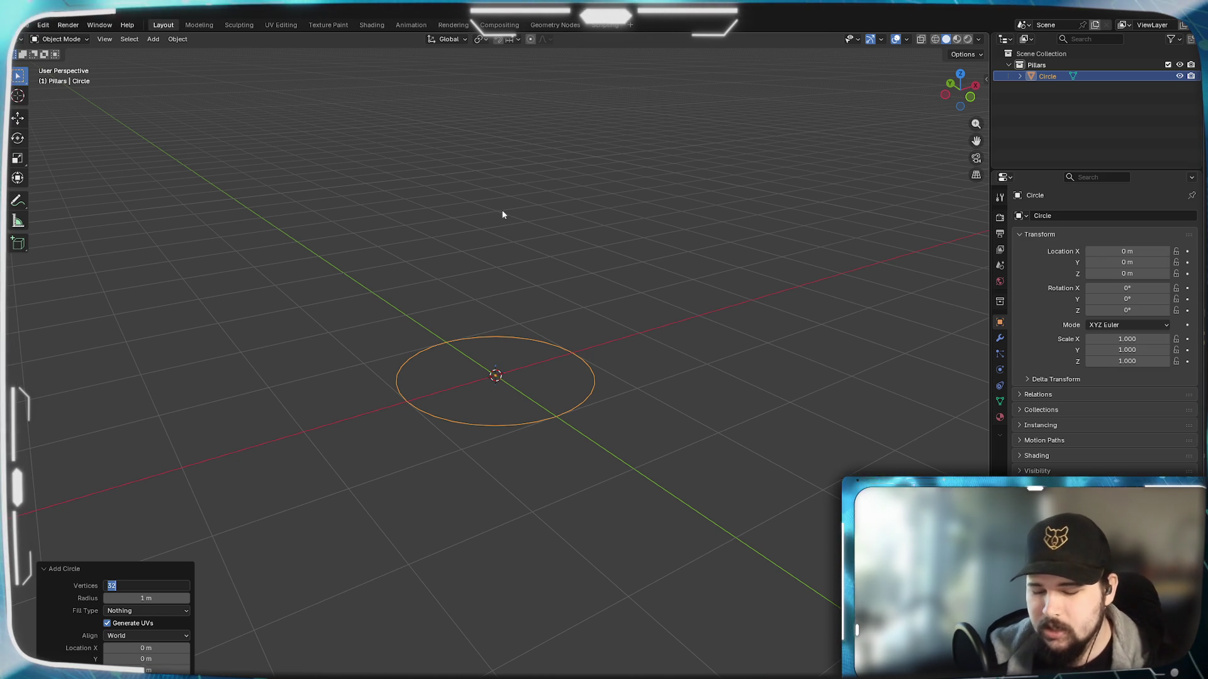
type("16")
key("Return")
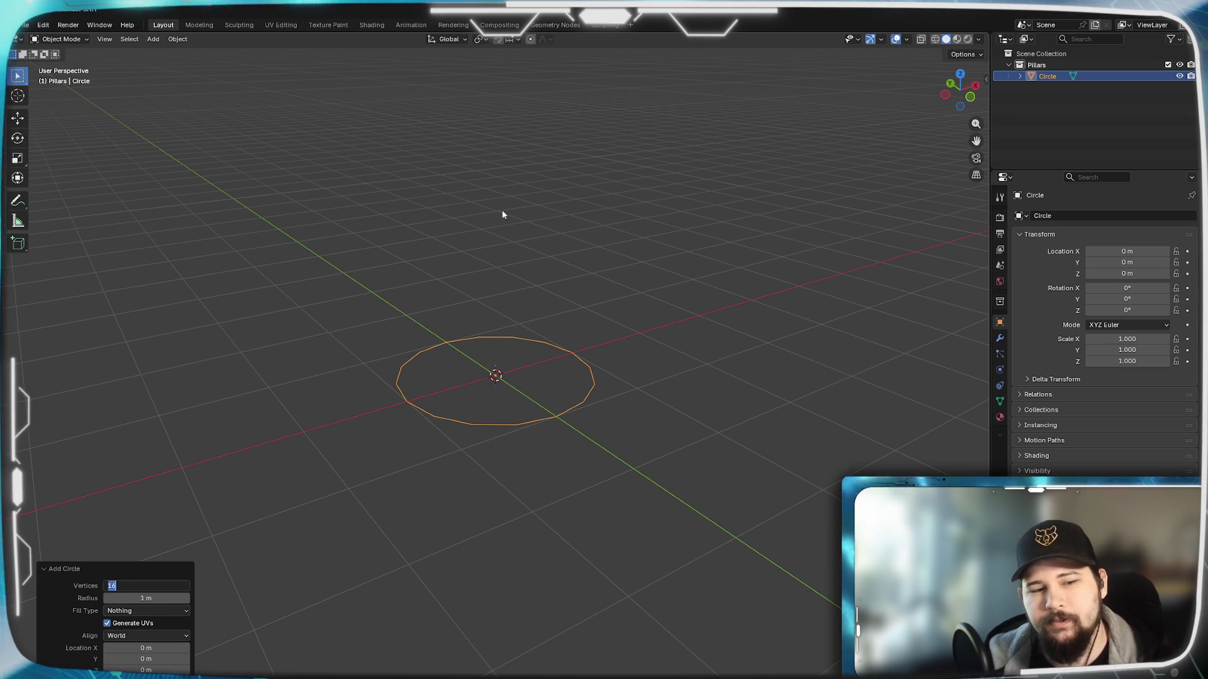
left_click_drag(142, 586, 159, 586)
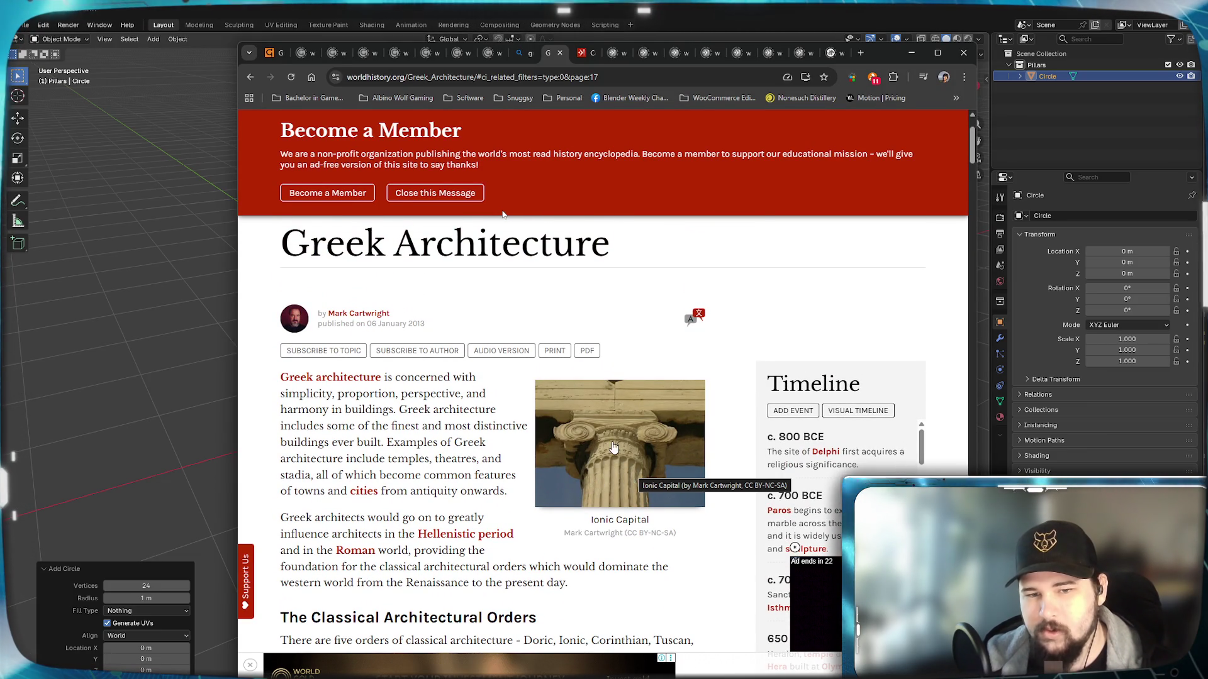
Step: View the Ionic Capital reference photo in Chrome, then hide the browser to return to Blender
left_click(634, 475)
scroll(604, 463, "down", 3)
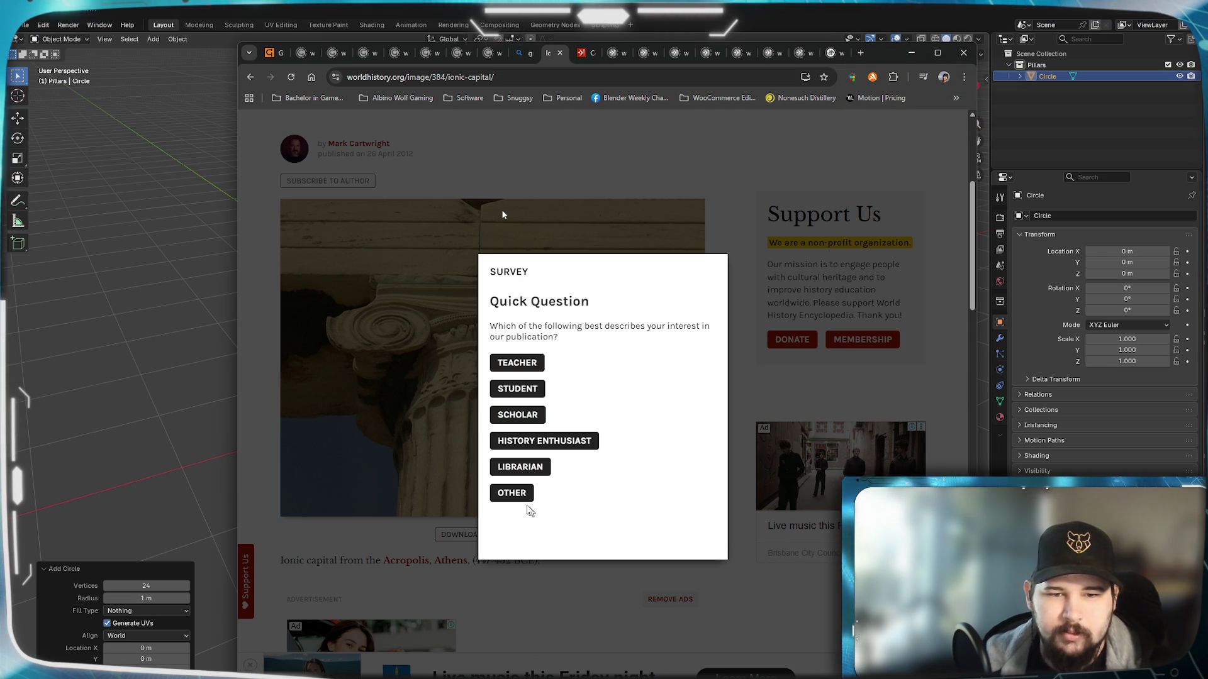
left_click(536, 571)
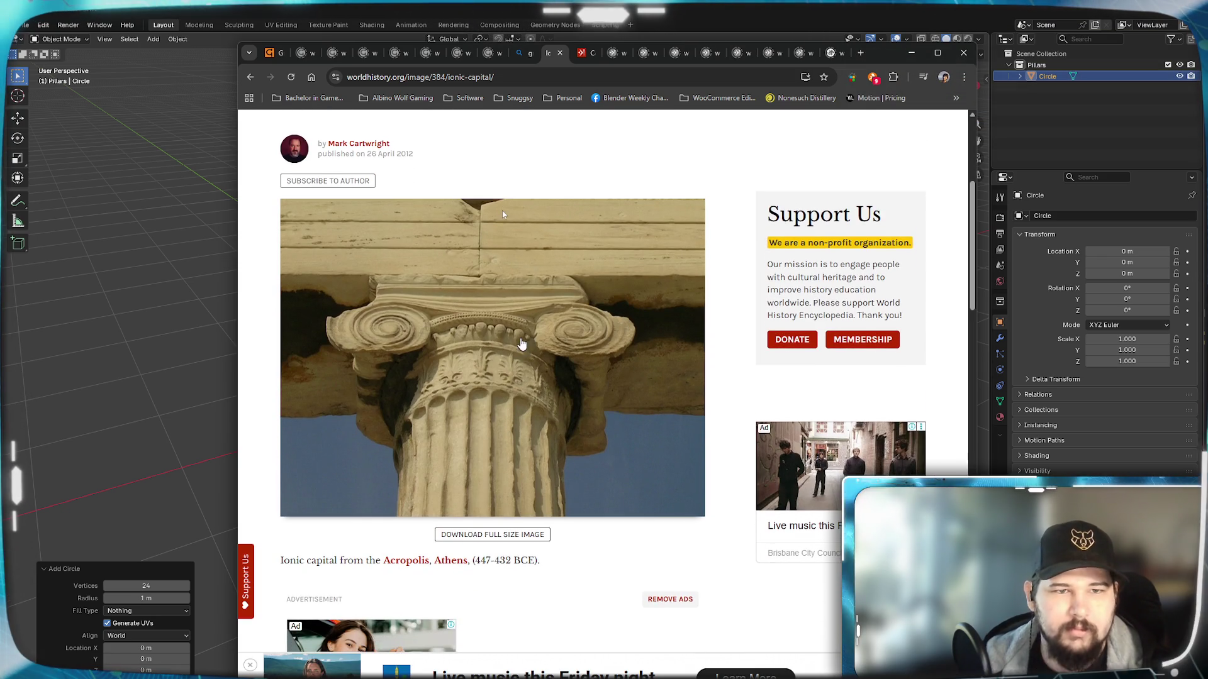
scroll(520, 344, "up", 1)
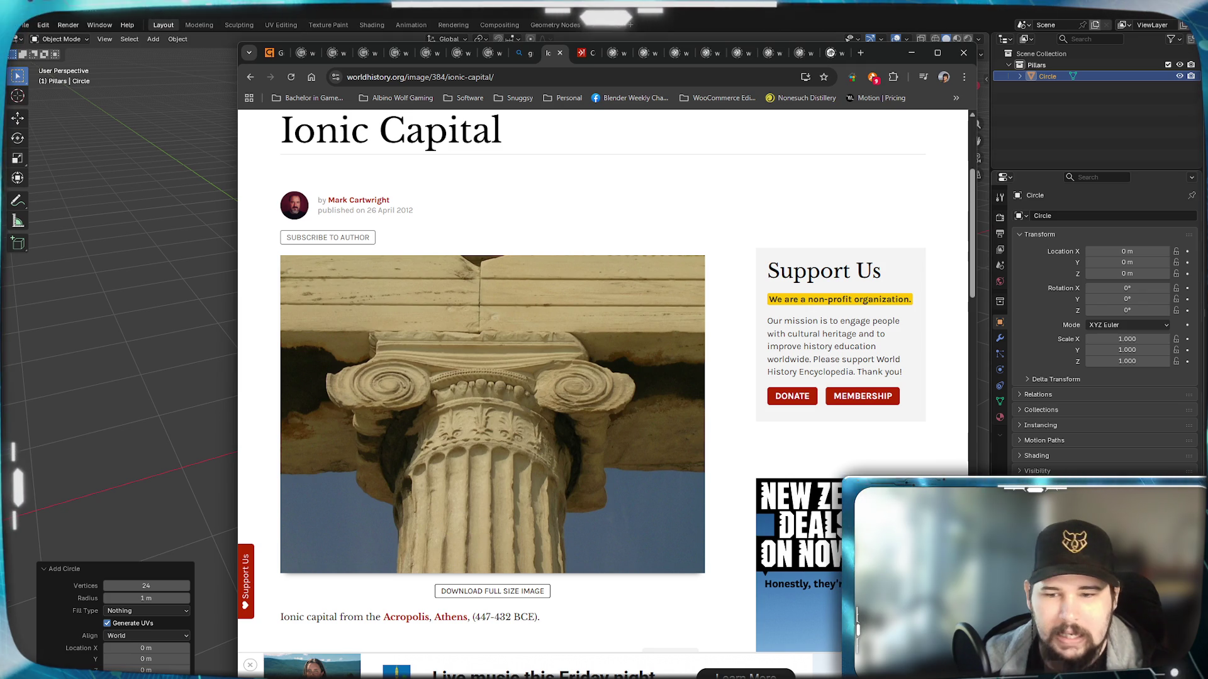
left_click(912, 52)
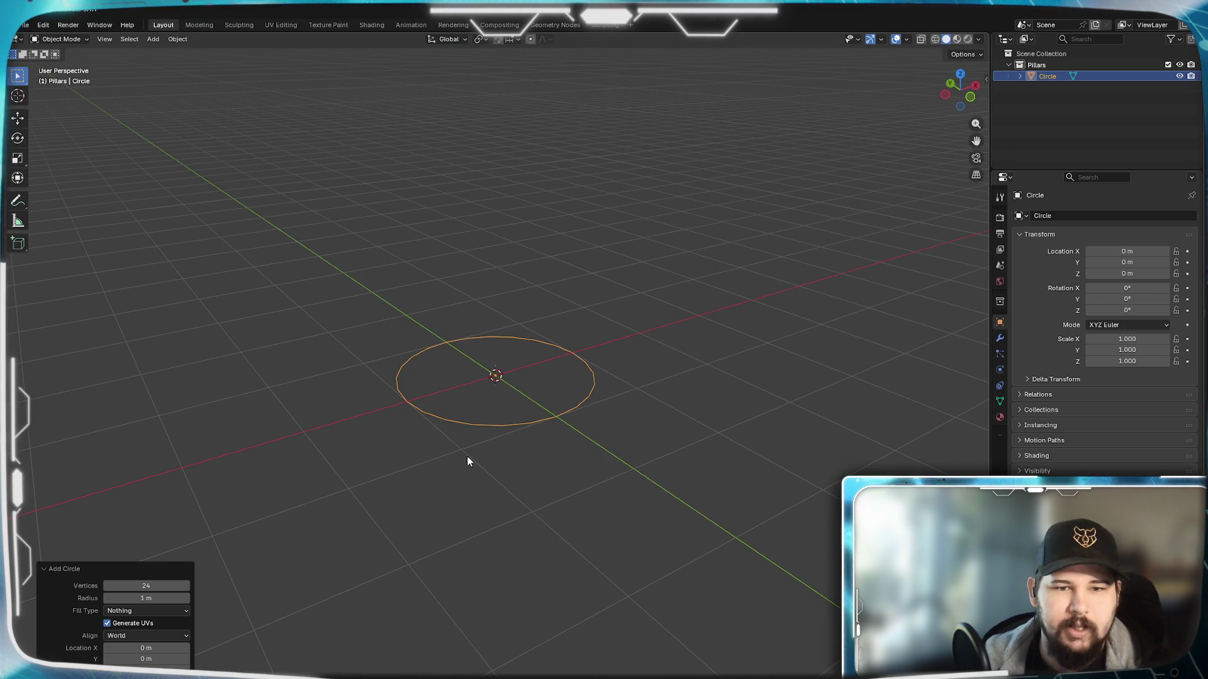
Step: In Edit Mode, extrude the circle 20 m straight up along Z into a tall cylinder
mouse_move(488, 481)
middle_mouse_down()
mouse_move(553, 507)
mouse_move(540, 506)
mouse_move(521, 455)
mouse_move(504, 491)
mouse_move(495, 480)
mouse_move(505, 502)
mouse_move(520, 464)
mouse_move(539, 463)
mouse_move(534, 548)
mouse_move(560, 545)
middle_mouse_up()
key("Tab")
scroll(510, 496, "down", 4)
key("e")
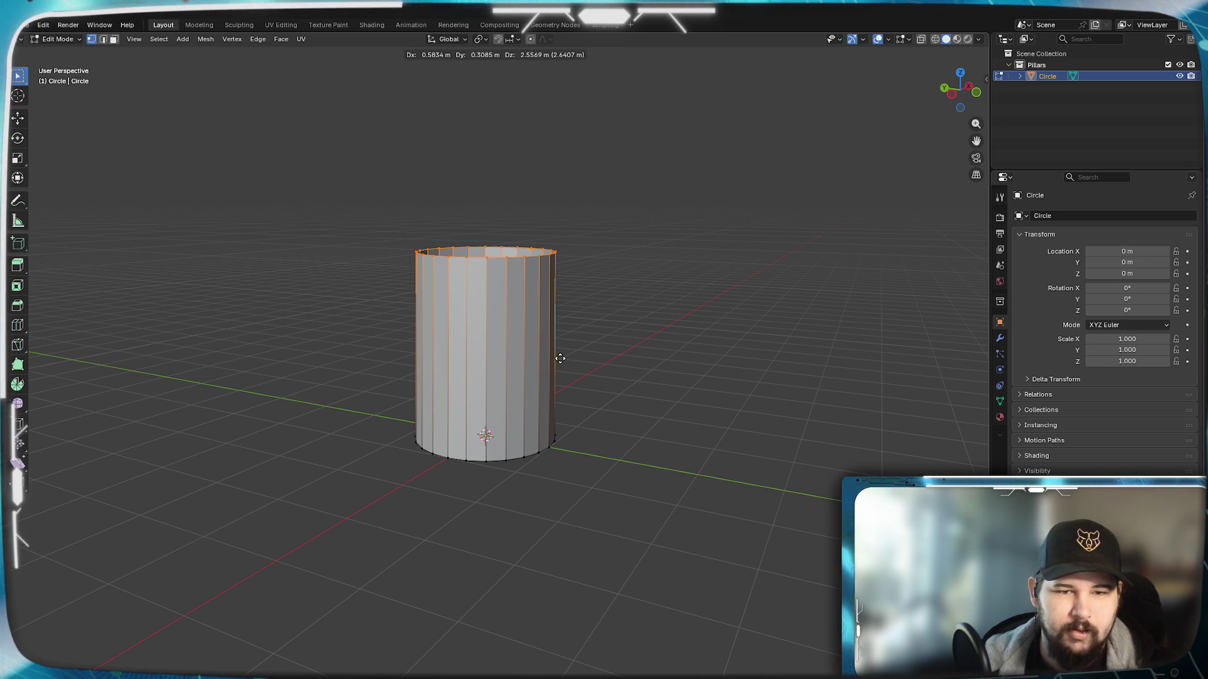
key("z")
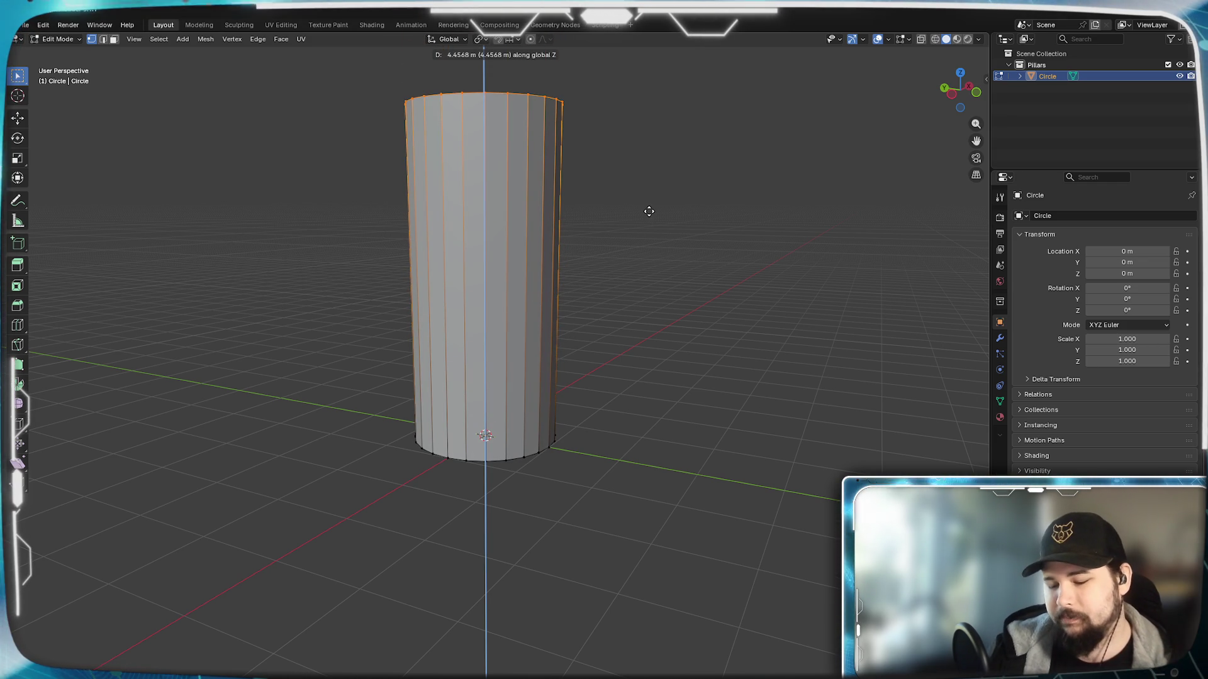
type("20")
key("Return")
scroll(647, 211, "down", 4)
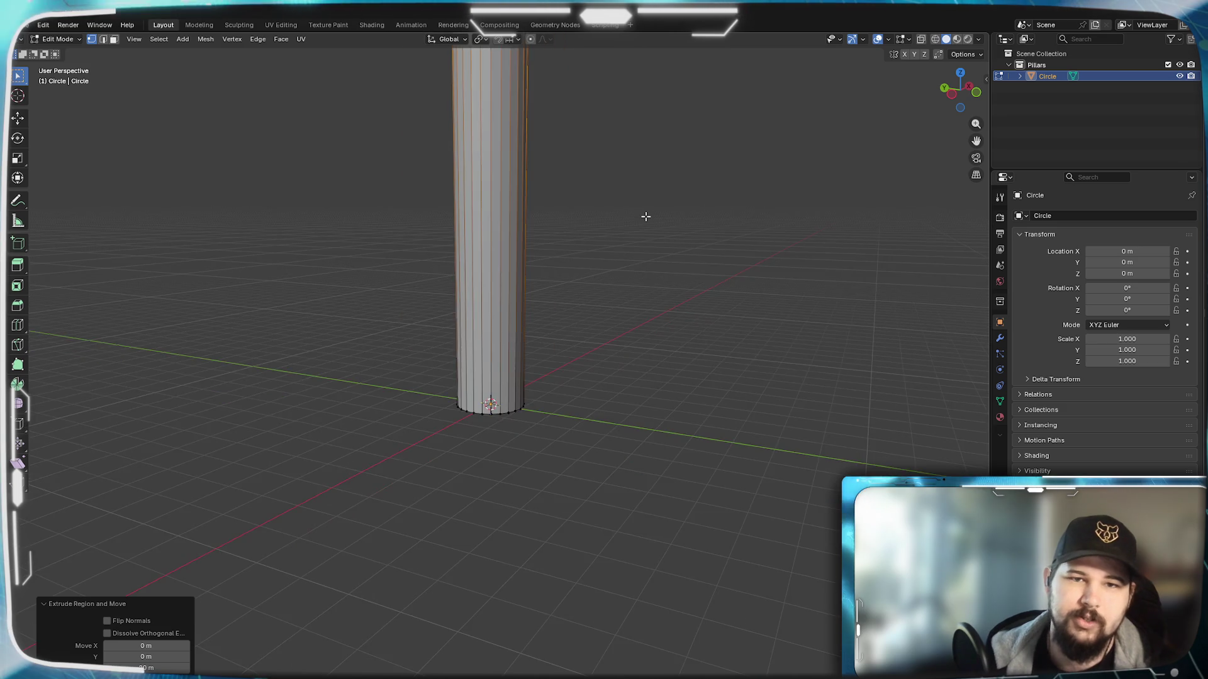
scroll(645, 216, "down", 4)
scroll(632, 206, "up", 2)
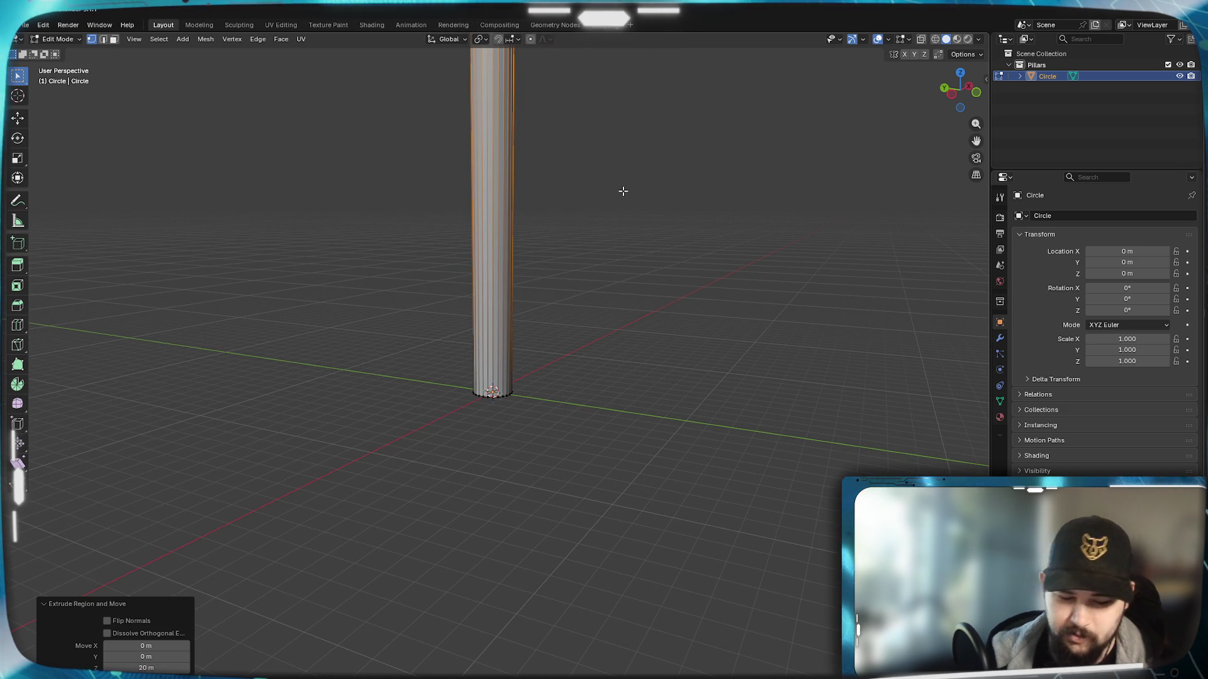
Step: Lower the top ring by 4 m along Z, inspect it, then undo back to the circle
key("g")
type("z-4")
key("Return")
mouse_move(626, 214)
middle_mouse_down()
mouse_move(528, 405)
mouse_move(594, 392)
mouse_move(636, 419)
mouse_move(602, 397)
mouse_move(620, 520)
mouse_move(629, 418)
middle_mouse_up()
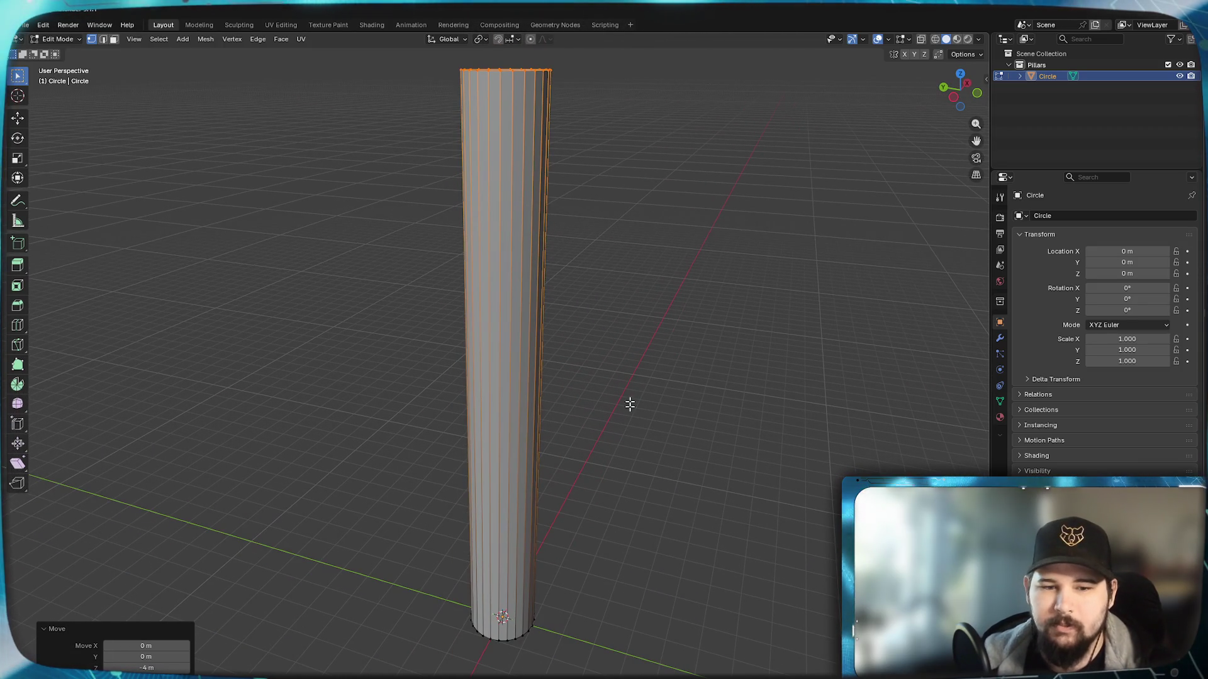
mouse_move(572, 298)
middle_mouse_down()
mouse_move(594, 403)
mouse_move(593, 392)
middle_mouse_up()
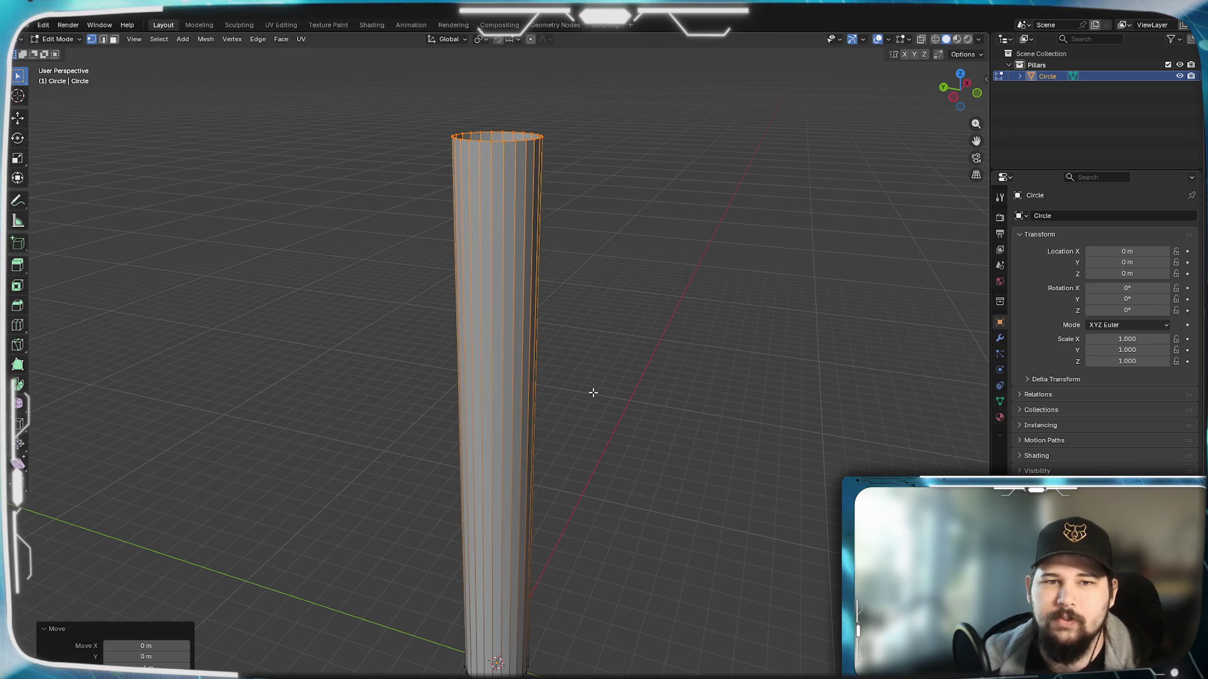
mouse_move(564, 458)
middle_mouse_down()
mouse_move(577, 351)
mouse_move(567, 480)
mouse_move(579, 361)
middle_mouse_up()
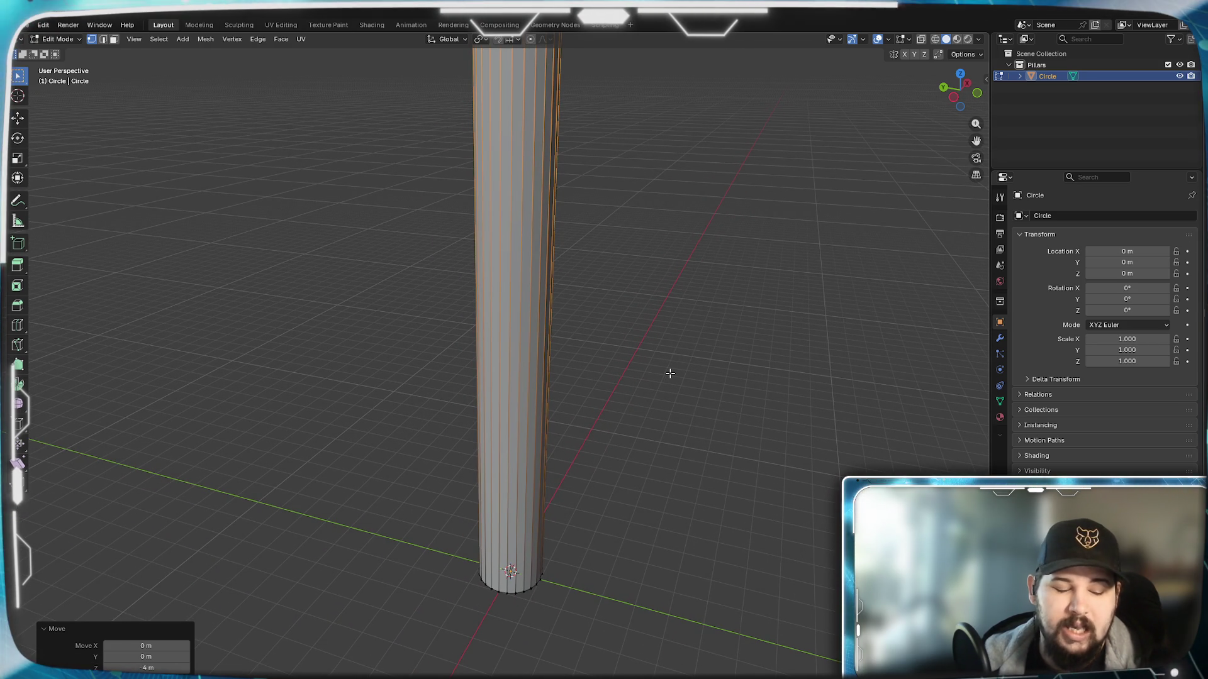
key("ctrl+z")
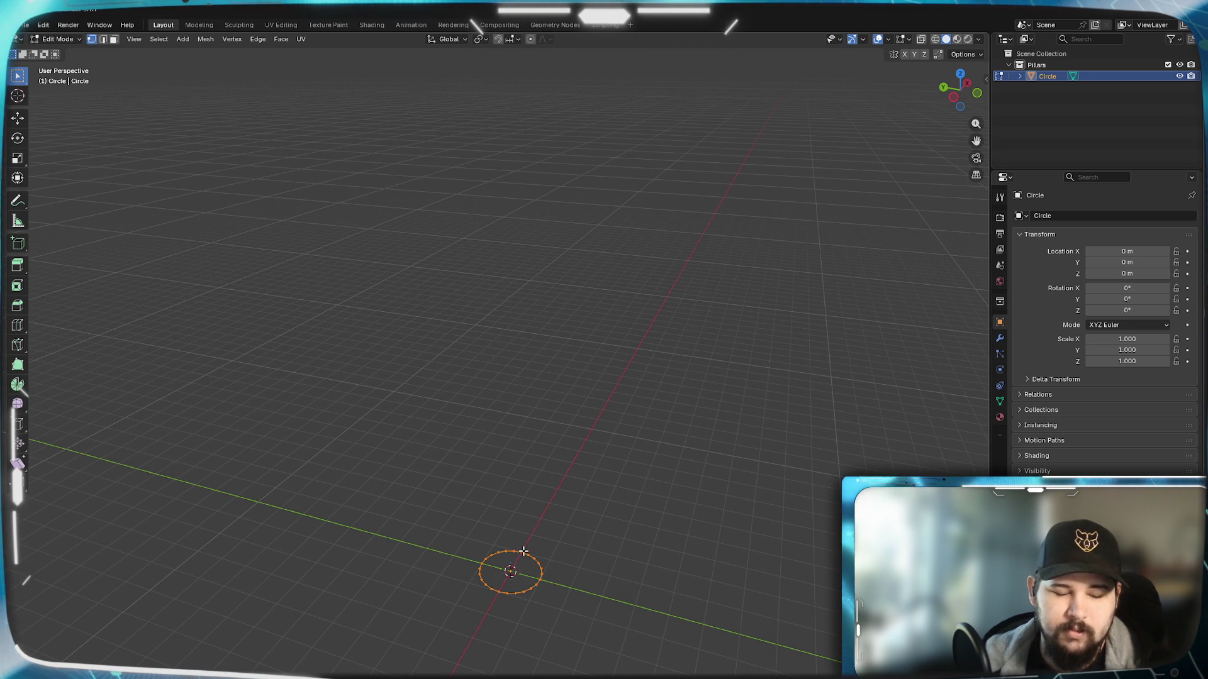
type("e")
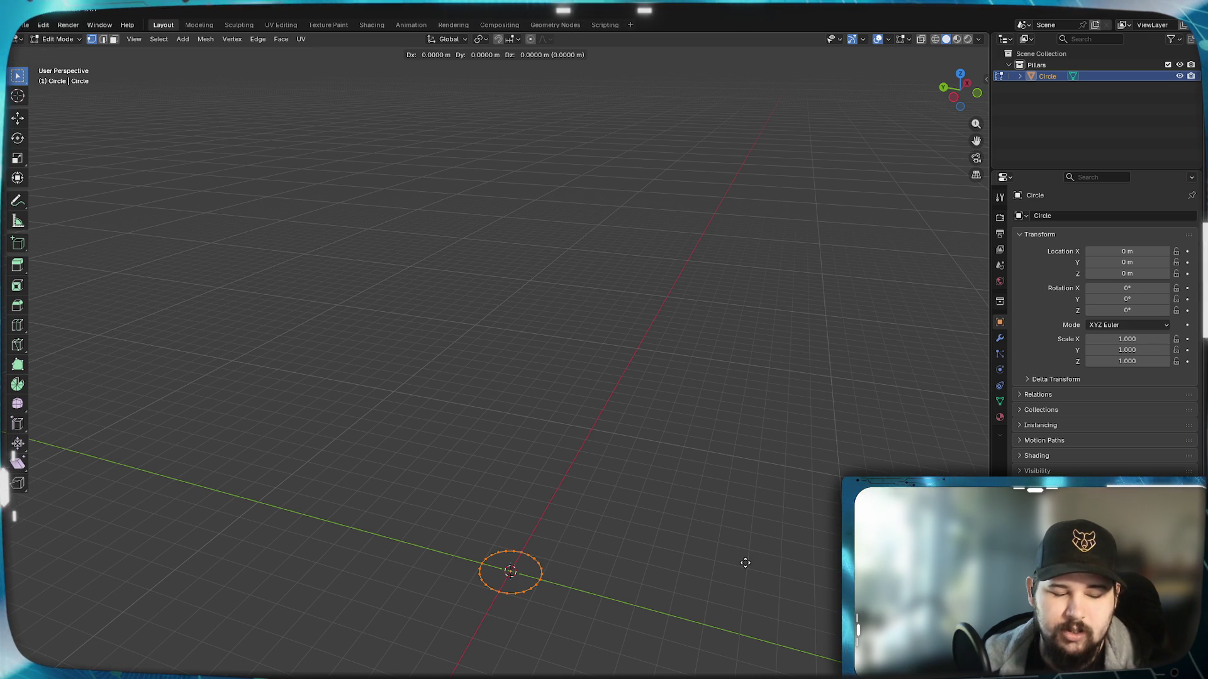
type("z2")
Step: Extrude the circle 2 m upward into a short open cylinder and inspect it from several angles
key("Return")
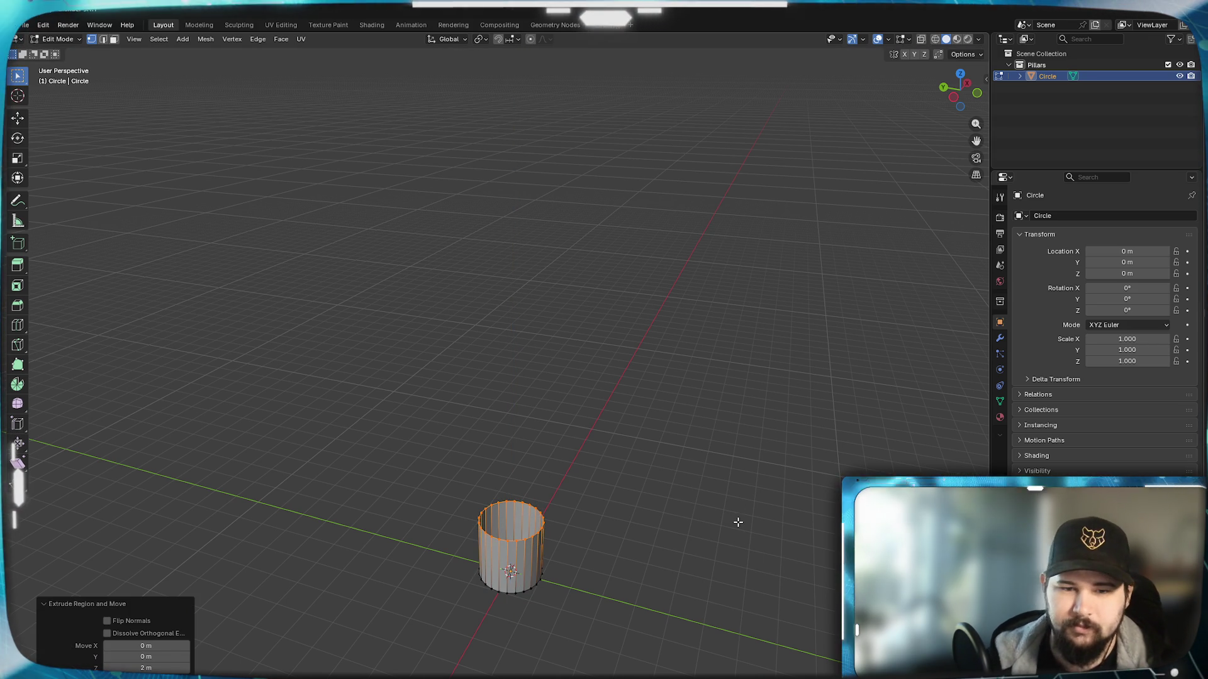
scroll(615, 665, "up", 3)
mouse_move(615, 665)
middle_mouse_down("shift")
mouse_move(529, 416)
mouse_move(476, 427)
mouse_move(552, 436)
middle_mouse_up("shift")
scroll(524, 384, "up", 2)
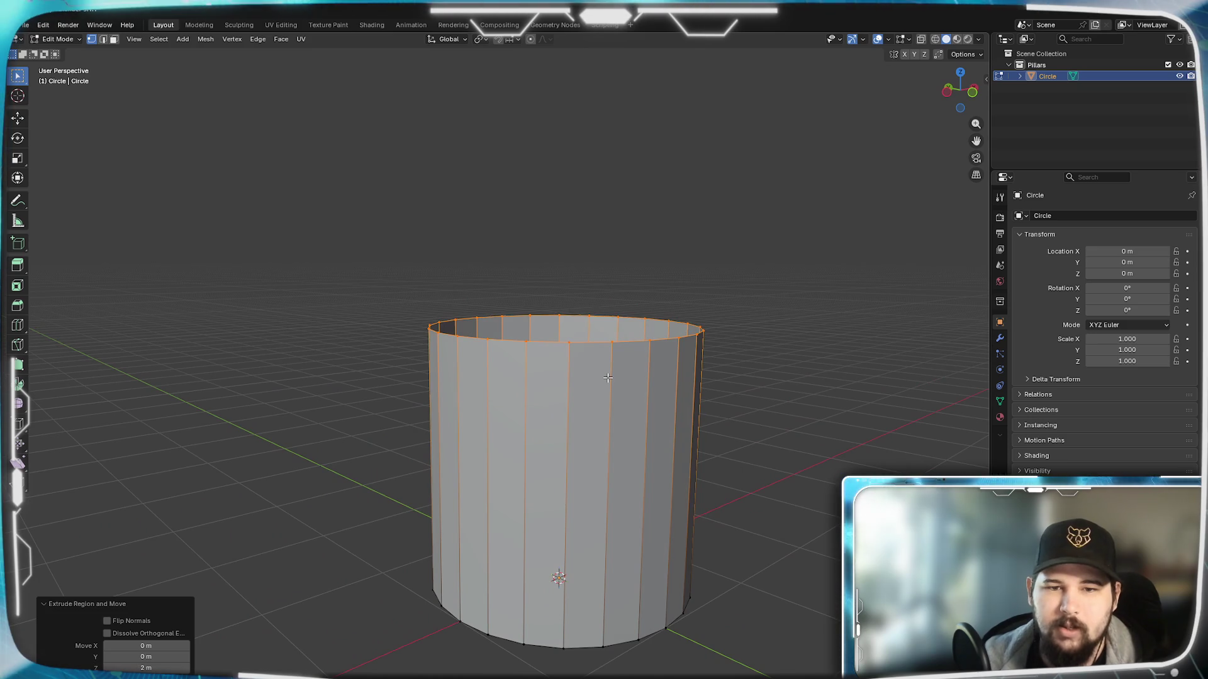
scroll(575, 418, "up", 1)
mouse_move(575, 419)
middle_mouse_down()
mouse_move(624, 375)
mouse_move(623, 358)
mouse_move(612, 404)
mouse_move(532, 426)
mouse_move(561, 437)
mouse_move(473, 425)
mouse_move(517, 415)
mouse_move(459, 453)
mouse_move(480, 453)
mouse_move(472, 480)
mouse_move(552, 441)
middle_mouse_up()
scroll(623, 365, "up", 1)
scroll(474, 424, "down", 2)
scroll(472, 480, "up", 2)
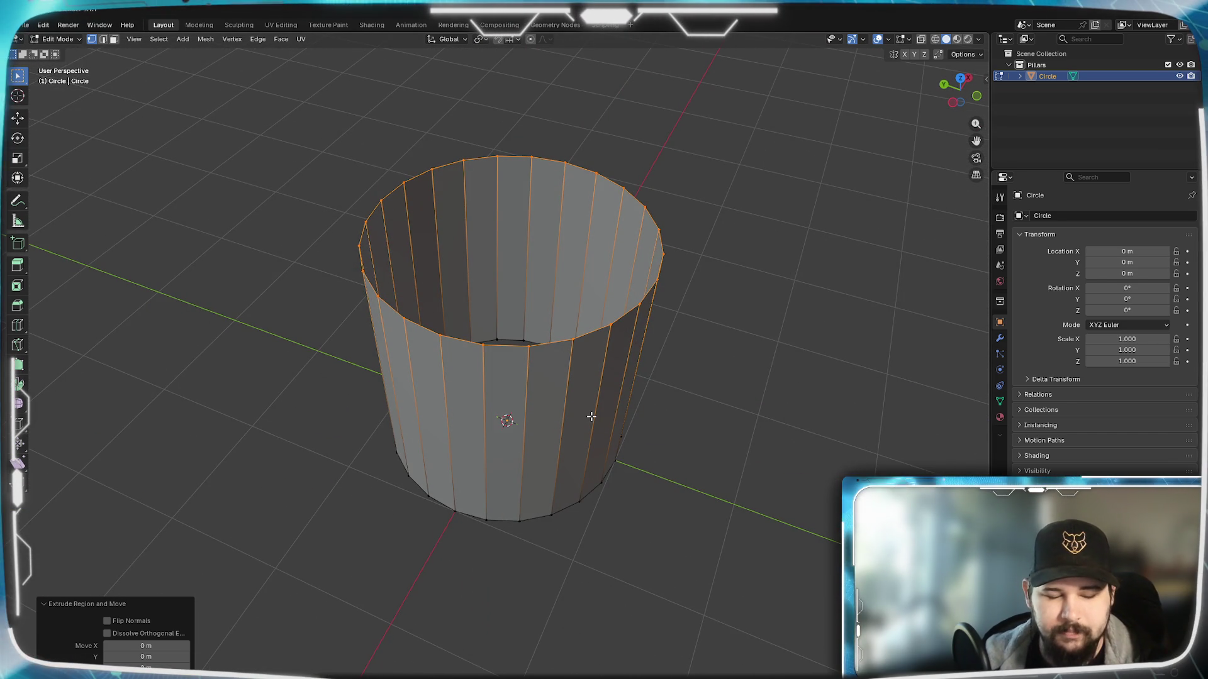
mouse_move(689, 283)
middle_mouse_down()
mouse_move(660, 397)
mouse_move(614, 259)
mouse_move(840, 278)
mouse_move(758, 289)
mouse_move(612, 389)
mouse_move(657, 371)
middle_mouse_up()
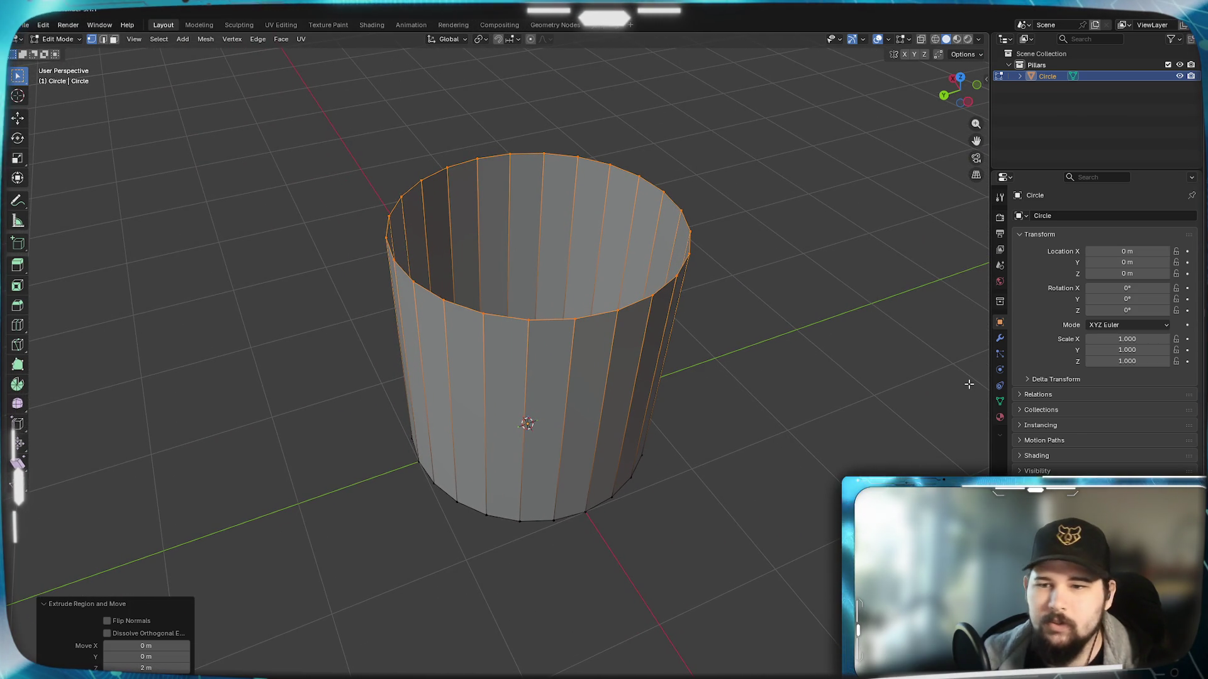
left_click(1001, 339)
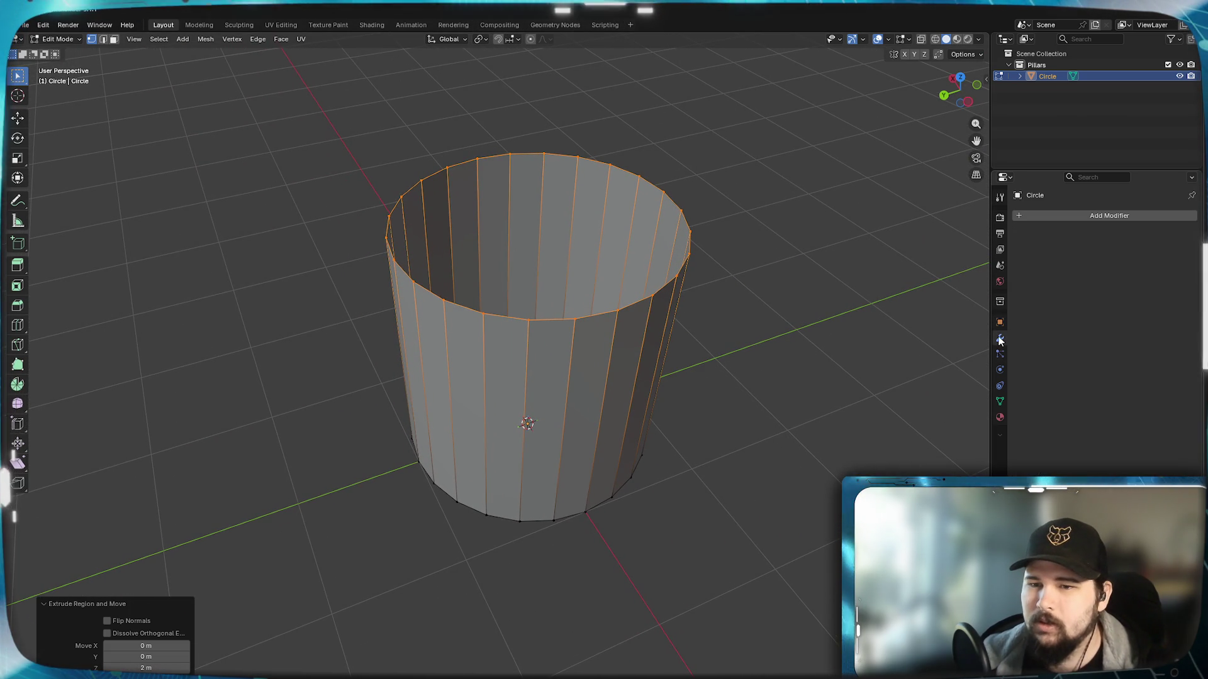
Step: Add a Screw modifier to the cylinder with a 15° angle around the Z axis
left_click(1091, 218)
key("Escape")
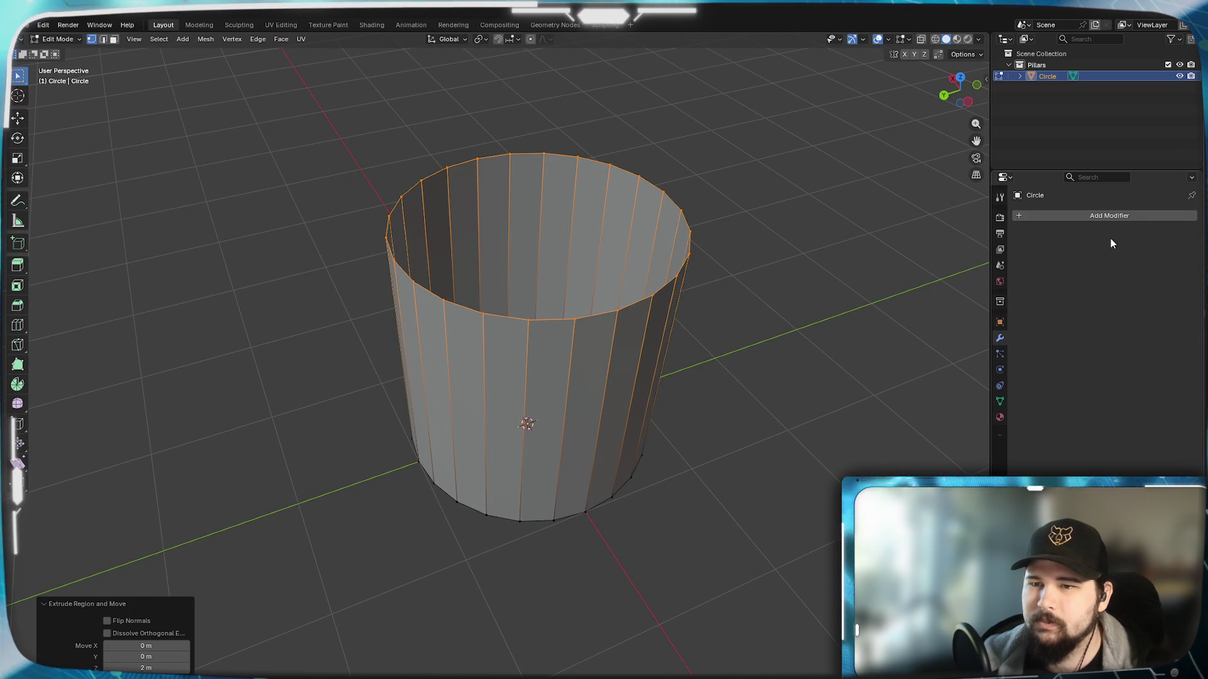
key("shift+a")
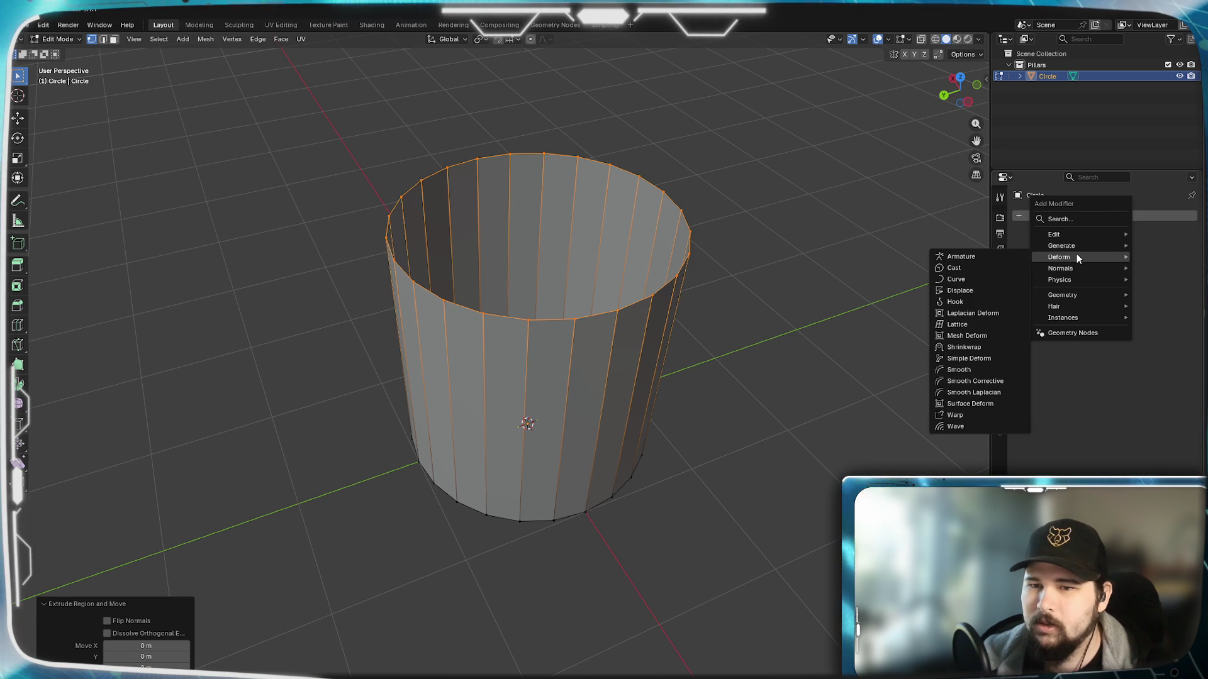
mouse_move(1061, 245)
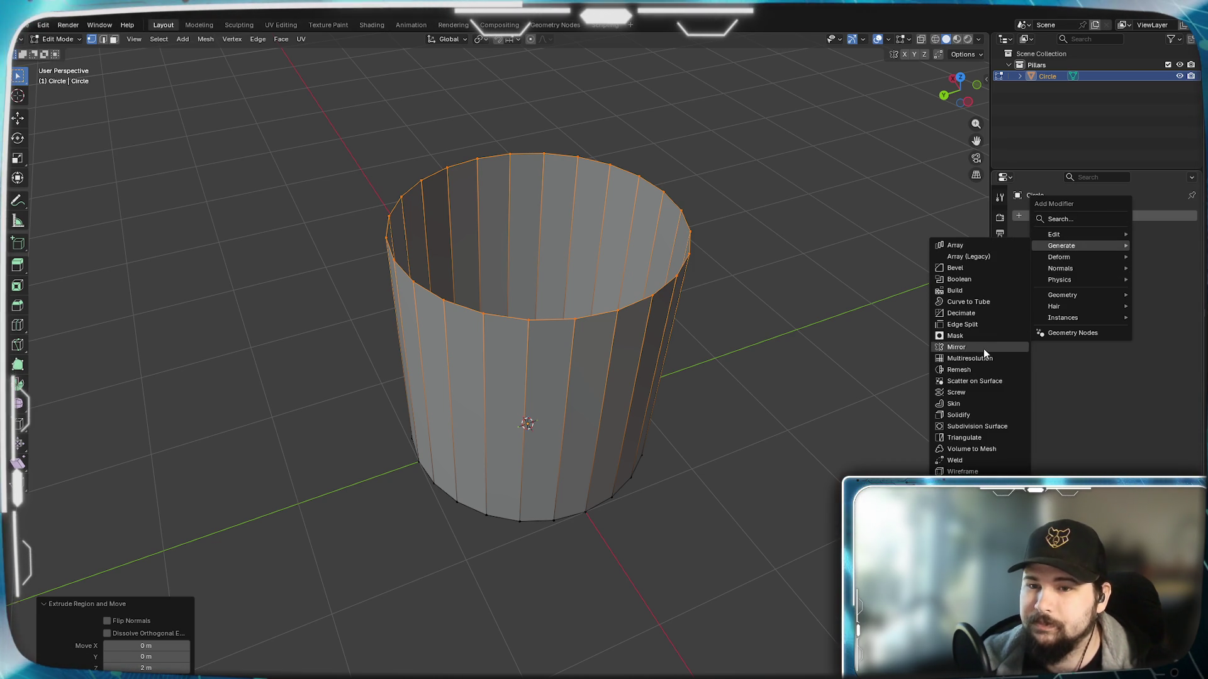
left_click(975, 392)
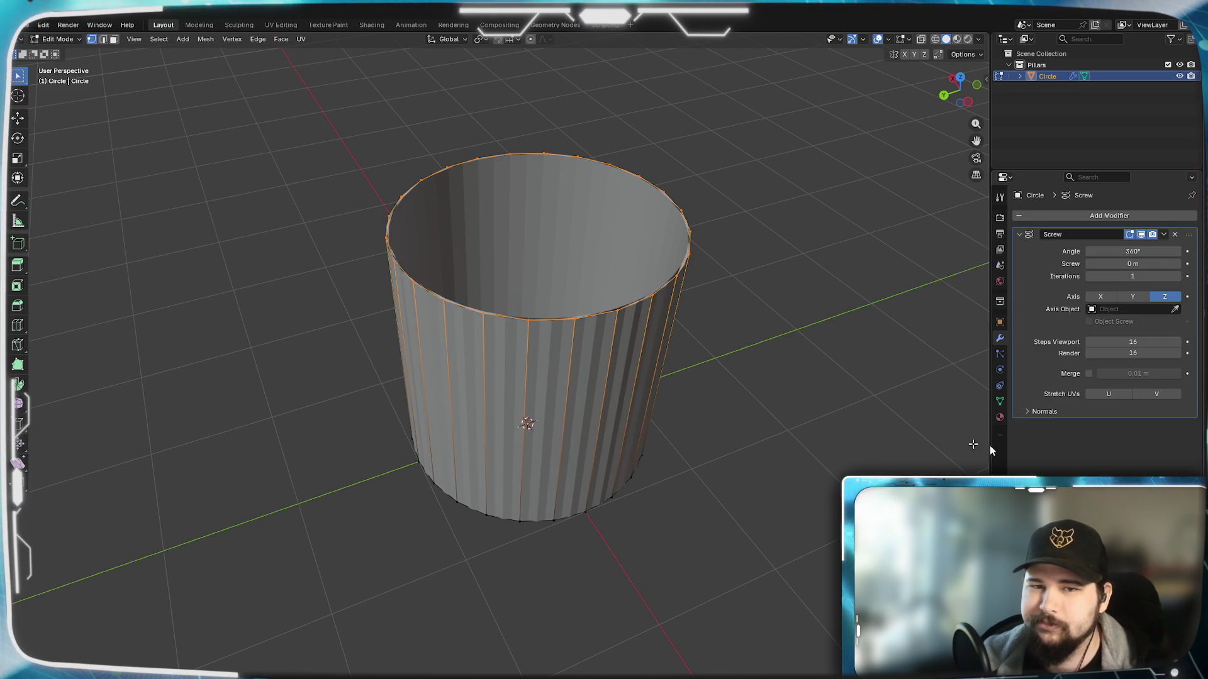
left_click(1141, 252)
type("/24")
key("Return")
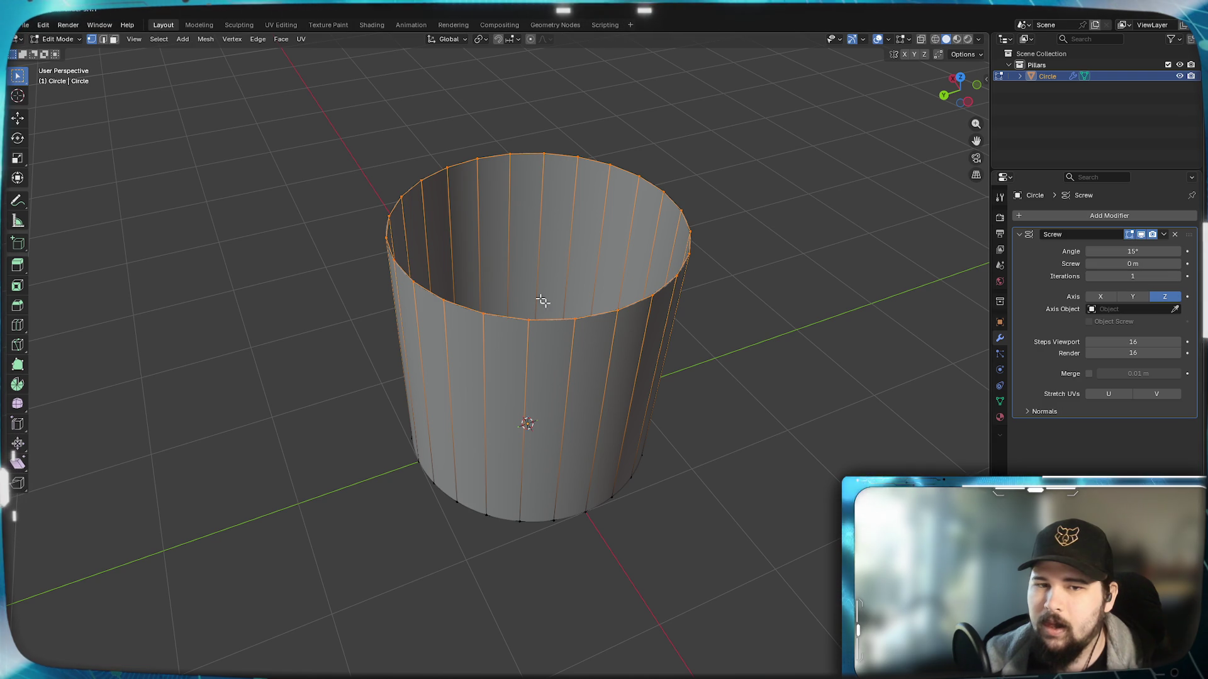
Step: Deselect the mesh, preview it outside Edit Mode, and switch to face selection
mouse_move(380, 350)
middle_mouse_down()
mouse_move(407, 333)
mouse_move(413, 374)
mouse_move(480, 364)
middle_mouse_up()
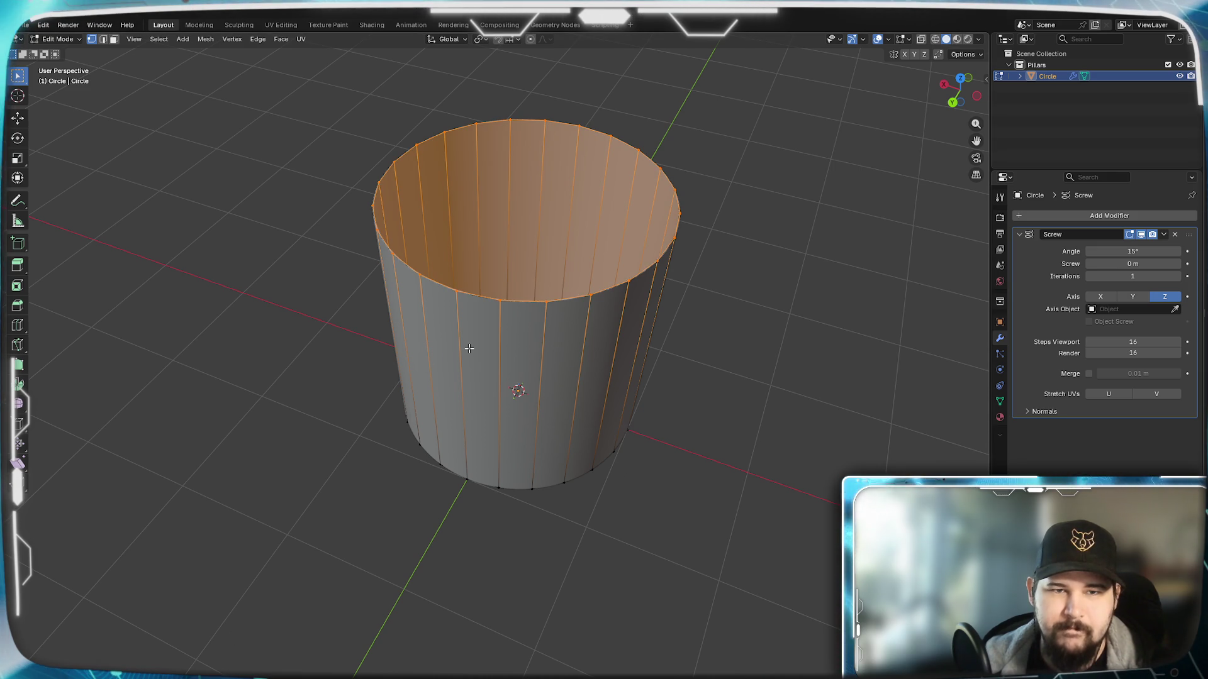
key("alt+a")
mouse_move(497, 437)
middle_mouse_down()
mouse_move(553, 485)
mouse_move(553, 440)
mouse_move(540, 479)
mouse_move(544, 443)
middle_mouse_up()
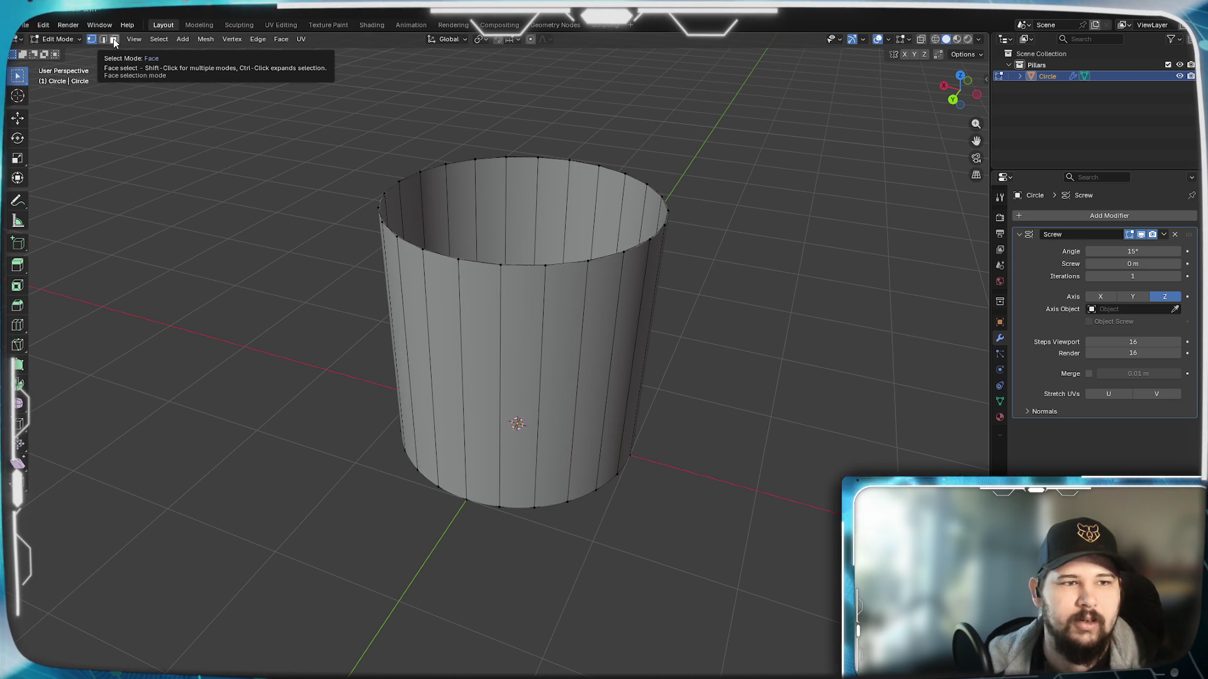
key("Tab")
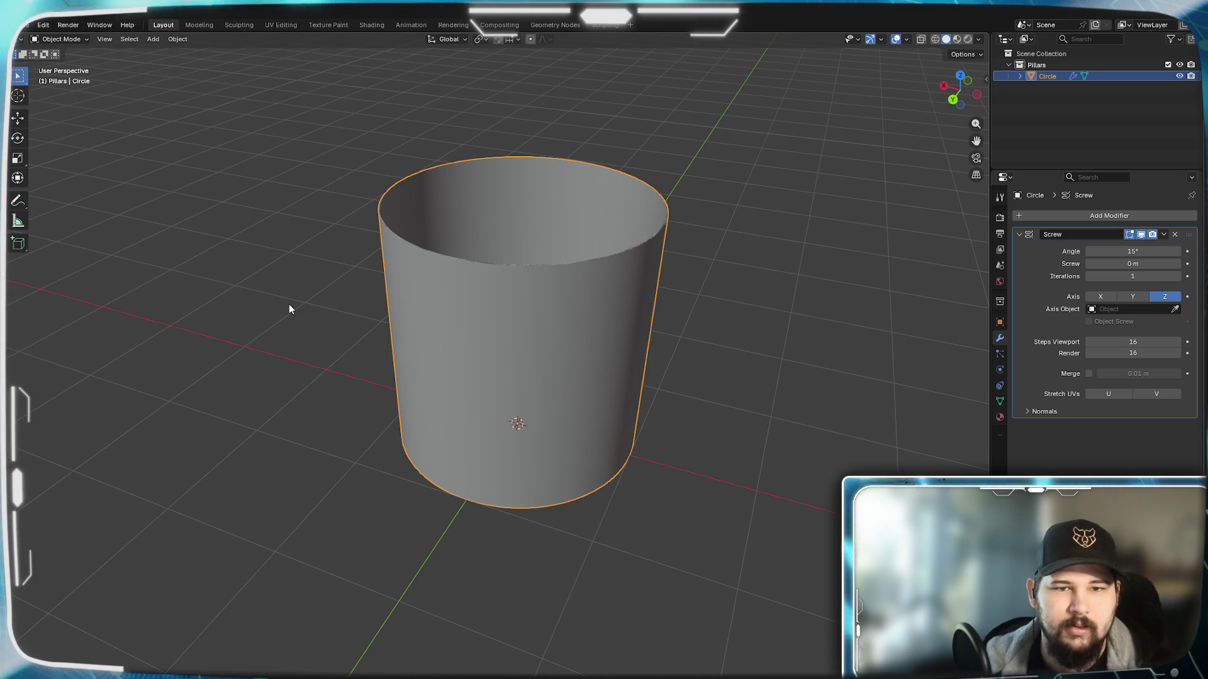
key("Tab")
key("Tab")
key("Tab")
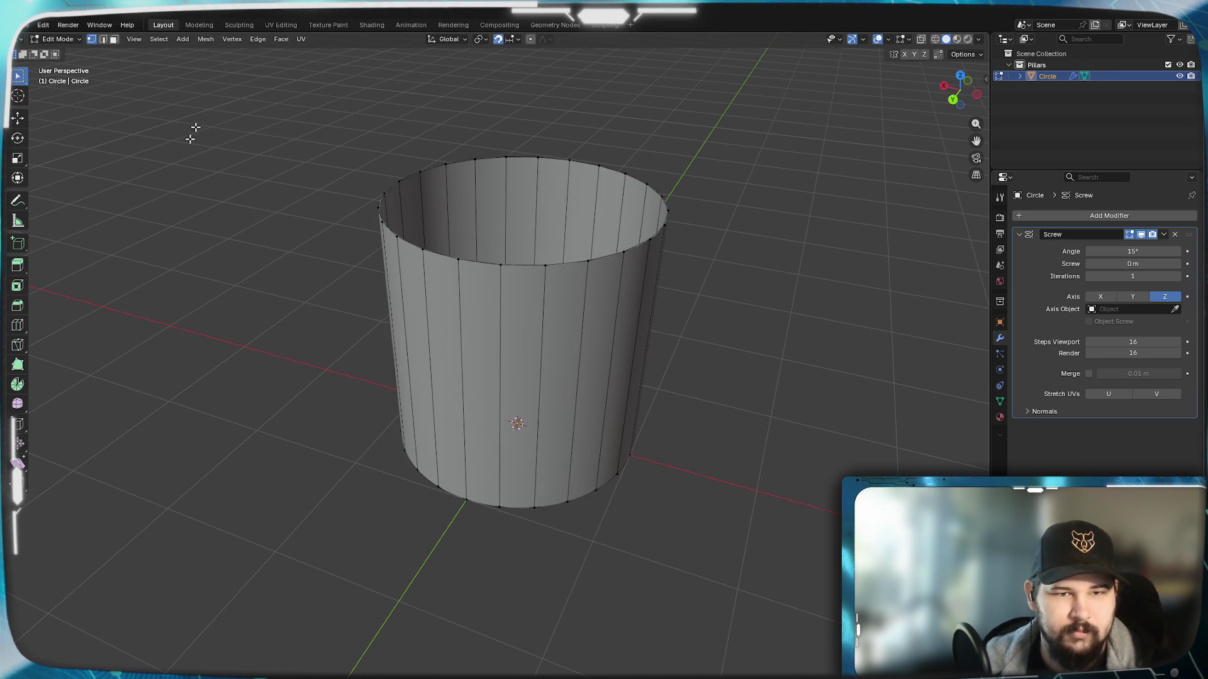
left_click(114, 39)
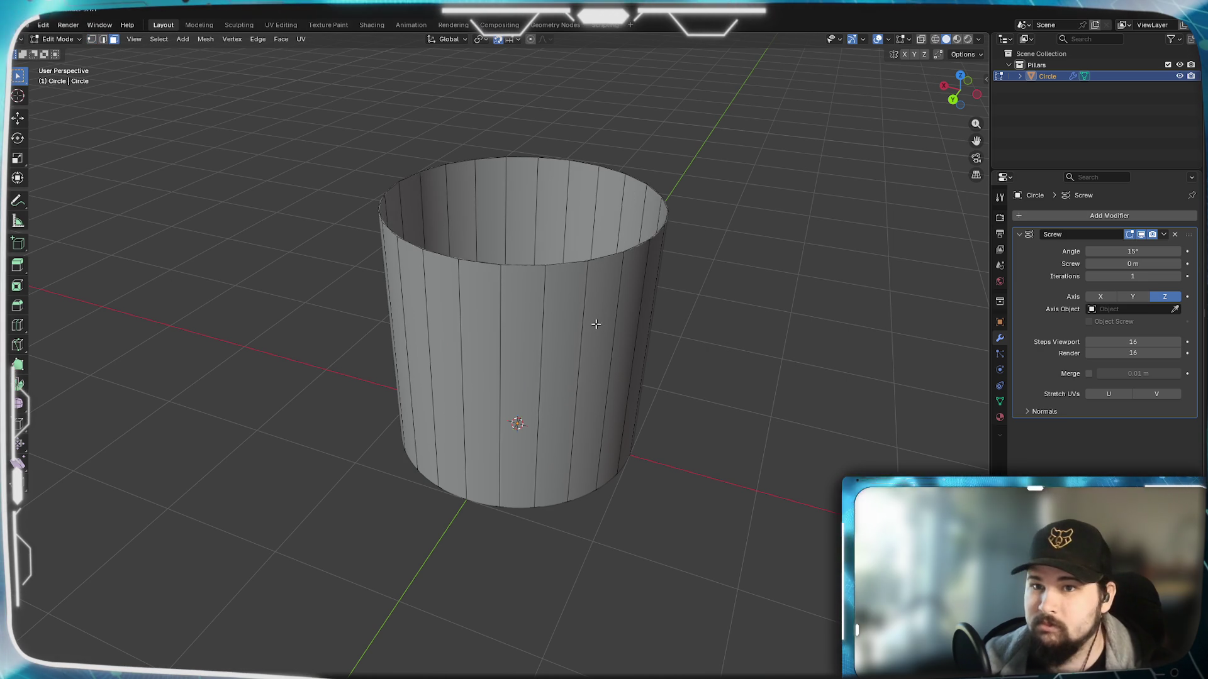
middle_click_drag(589, 327, 486, 335)
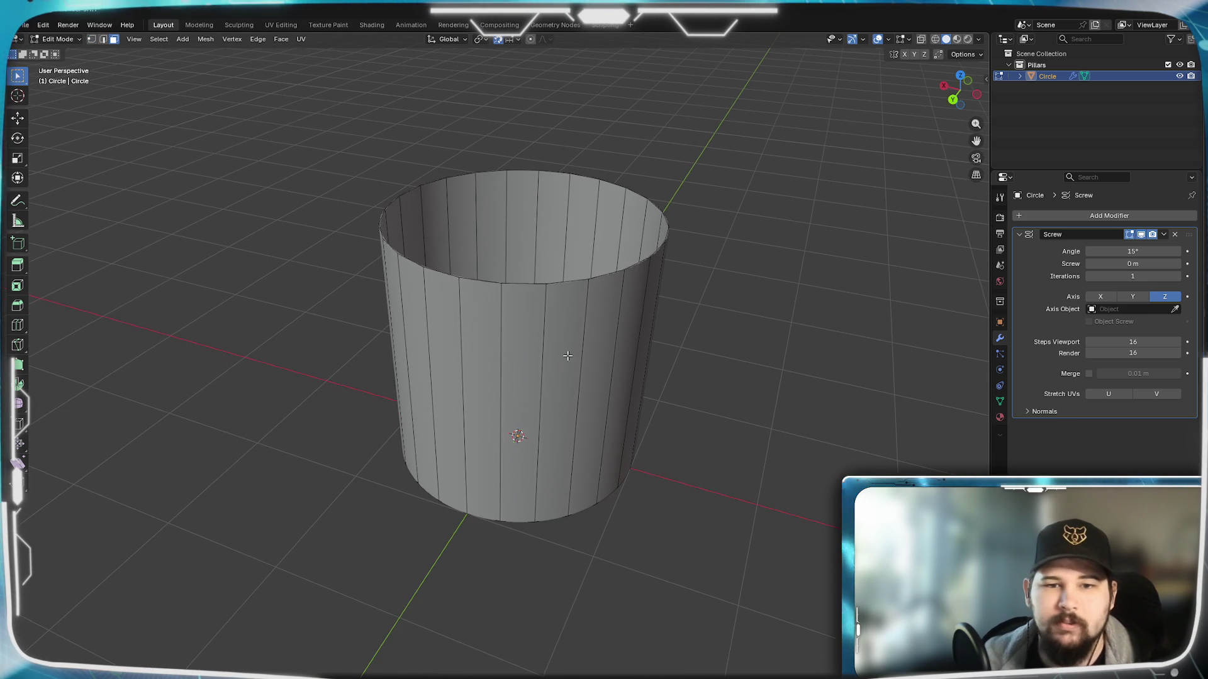
Step: Place the 3D cursor on the cylinder wall and dismiss an accidental quit prompt without closing
right_click(478, 383, "shift")
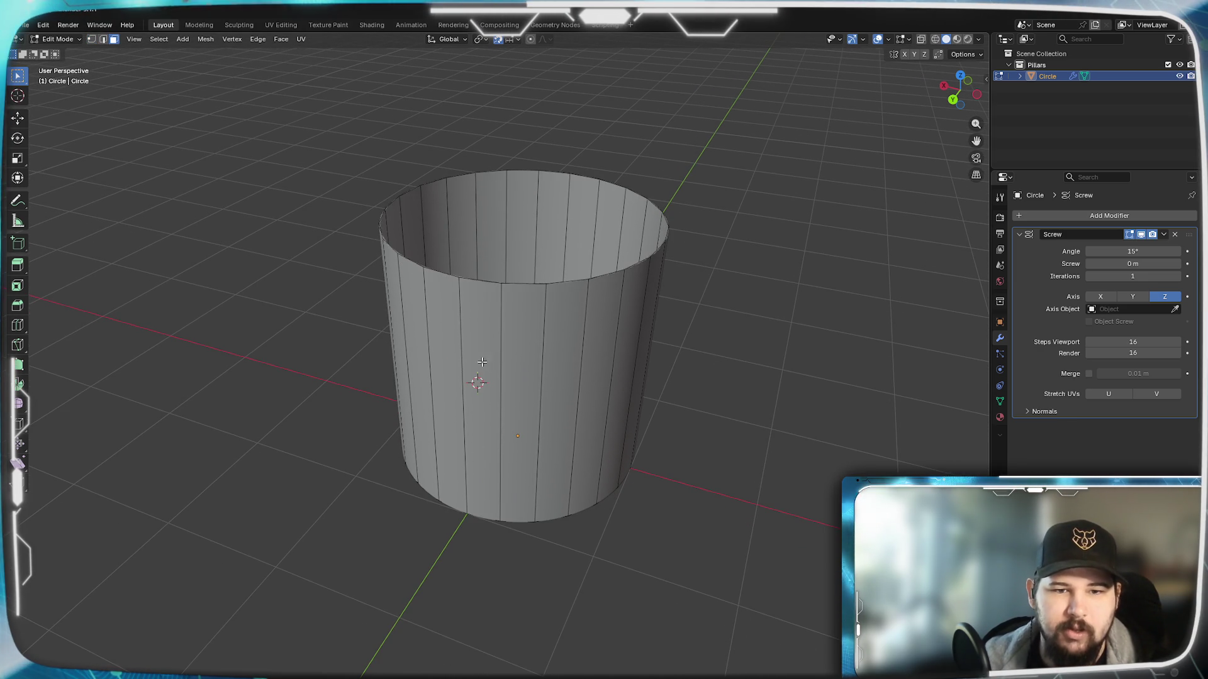
scroll(491, 447, "up", 3)
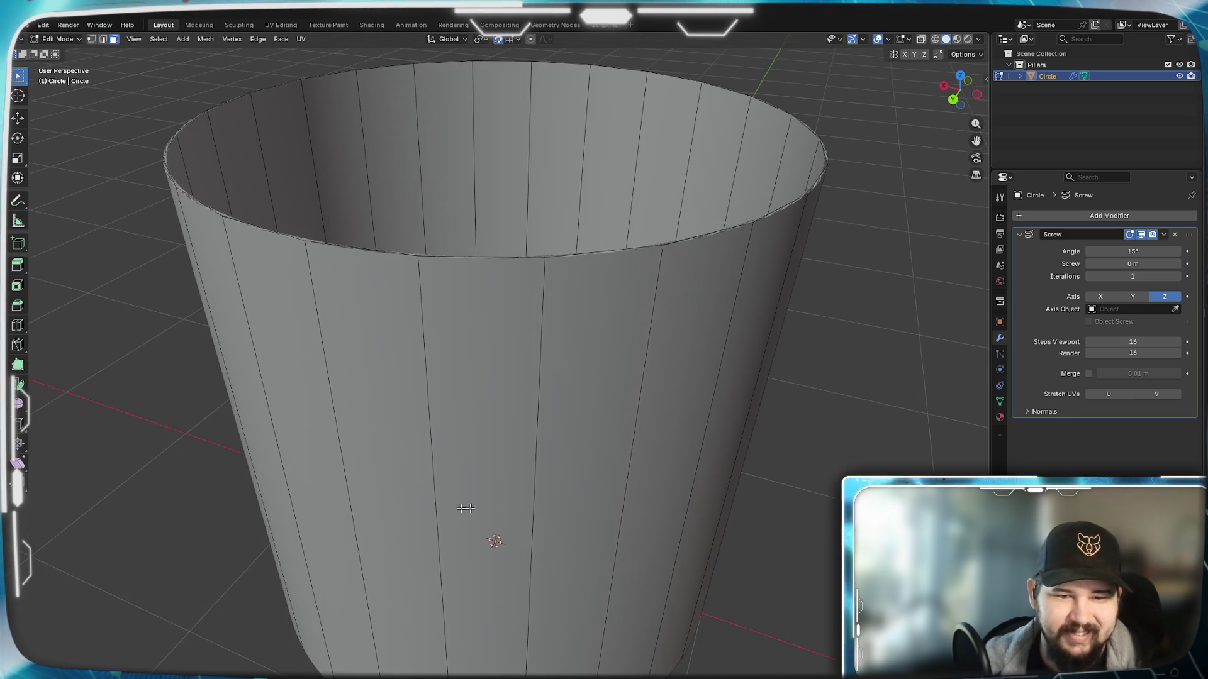
scroll(440, 505, "down", 3)
scroll(513, 453, "down", 1)
left_click(453, 439, "alt")
mouse_move(497, 440)
middle_mouse_down()
mouse_move(499, 405)
mouse_move(494, 444)
middle_mouse_up()
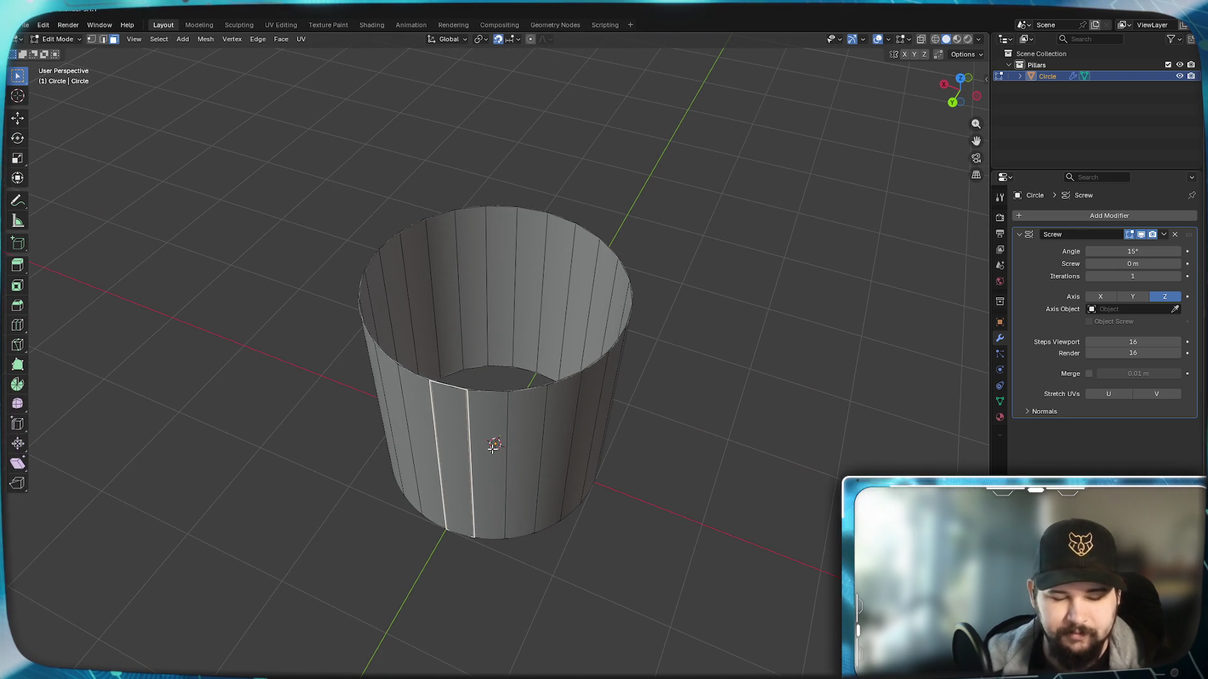
key("a")
key("ctrl+q")
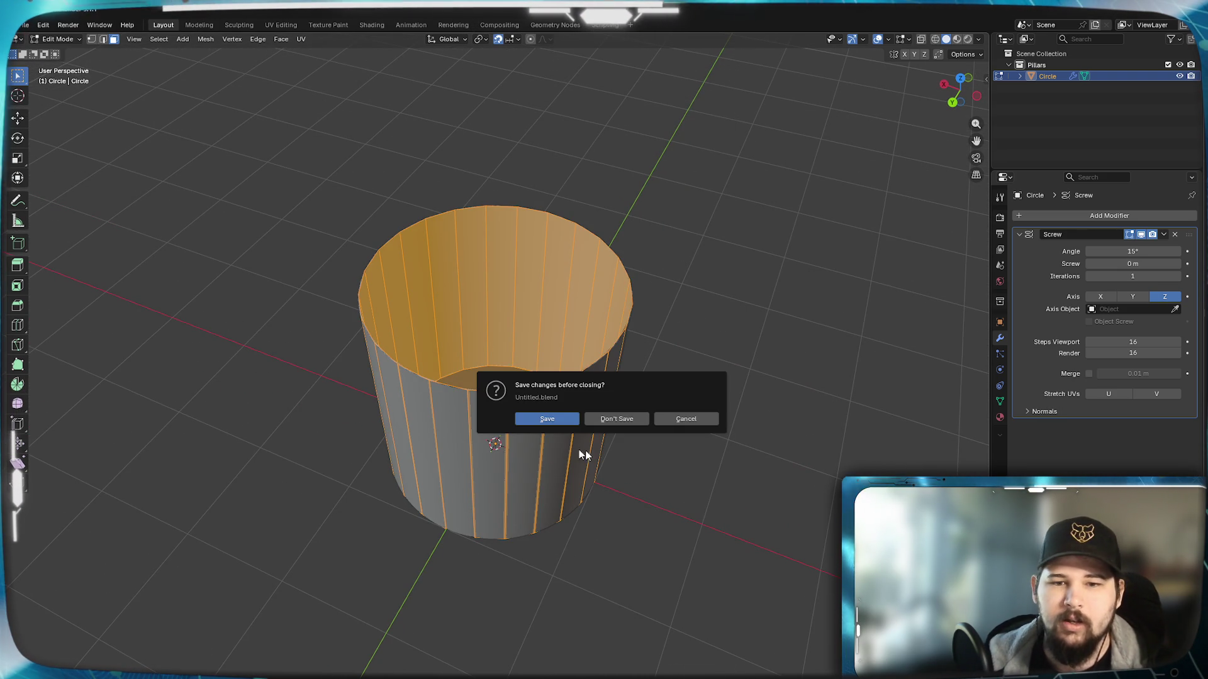
left_click(685, 421)
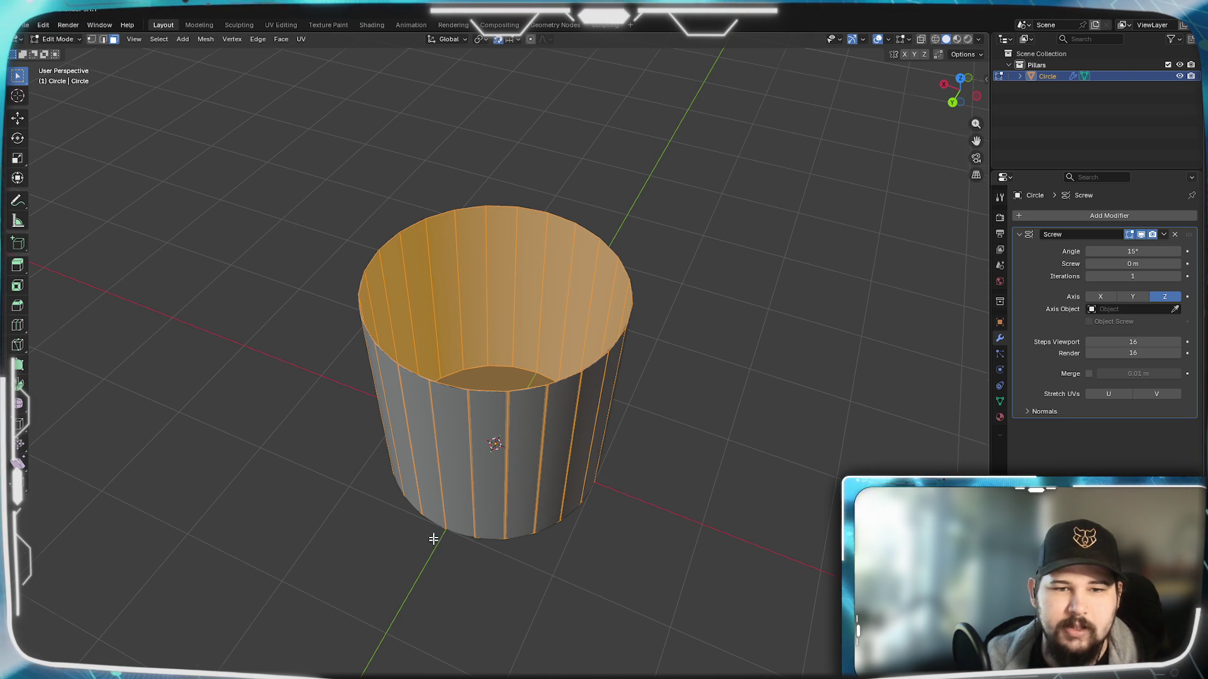
Step: Select one side face, extend the selection to the whole cylinder, and bring up the delete options
middle_click_drag(434, 548, 463, 472)
left_click(449, 480)
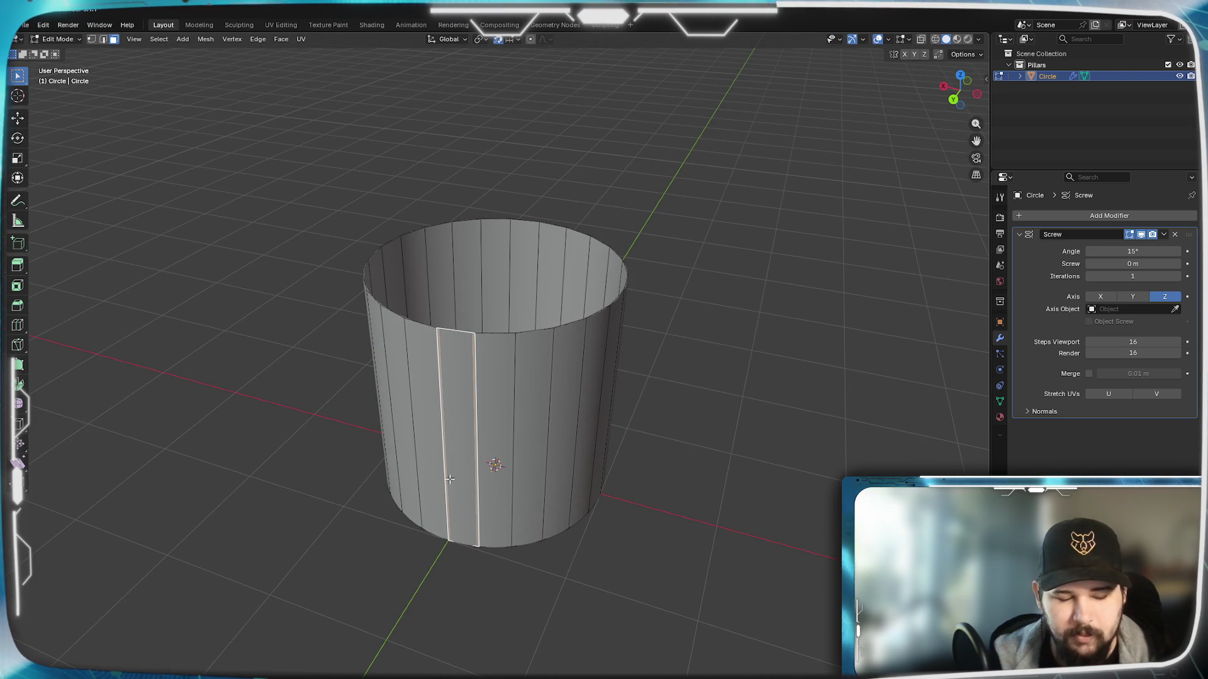
key("a")
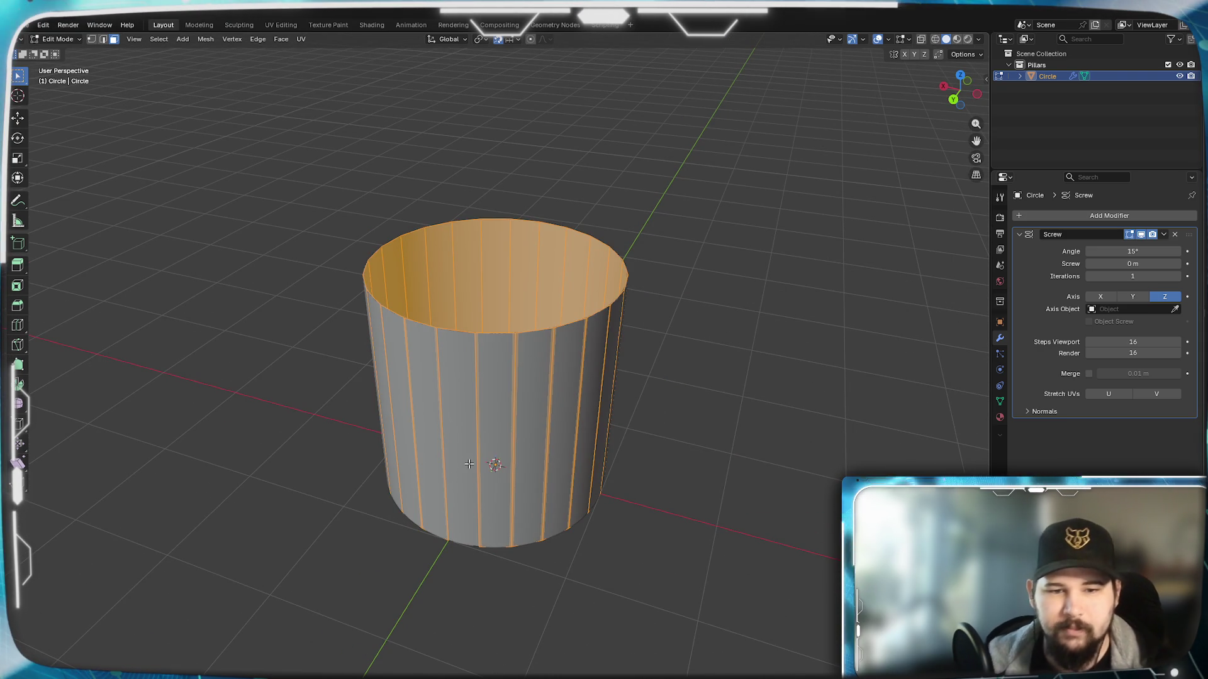
key("x")
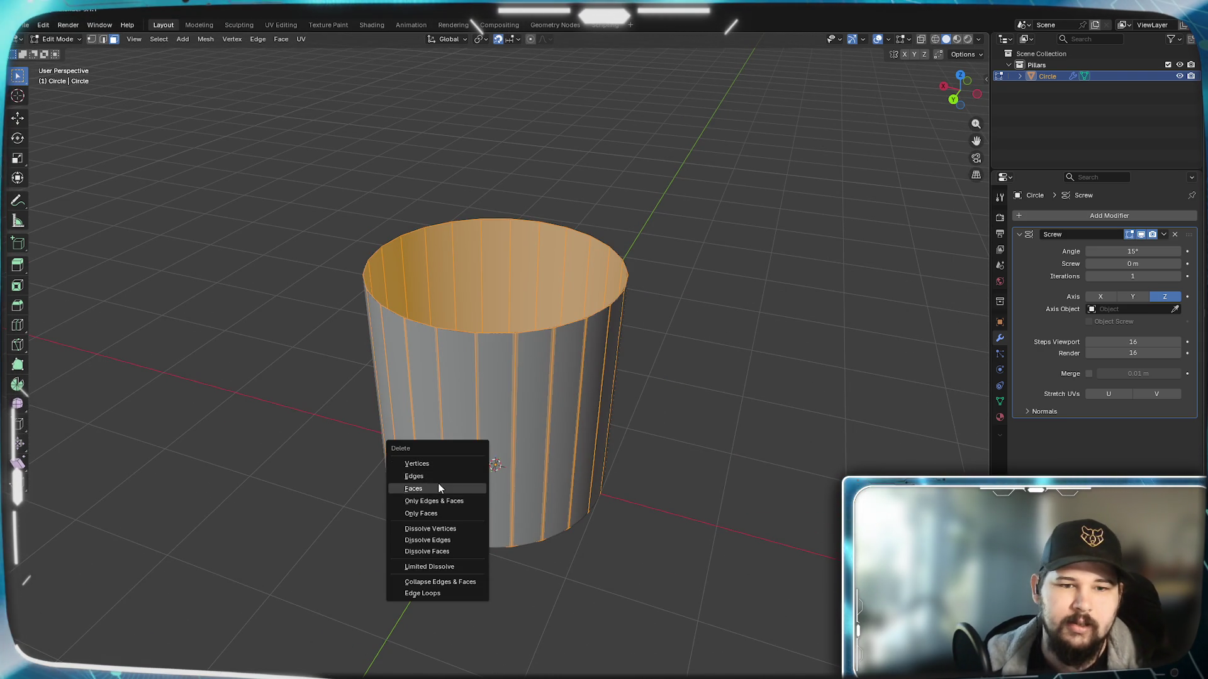
Step: Delete the faces down to one strip and set the pivot point to the 3D cursor
left_click(438, 484)
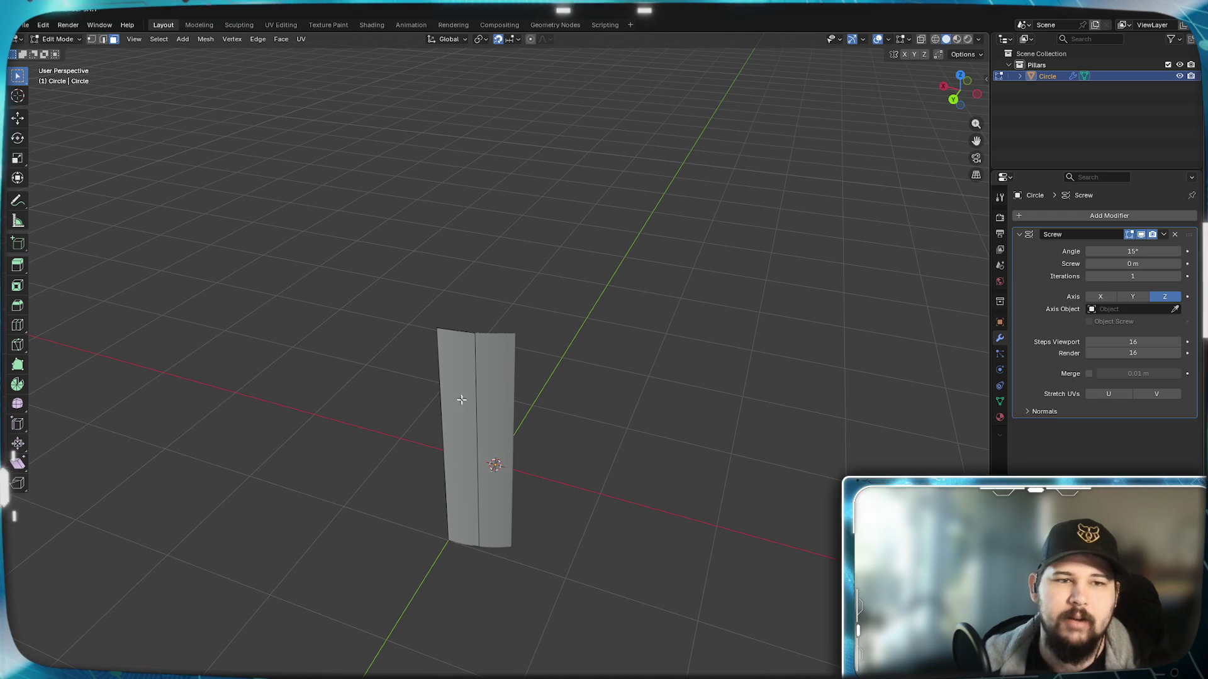
left_click(457, 377)
left_click(562, 453)
left_click(480, 450)
key("r")
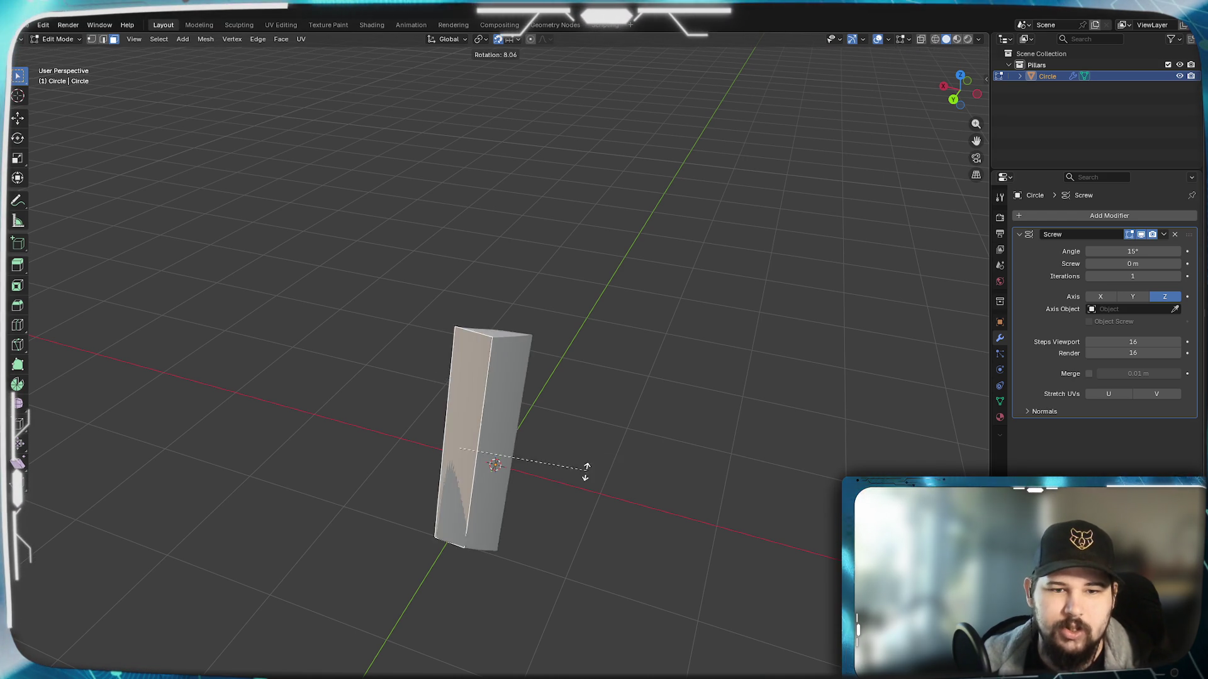
key("Escape")
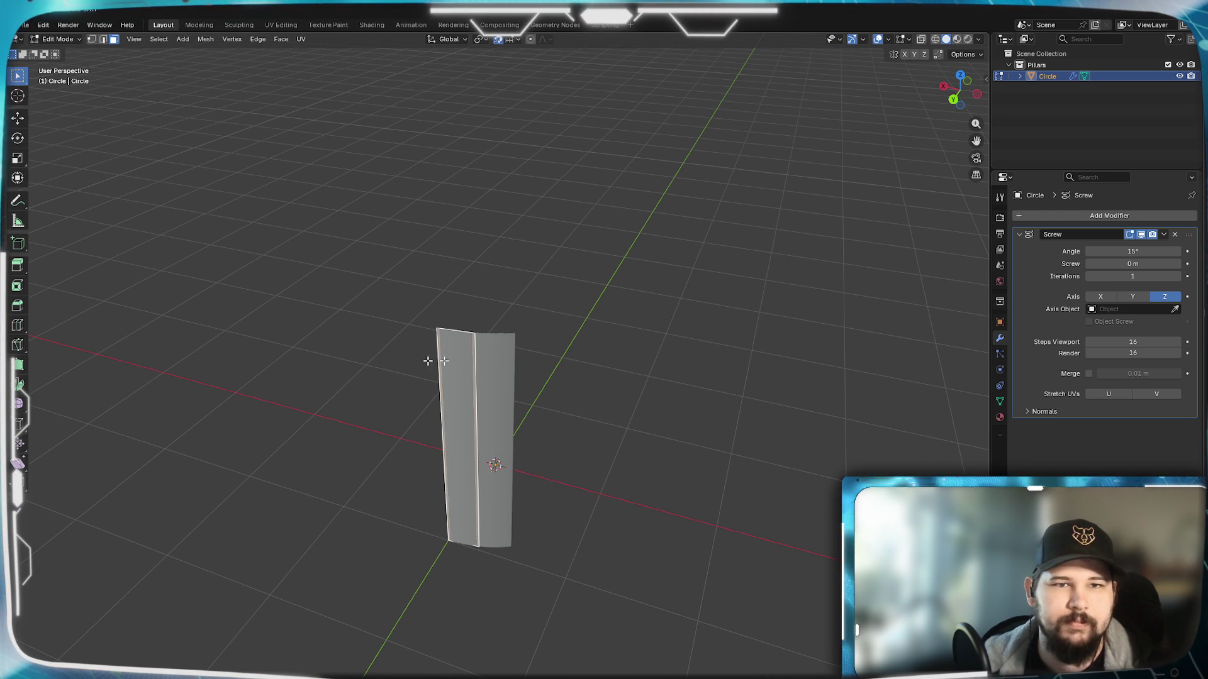
left_click(486, 42)
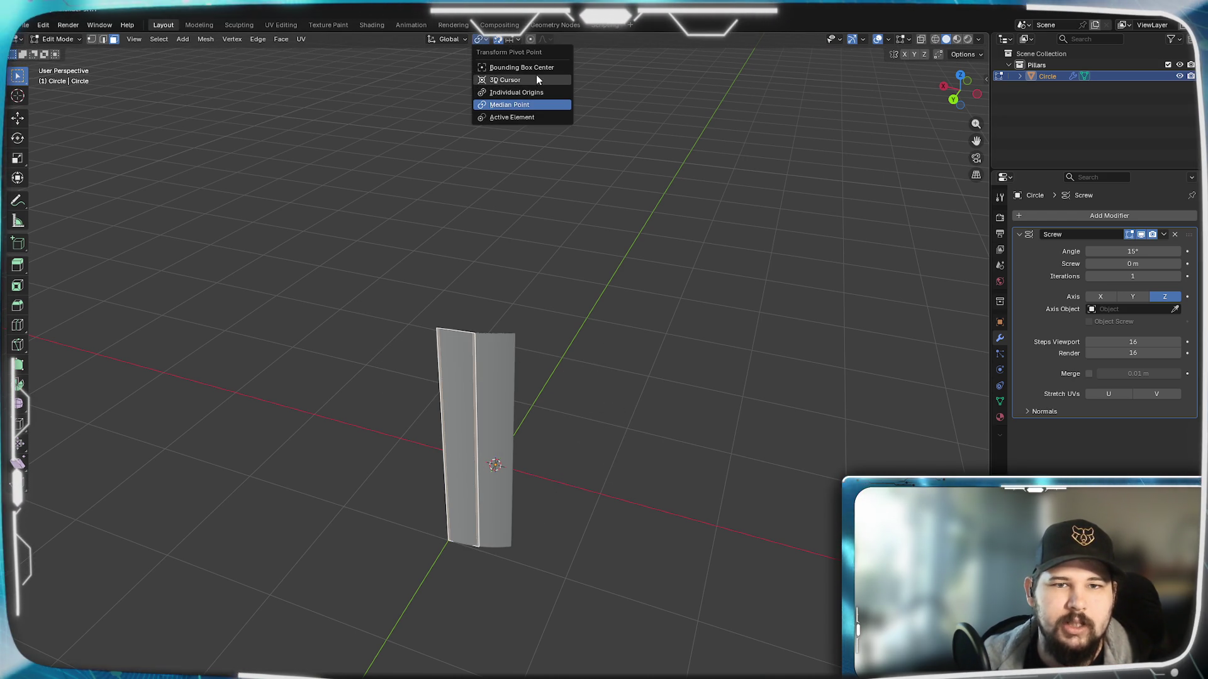
left_click(537, 75)
Step: Rotate the strip -7.5° about Z around the 3D cursor and set Screw iterations to 24 to close the ring
key("r")
key("z")
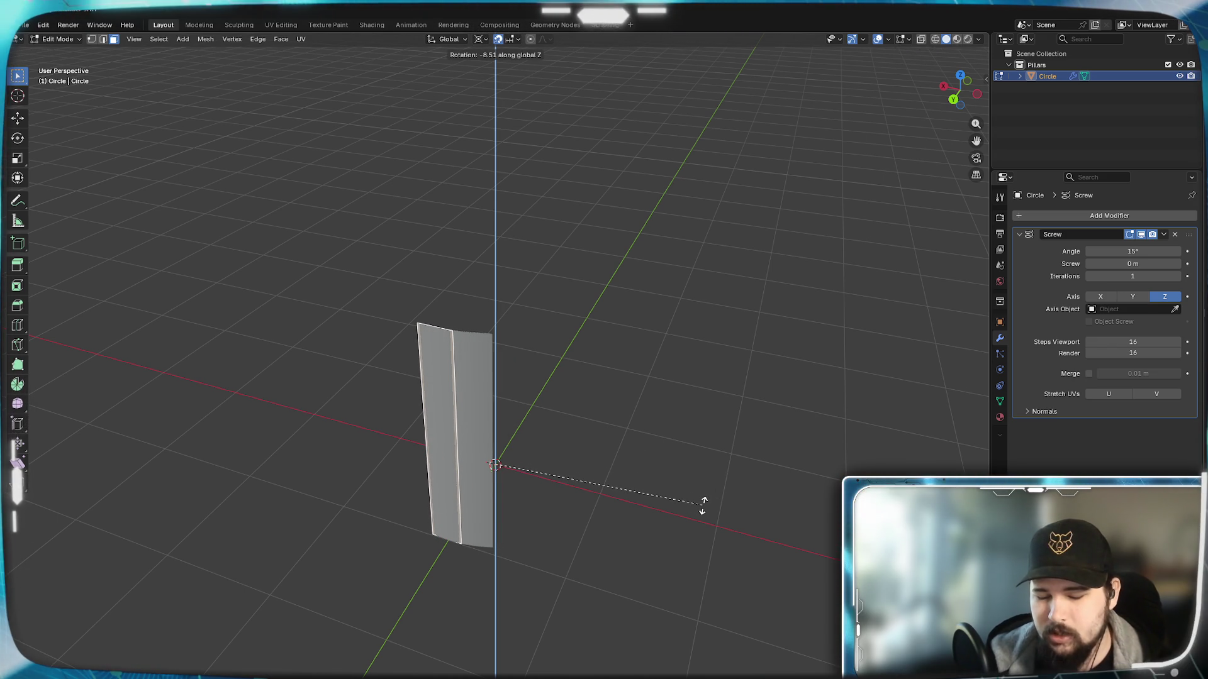
type("36")
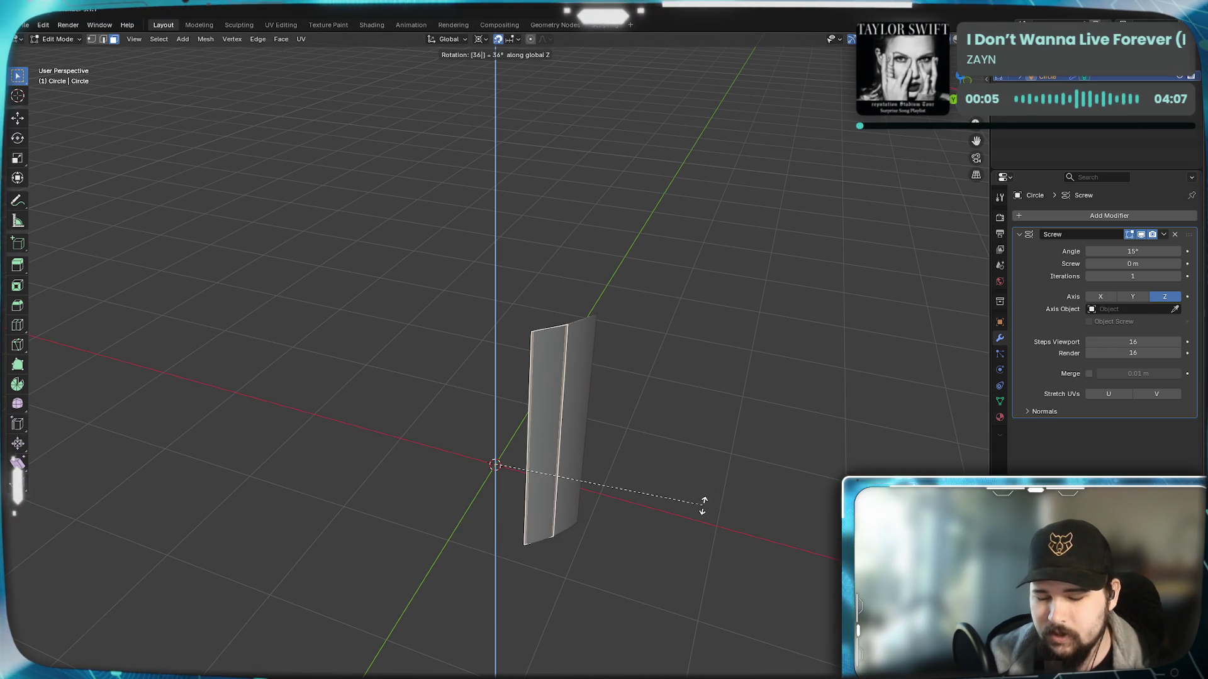
type("0")
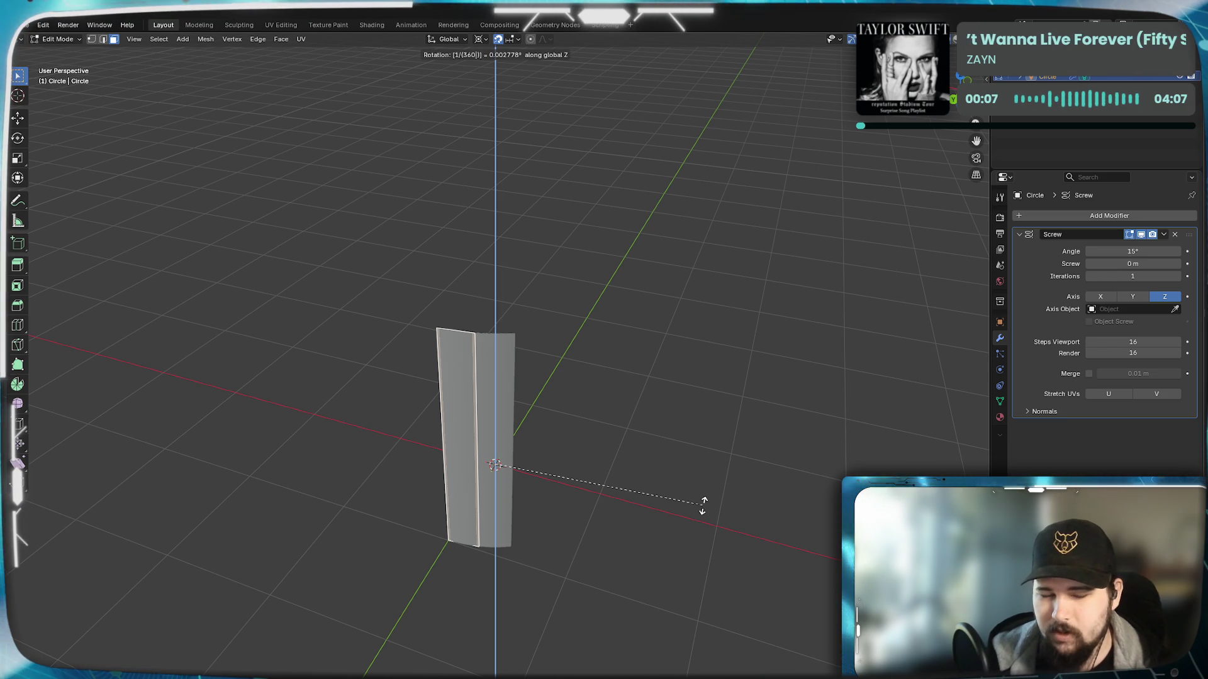
key("Return")
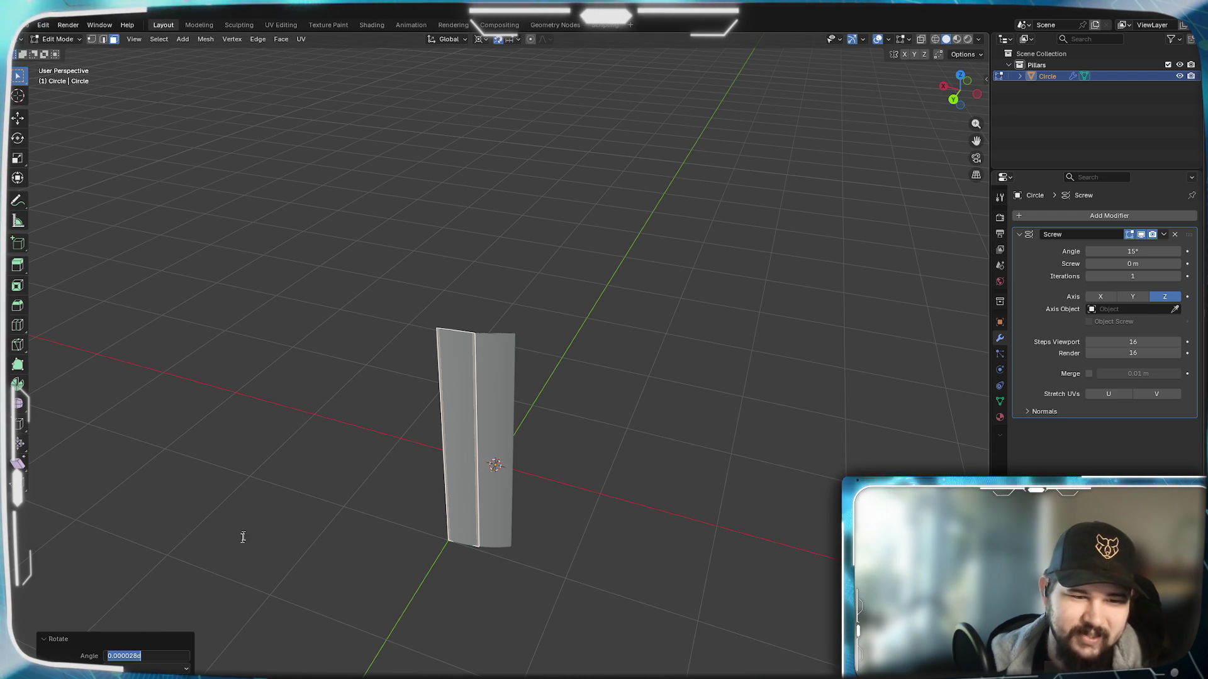
type("360/")
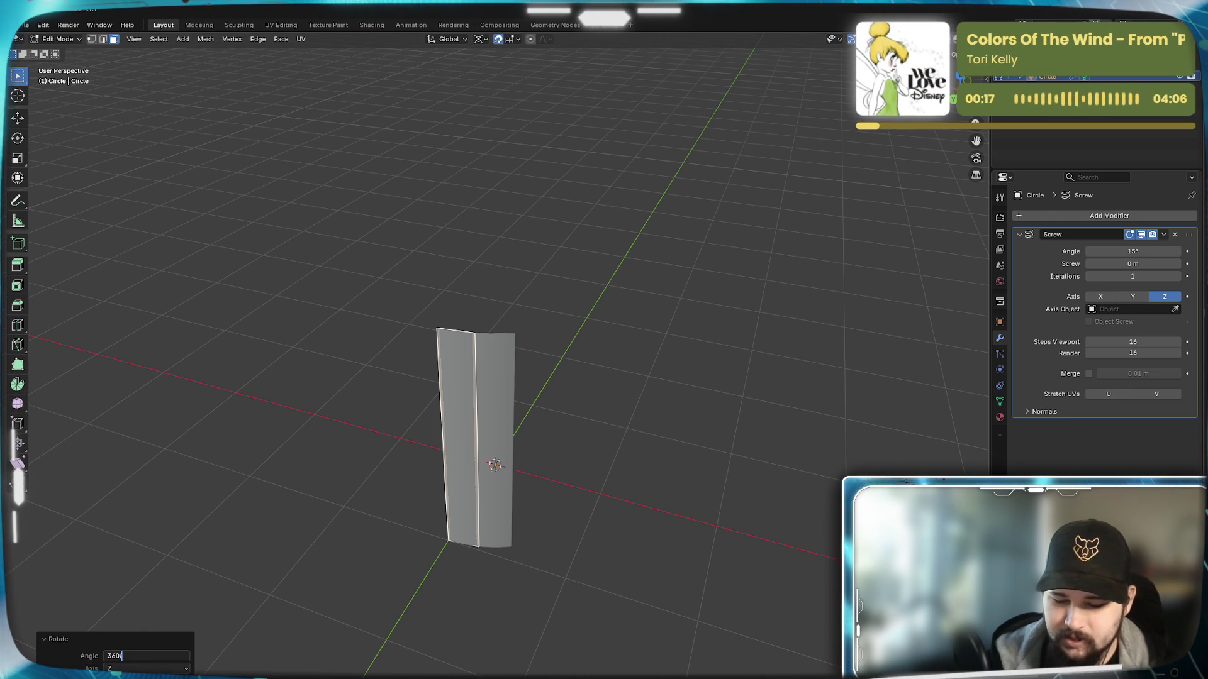
type("48")
key("Return")
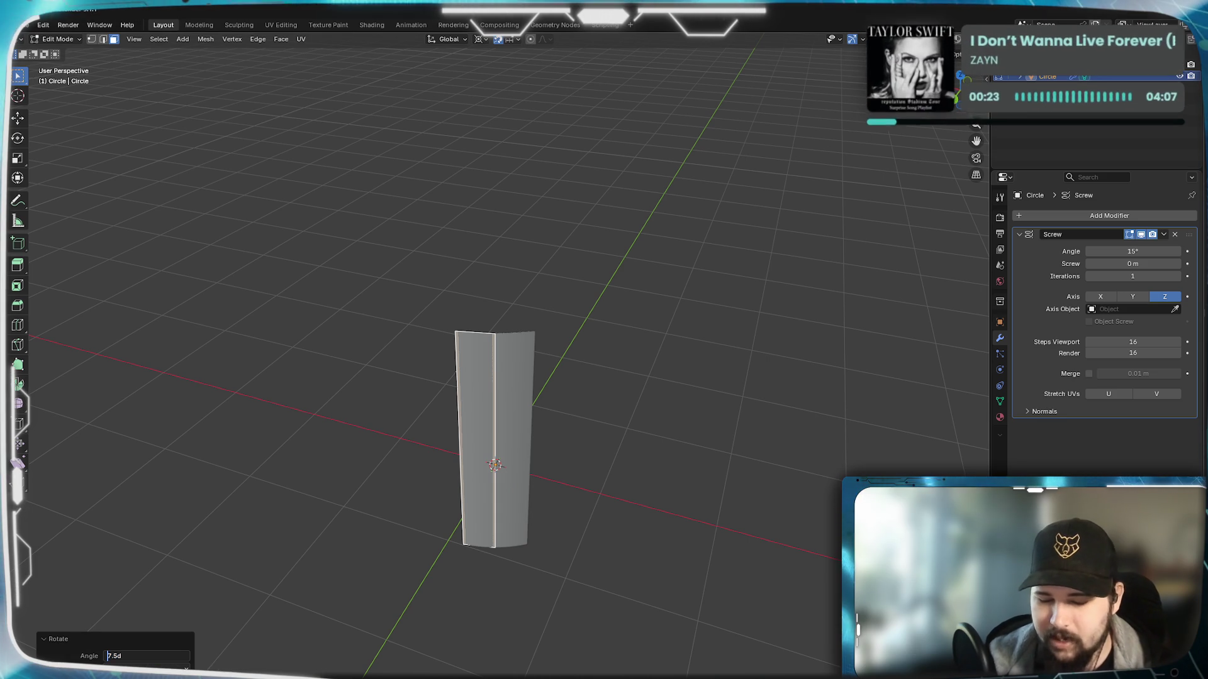
type("-7.5")
key("Return")
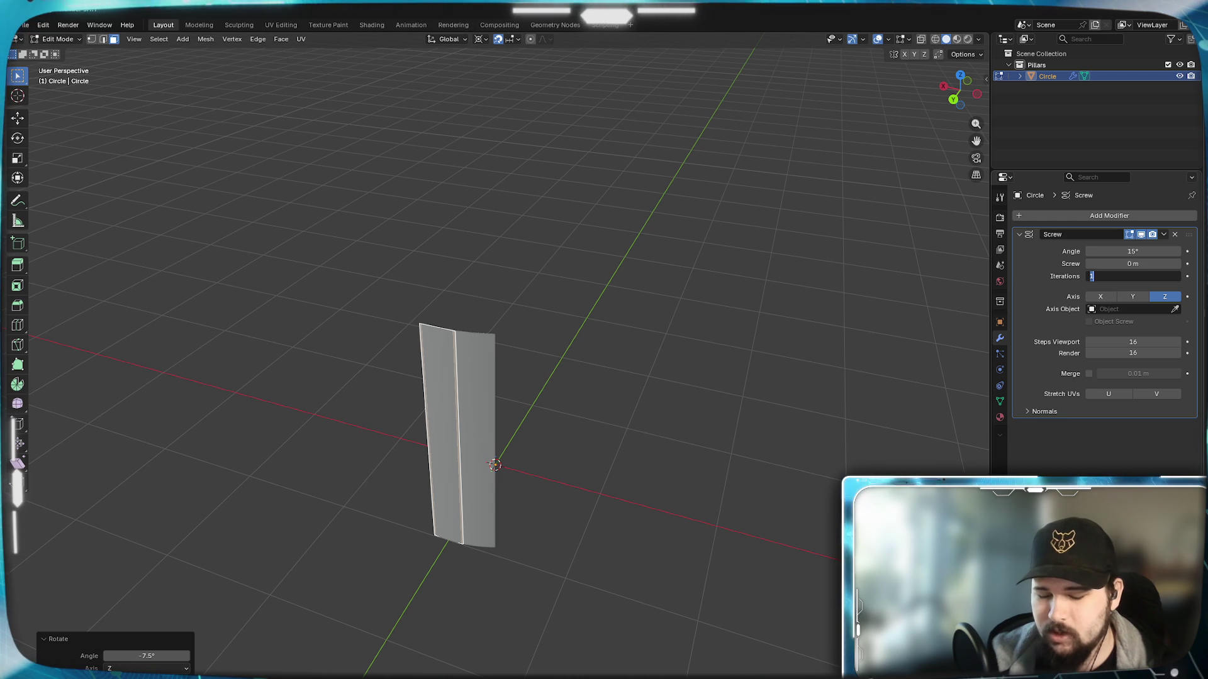
type("24")
key("Return")
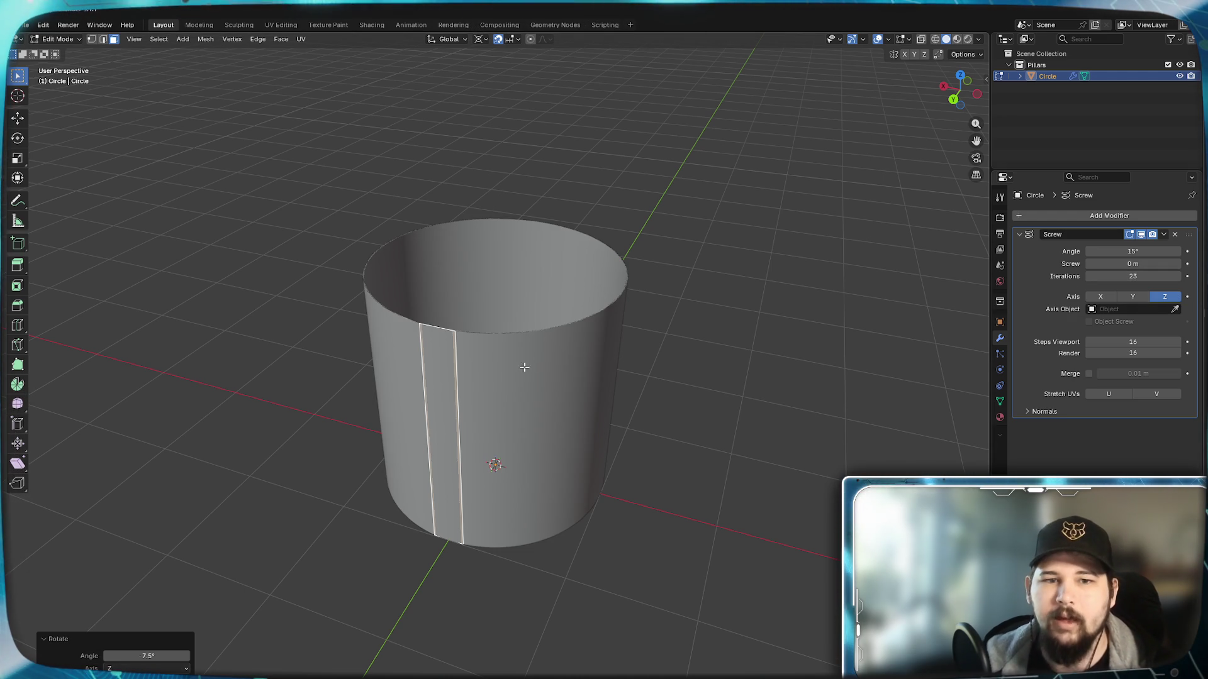
mouse_move(567, 380)
middle_mouse_down()
mouse_move(648, 409)
mouse_move(554, 425)
mouse_move(566, 469)
mouse_move(518, 421)
middle_mouse_up()
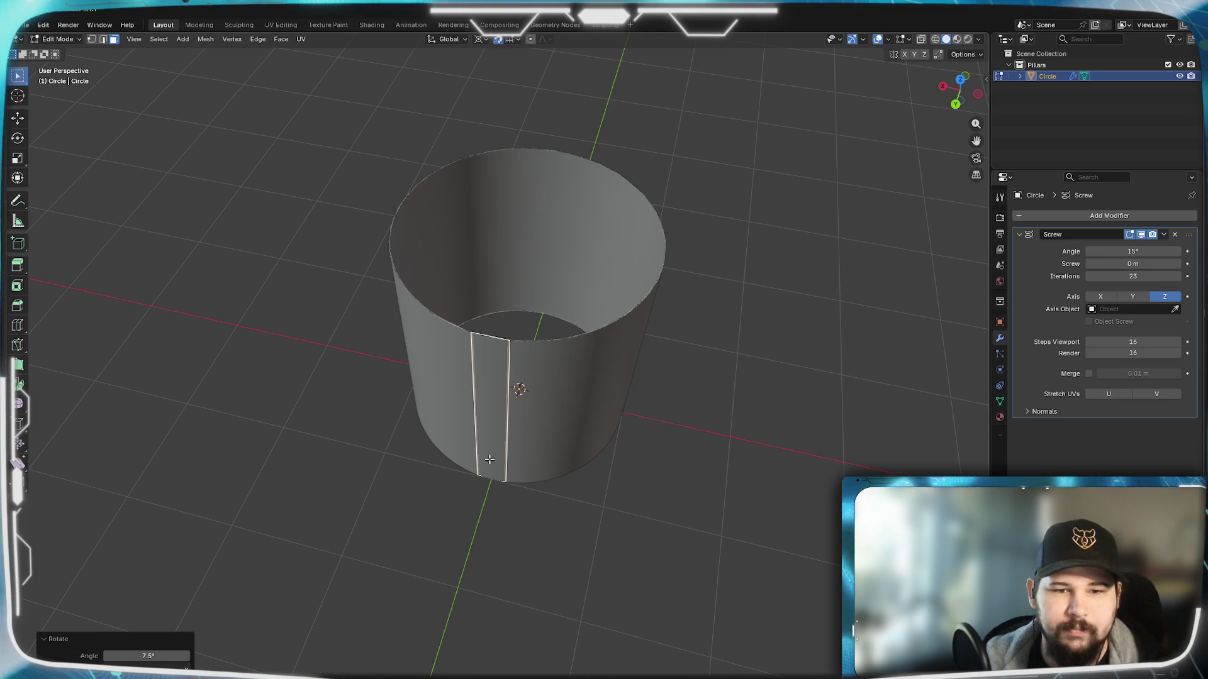
Step: In vertex select mode, add two loop cuts across the strip at their default position
left_click(92, 39)
mouse_move(643, 453)
middle_mouse_down()
mouse_move(528, 405)
mouse_move(519, 245)
mouse_move(478, 385)
middle_mouse_up()
scroll(487, 358, "up", 3)
scroll(487, 359, "up", 3)
scroll(487, 359, "down", 2)
scroll(487, 359, "down", 2)
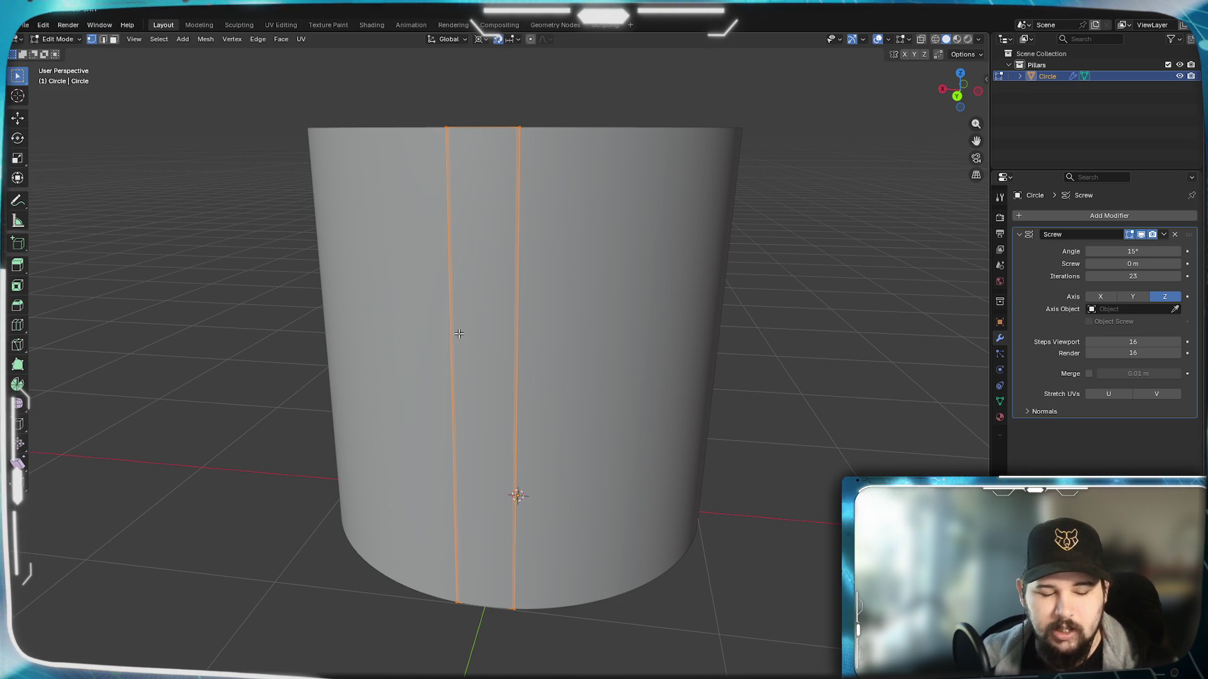
key("ctrl+r")
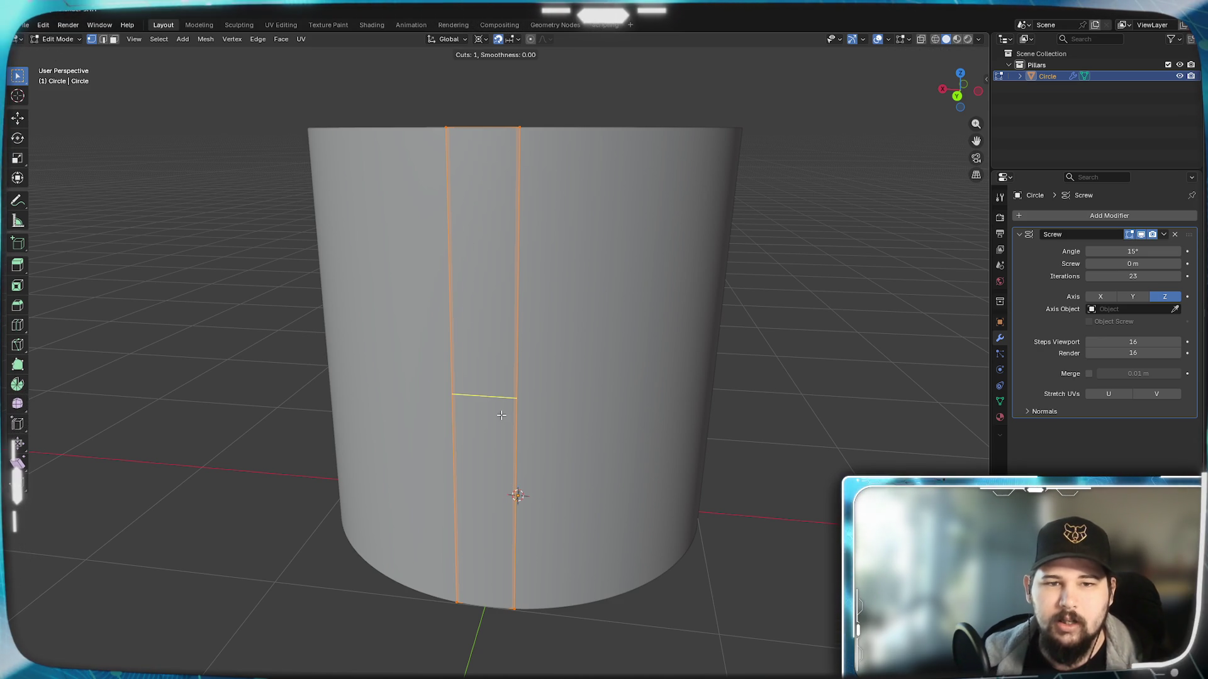
scroll(517, 396, "up", 1)
left_click(518, 397)
right_click(663, 307)
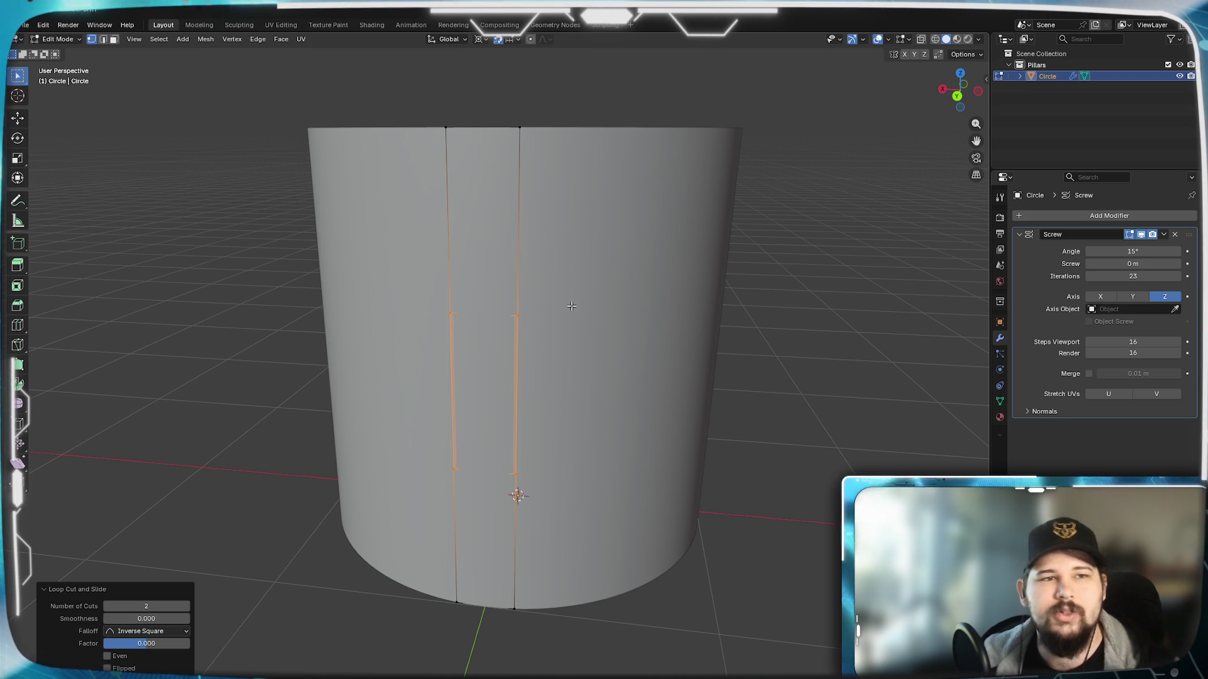
left_click(134, 39)
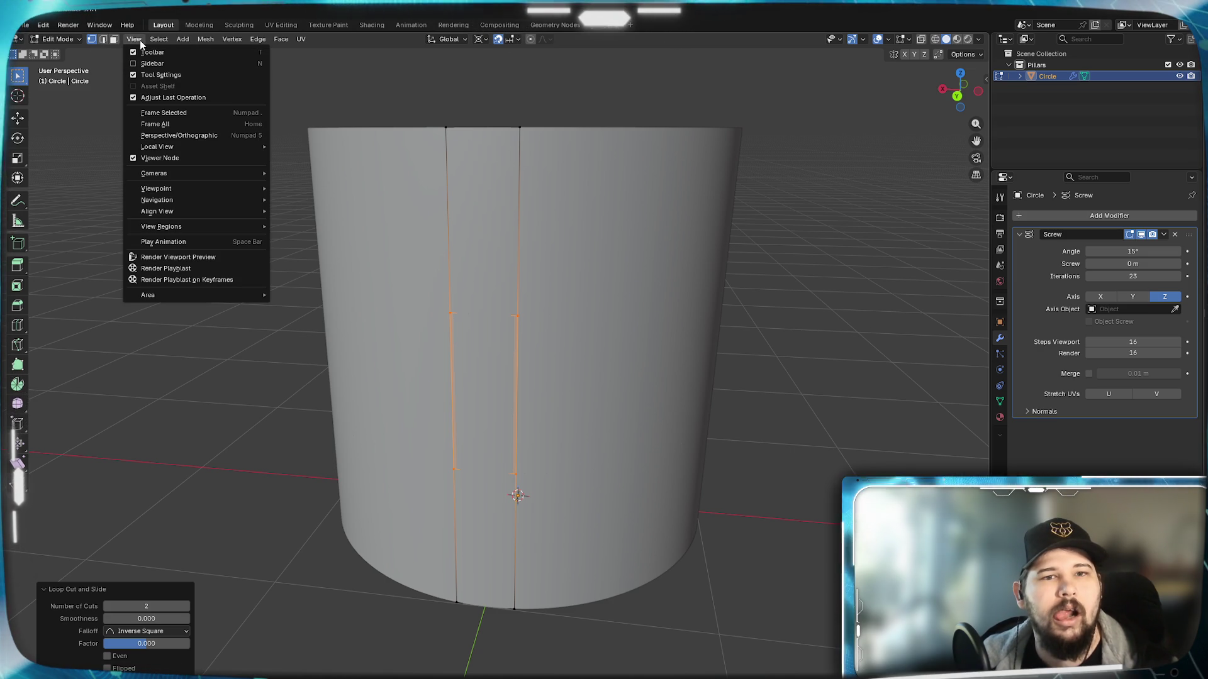
left_click(137, 39)
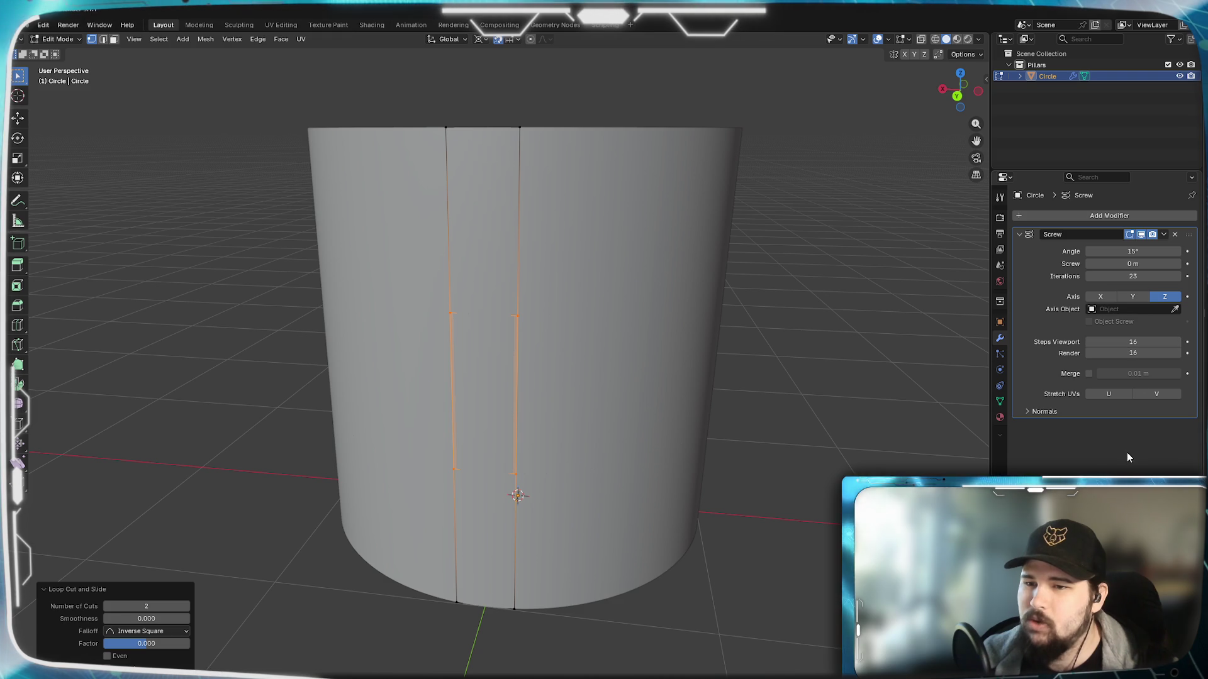
Step: Turn on Smooth Shading in the Screw modifier's Normals options and collapse the panel
left_click(1028, 411)
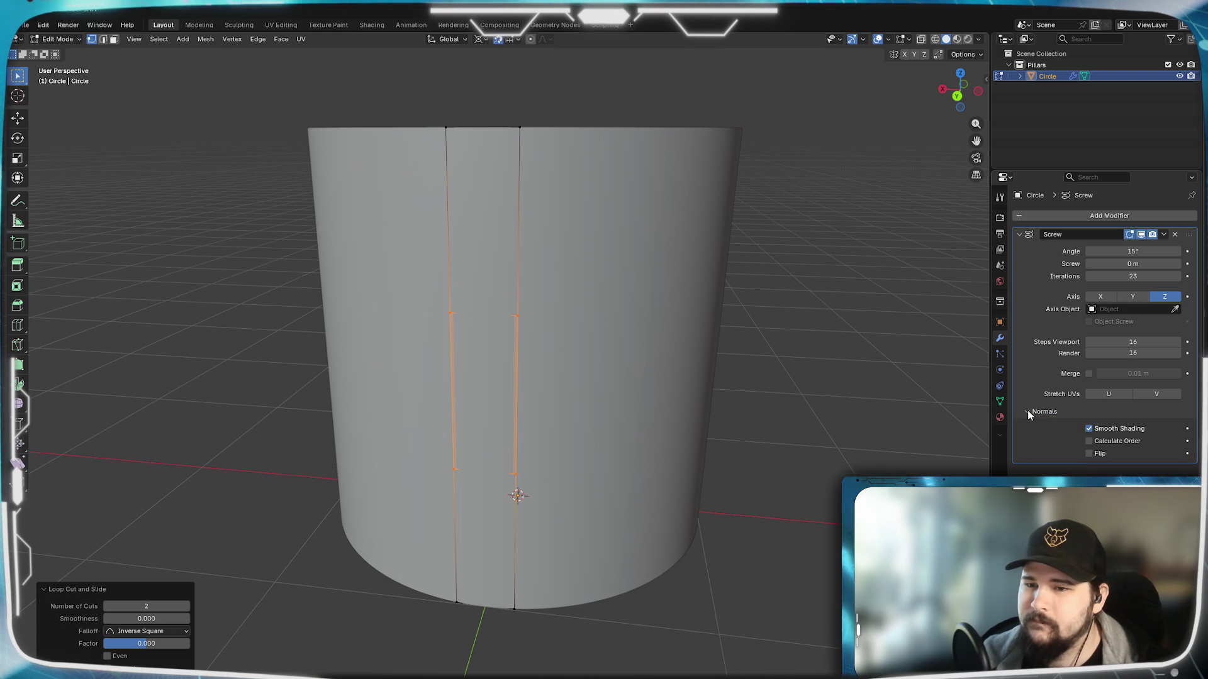
left_click(1090, 429)
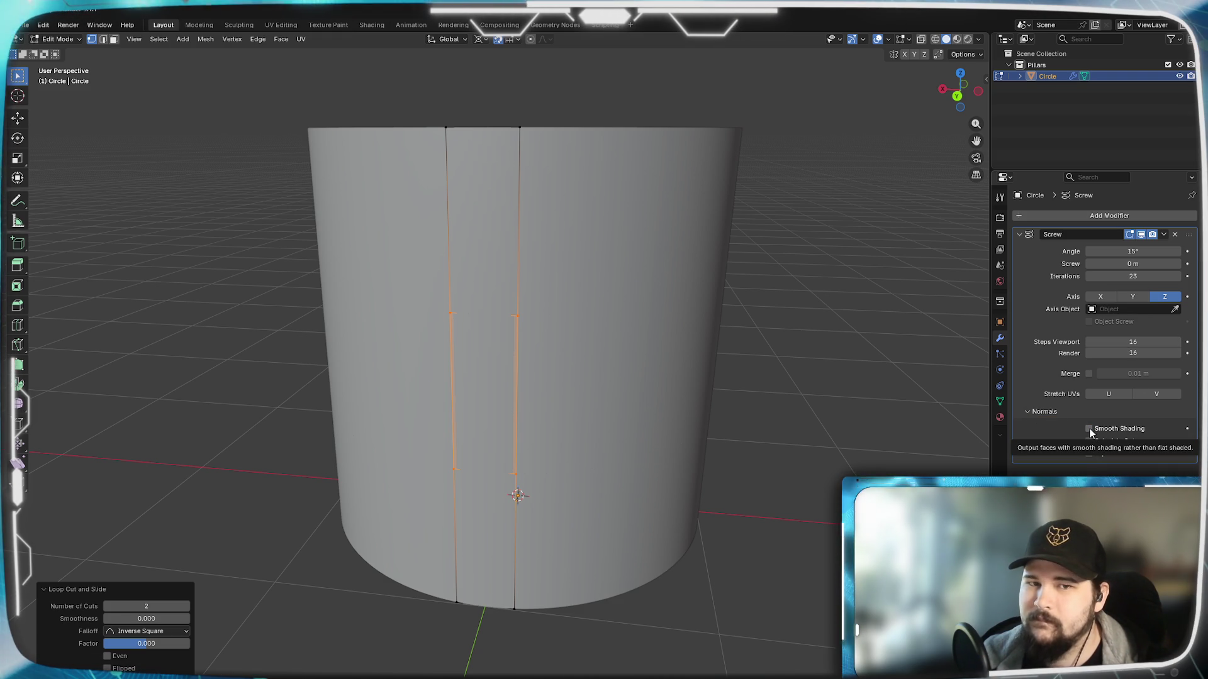
left_click(1090, 428)
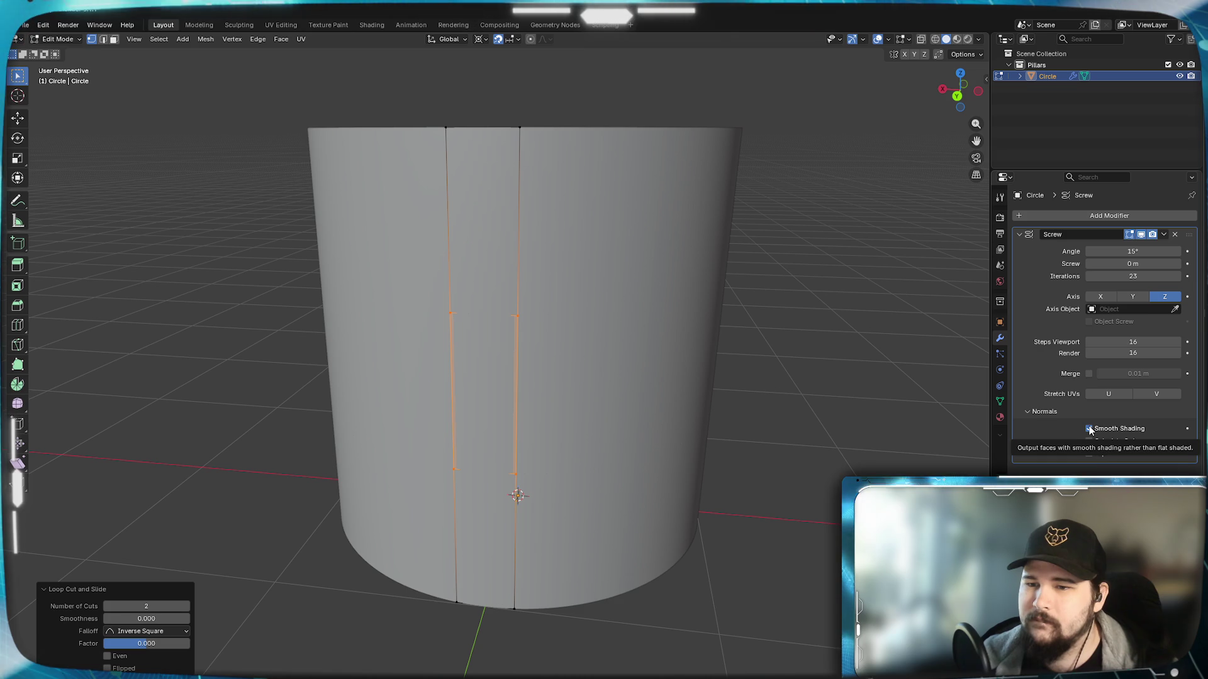
left_click(1020, 235)
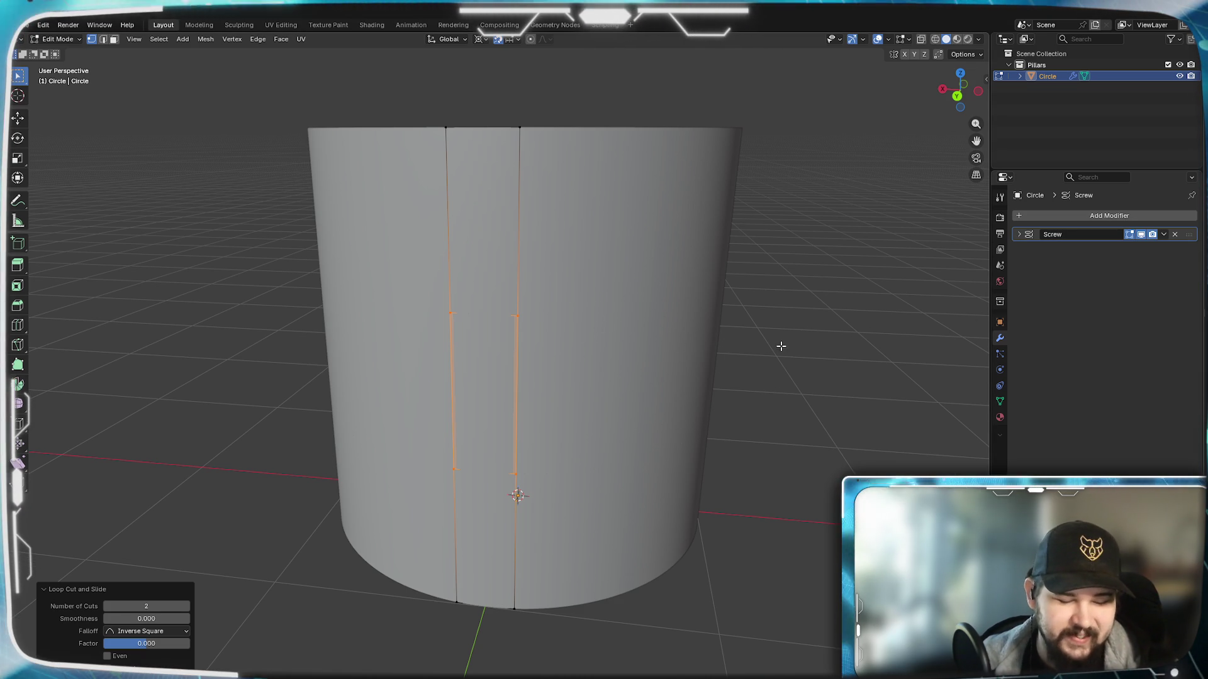
Step: With pivot set to Individual Origins, scale the two edge loops 2.8 times along Z
key("s")
key("z")
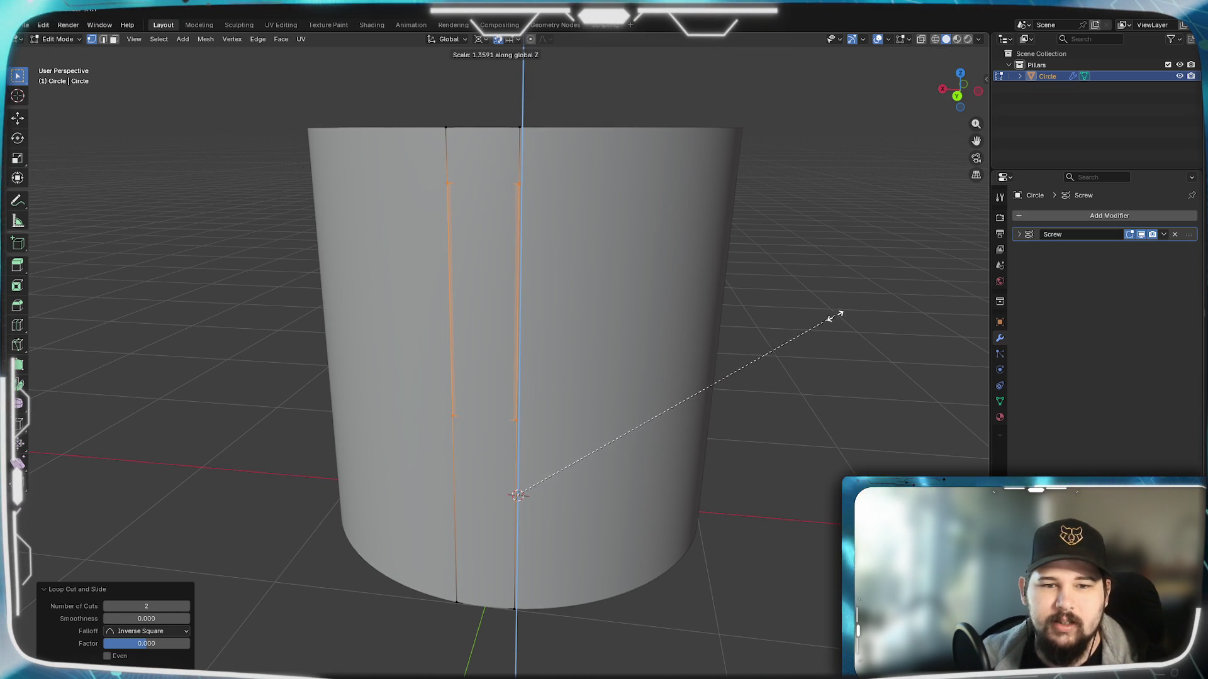
key("Escape")
left_click(482, 41)
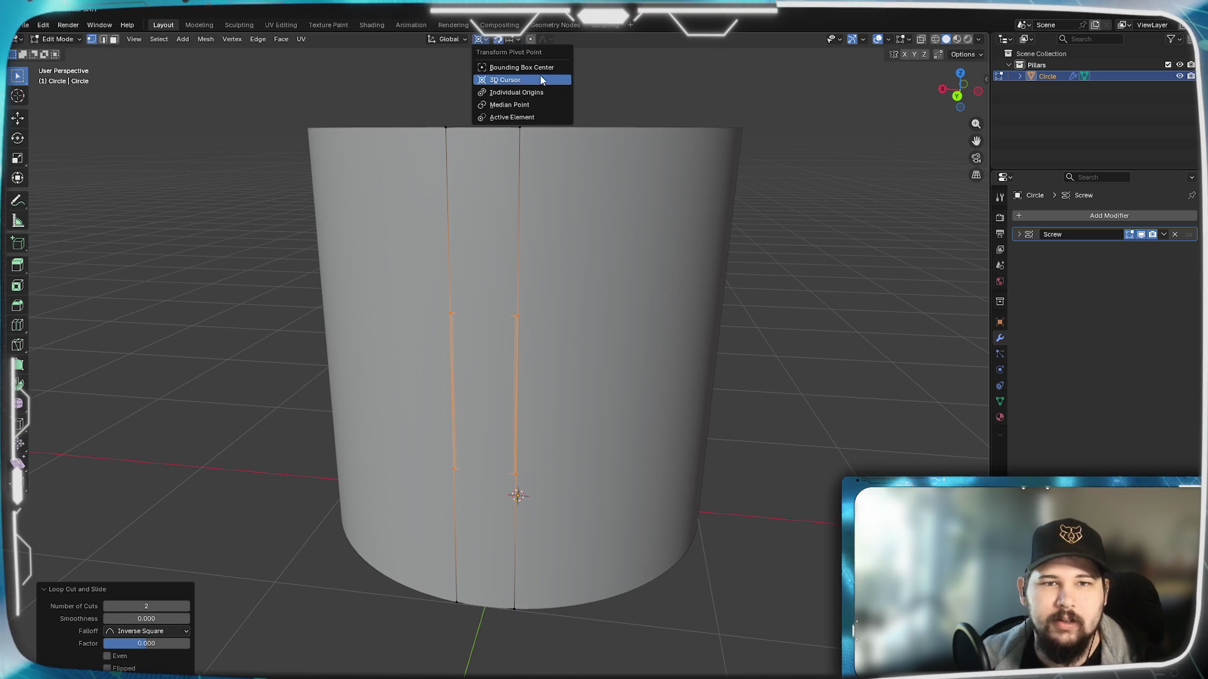
left_click(506, 92)
key("s")
key("z")
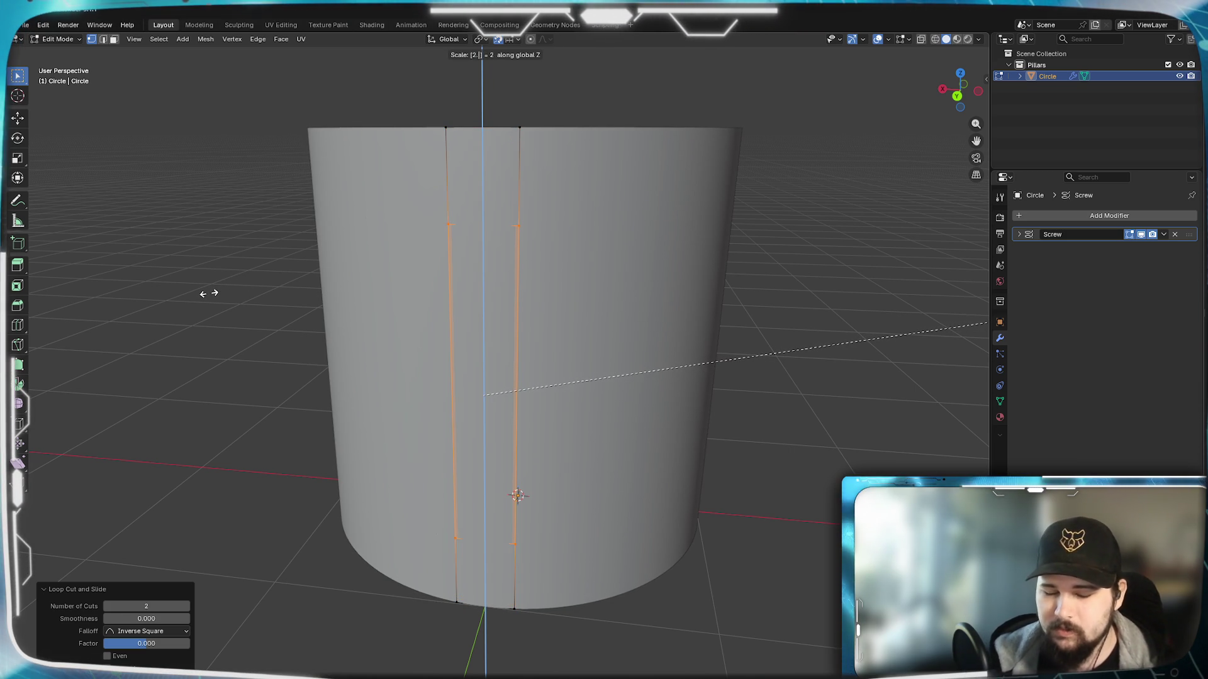
type("8")
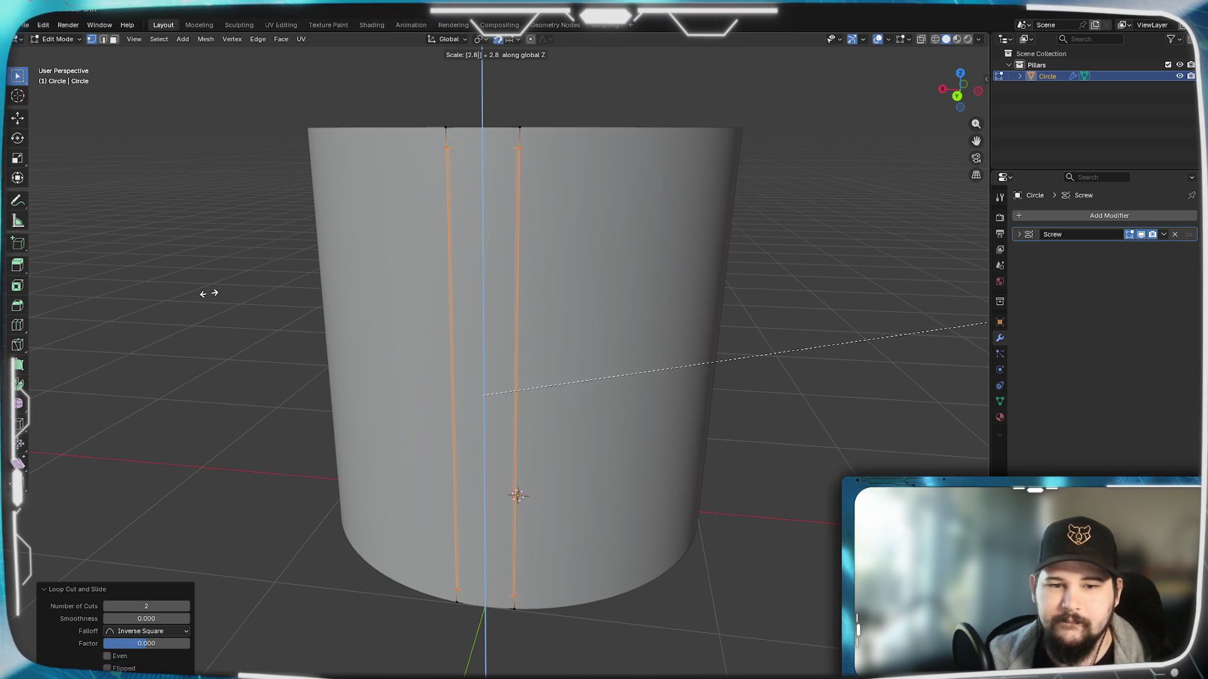
key("Return")
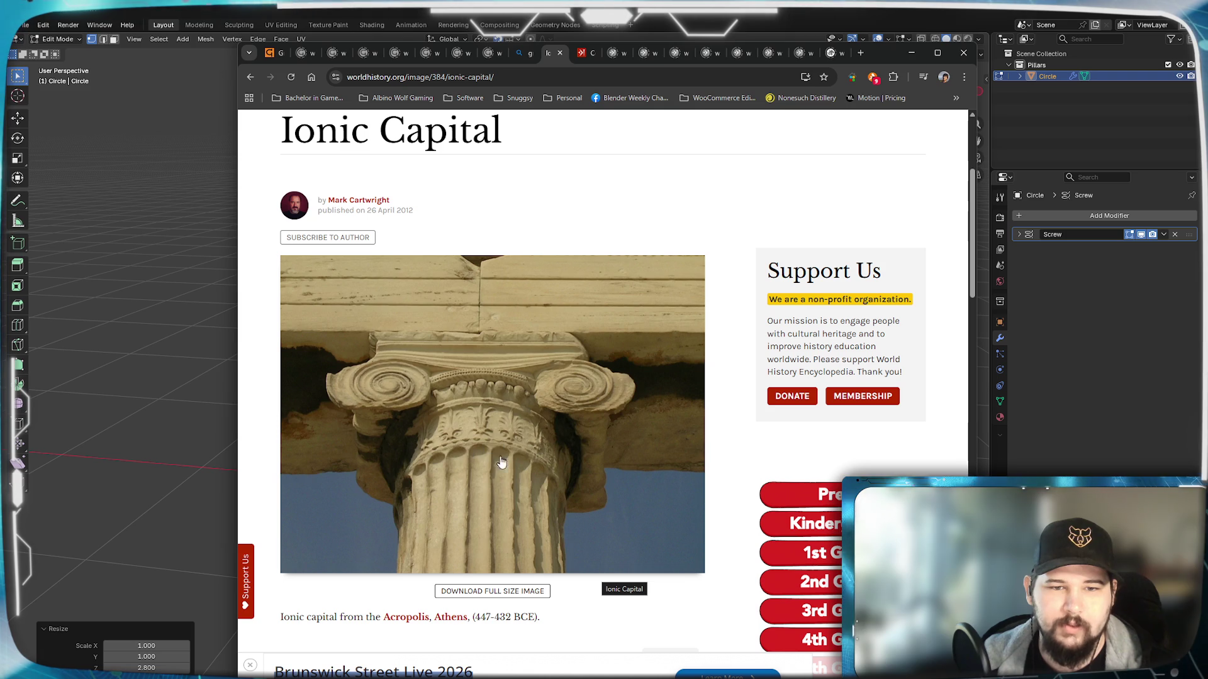
scroll(493, 444, "up", 1)
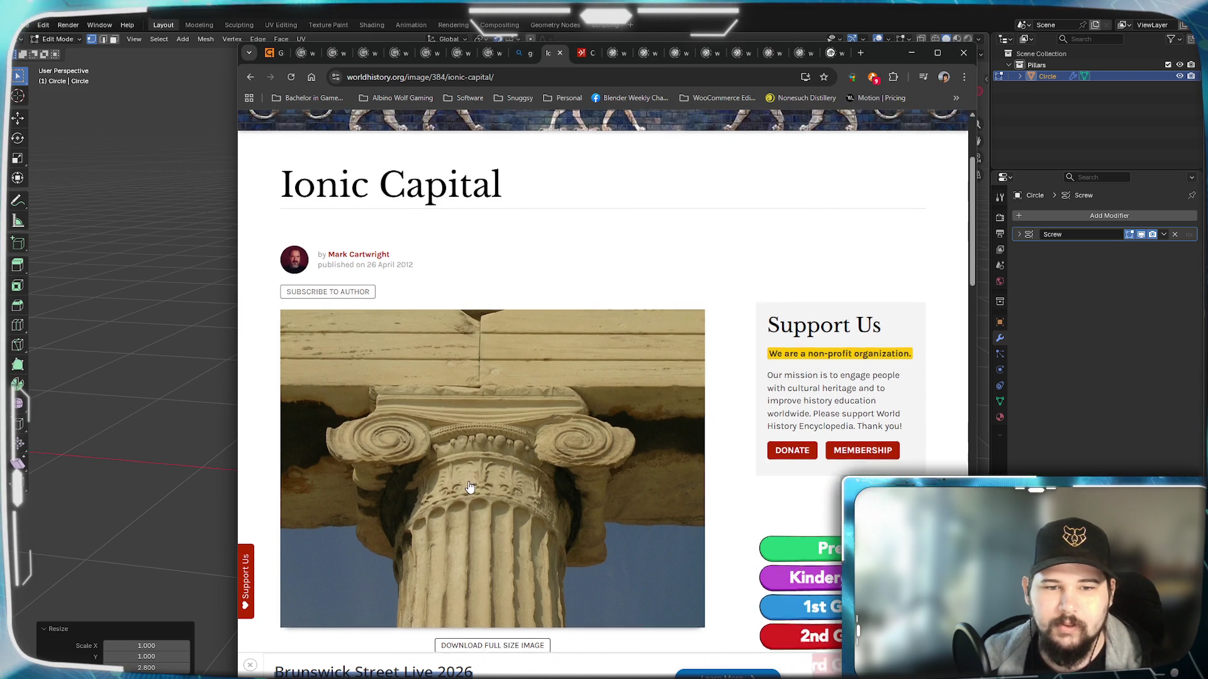
scroll(490, 438, "down", 2)
scroll(490, 437, "up", 1, "ctrl")
scroll(494, 432, "up", 3, "ctrl")
scroll(494, 431, "up", 2, "ctrl")
scroll(539, 390, "up", 2, "ctrl")
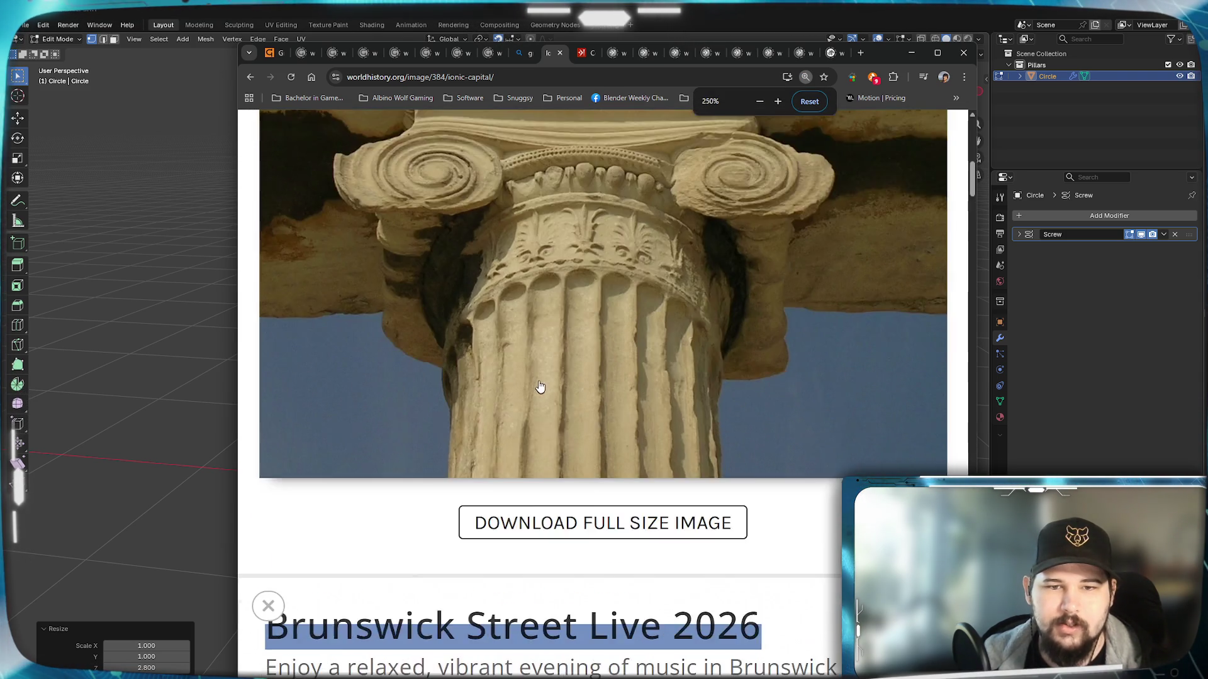
scroll(582, 334, "down", 2, "ctrl")
scroll(582, 334, "up", 3, "ctrl")
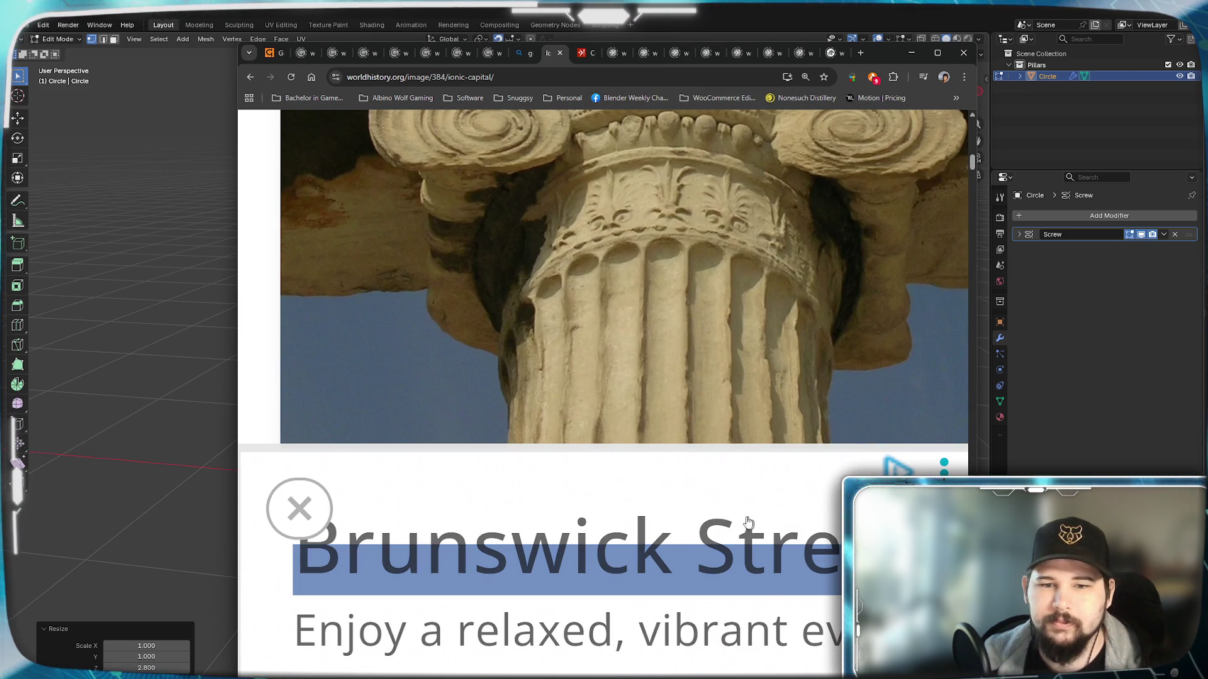
Step: Dismiss the advert over the Ionic Capital photo, then hide the browser to return to Blender
left_click(293, 493)
scroll(706, 573, "up", 1)
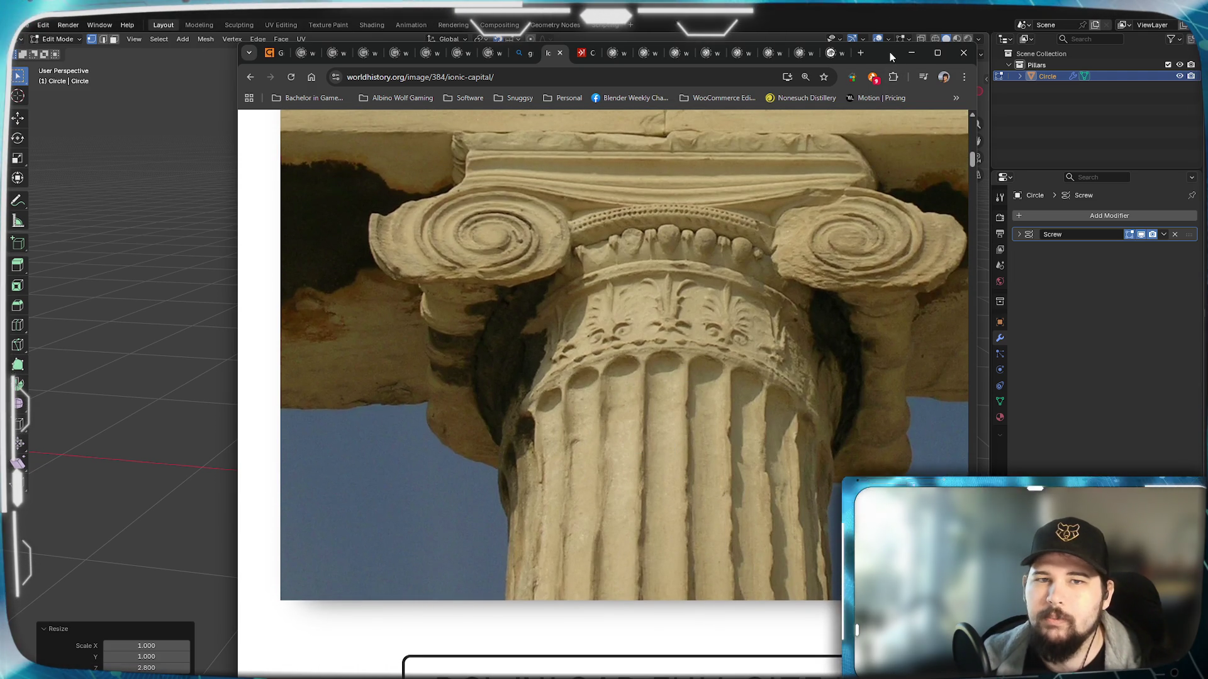
left_click_drag(893, 66, 811, 69)
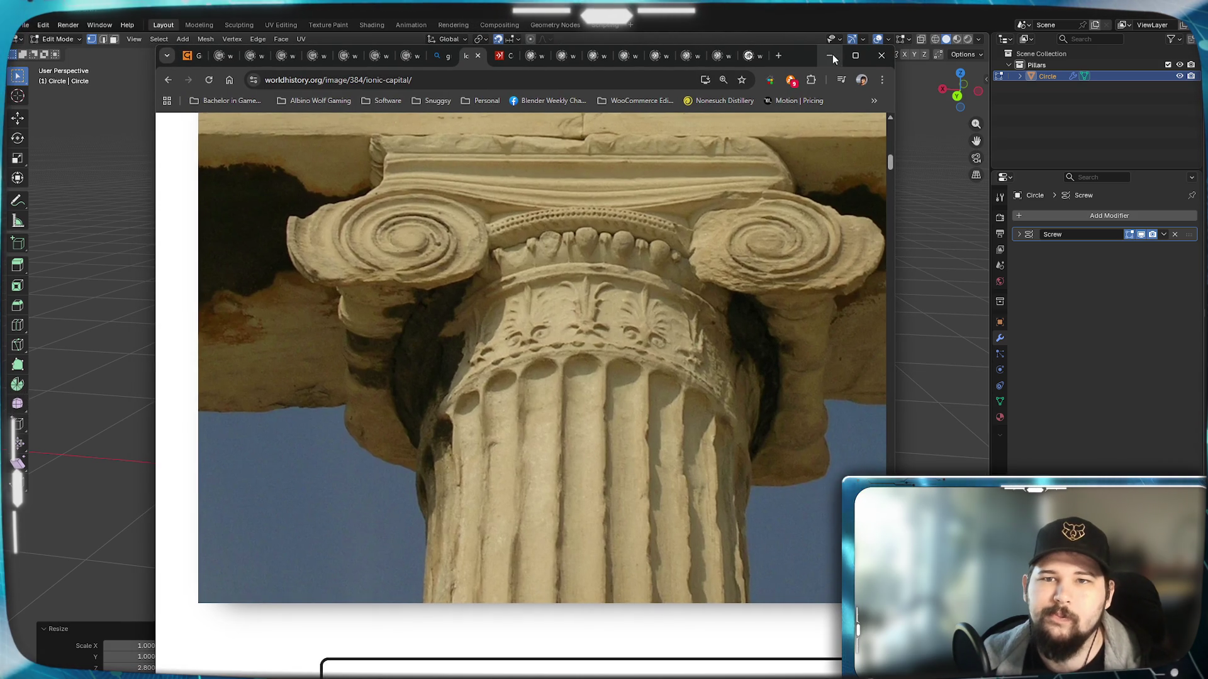
left_click(831, 56)
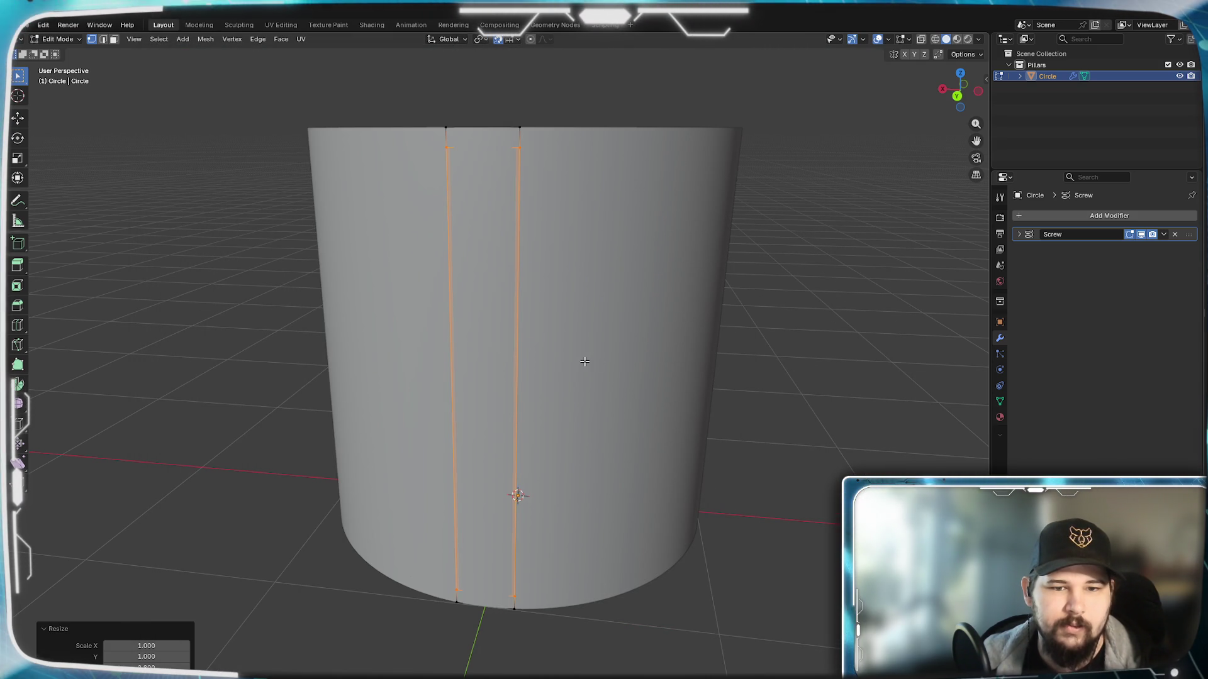
Step: Scale the two vertical edges by 2.95 along Z so they nearly reach the top and bottom rims
mouse_move(584, 361)
middle_mouse_down()
mouse_move(579, 337)
mouse_move(623, 359)
middle_mouse_up()
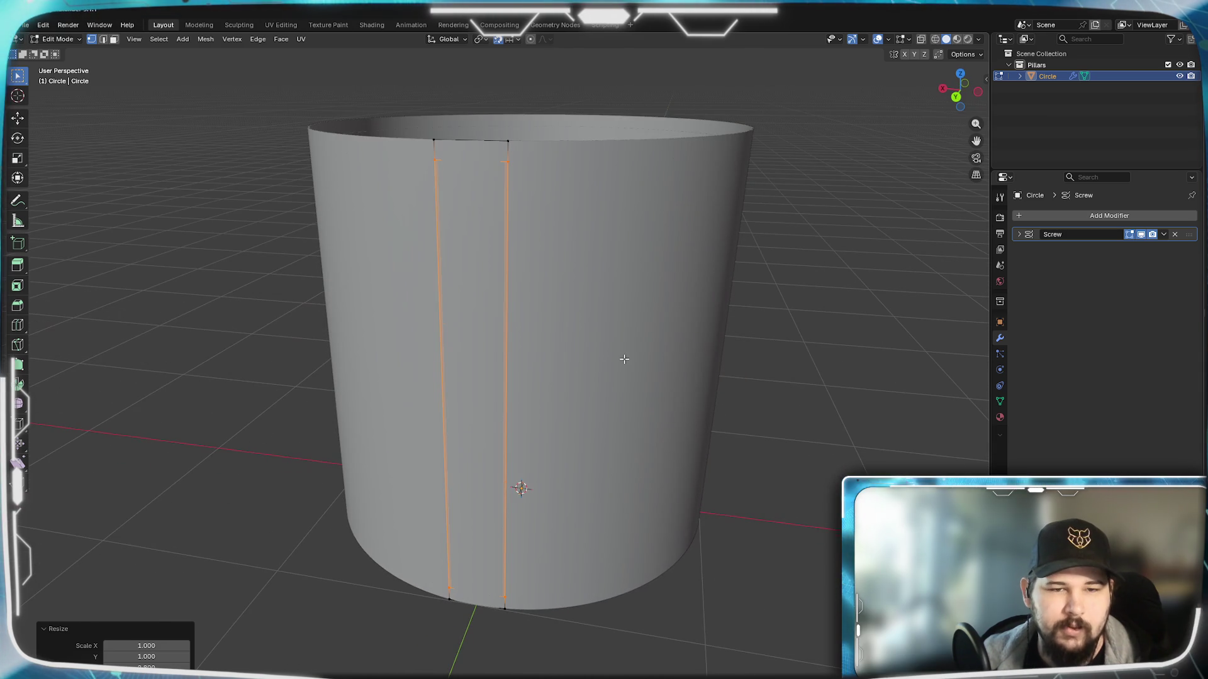
key("s")
key("z")
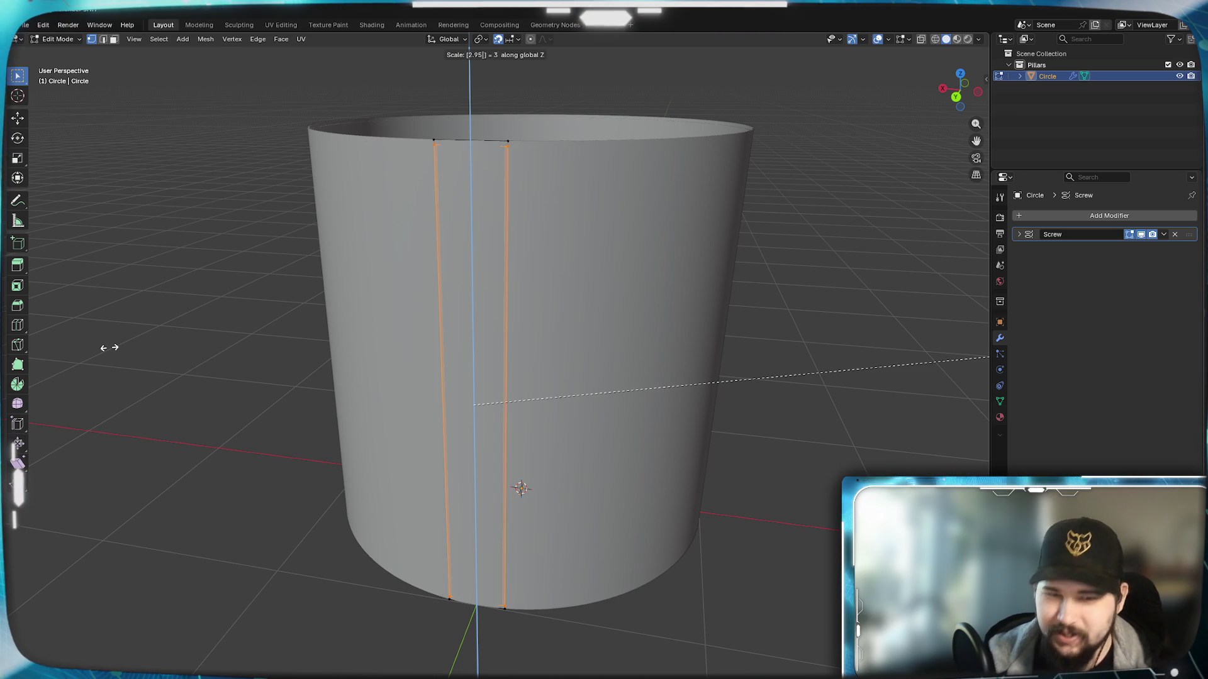
left_click(104, 346)
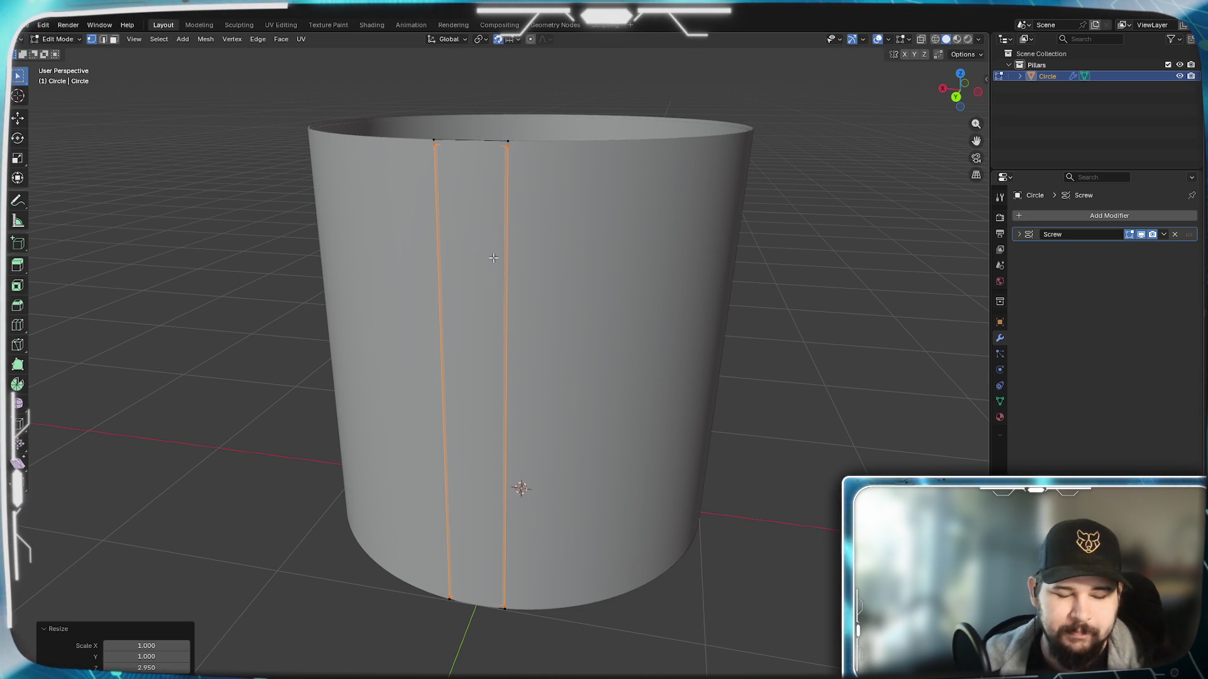
key("ctrl+r")
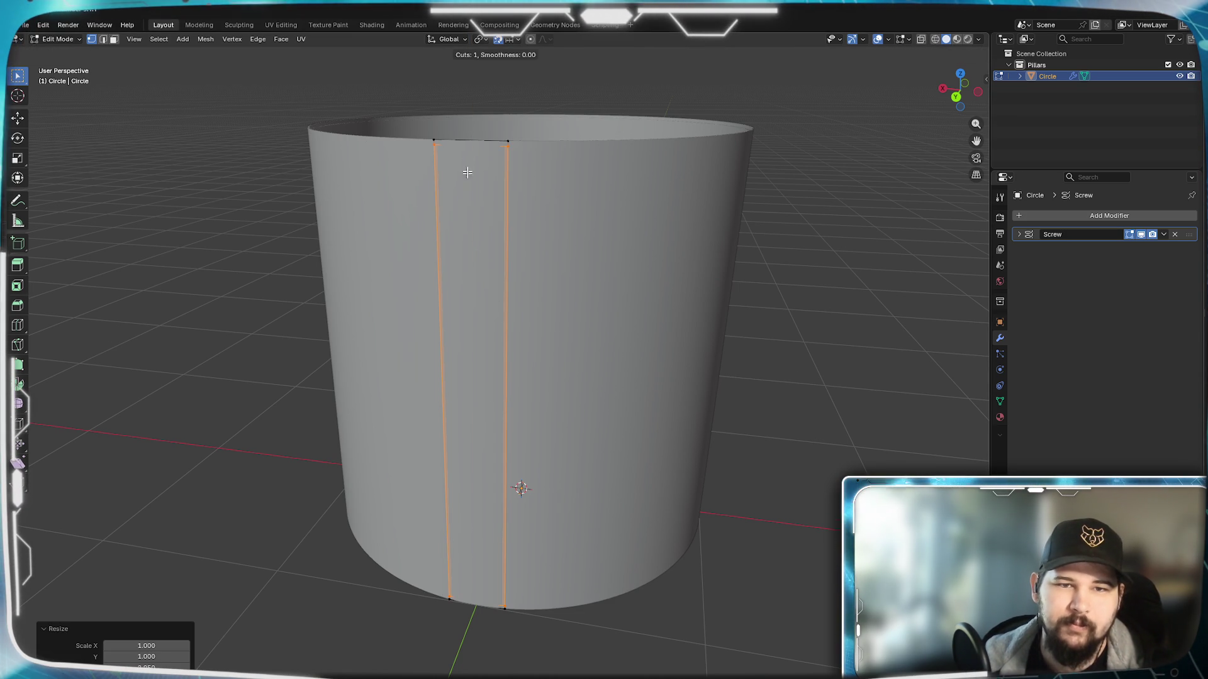
scroll(468, 144, "up", 1)
Step: Place two centred loop cuts in the strip and spread them 2.75 apart along X
left_click(472, 145)
right_click(480, 149)
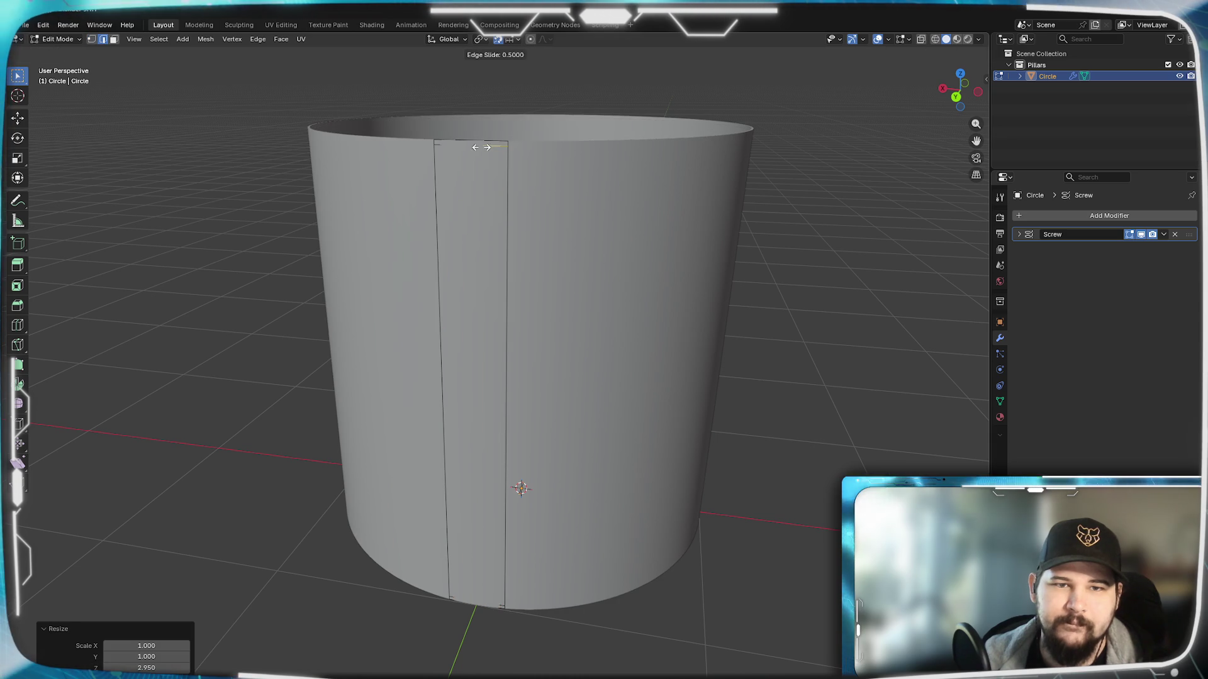
key("s")
key("x")
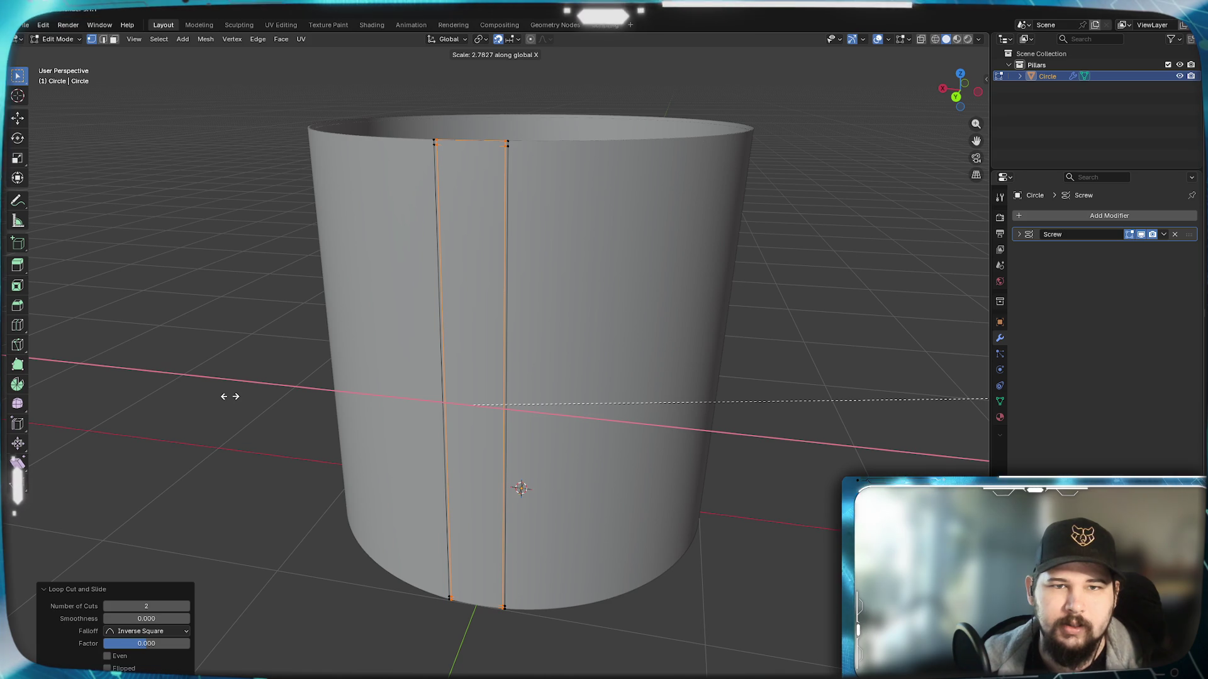
type("2.8")
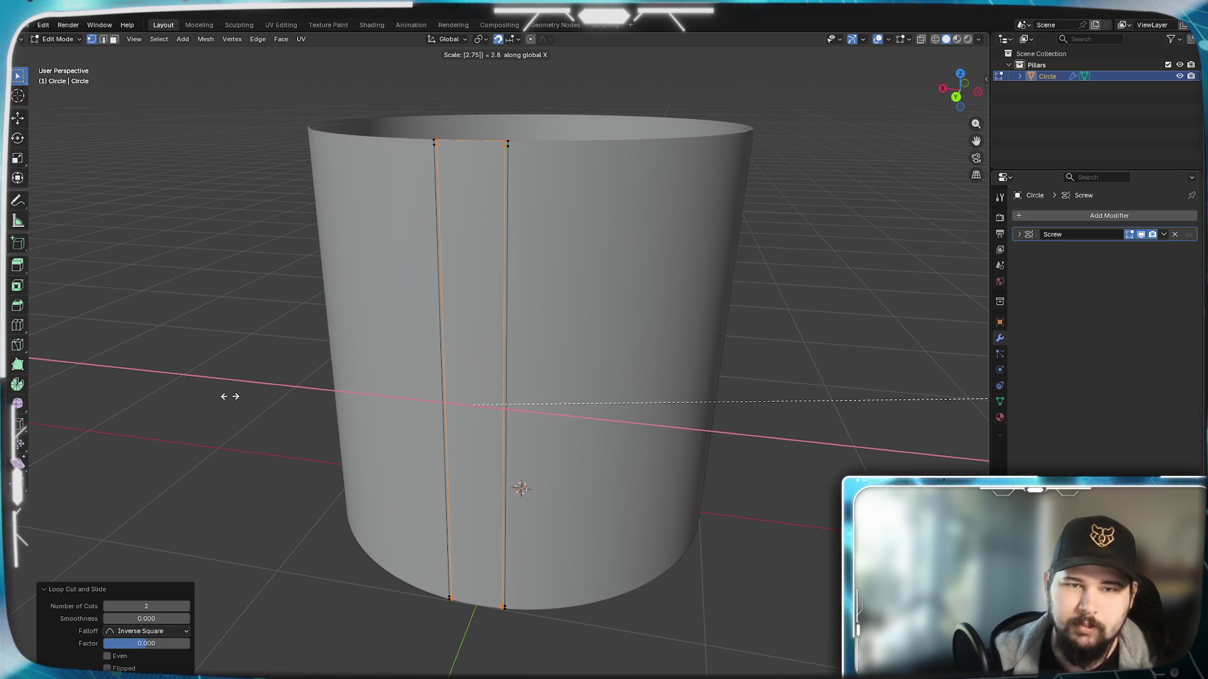
key("Return")
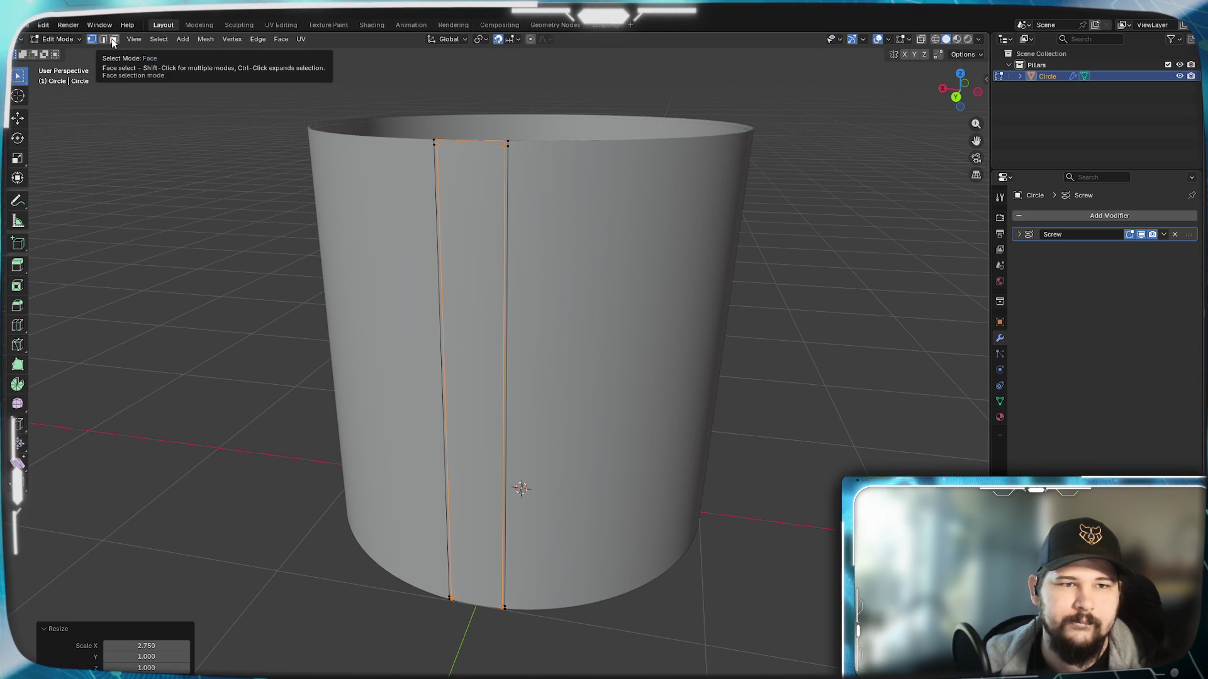
Step: Extrude the selected strip faces at zero offset and start moving them along global Y
left_click(112, 40)
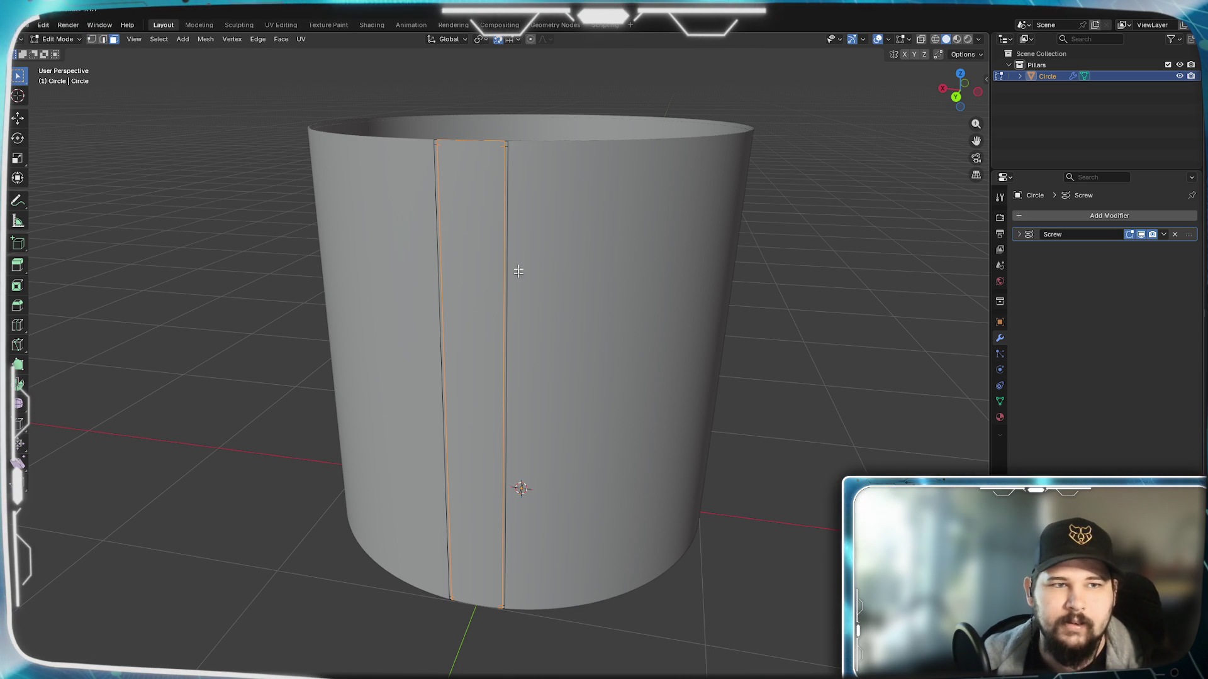
key("alt+a")
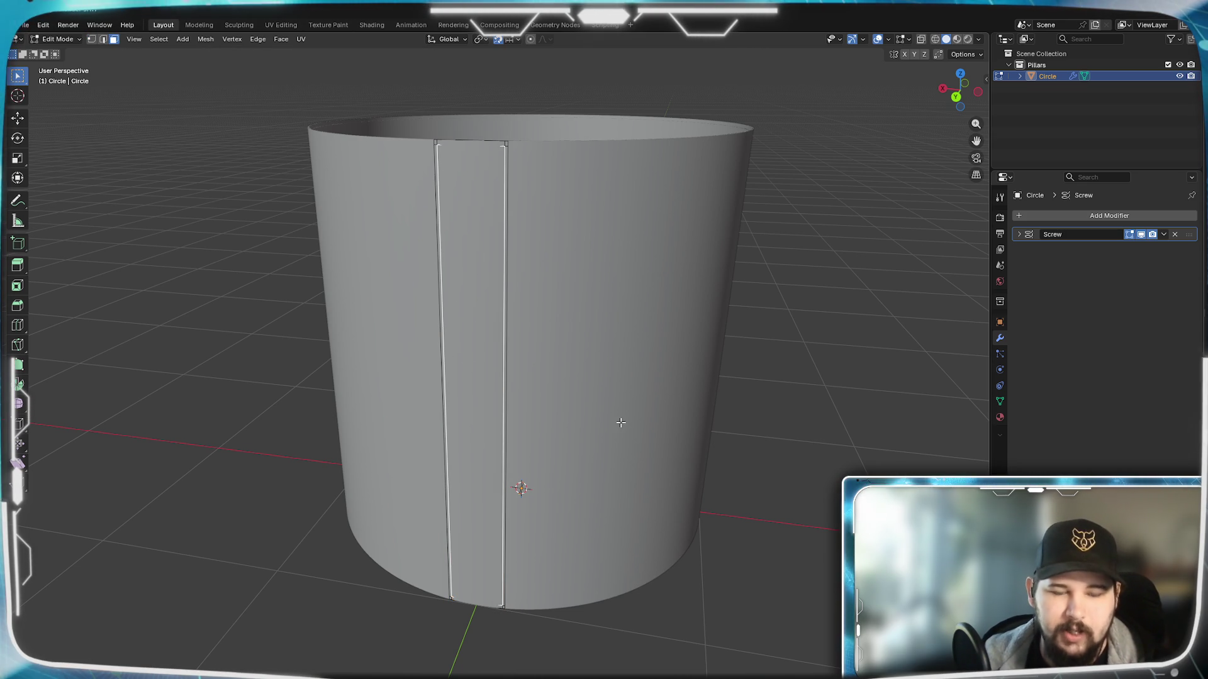
key("e")
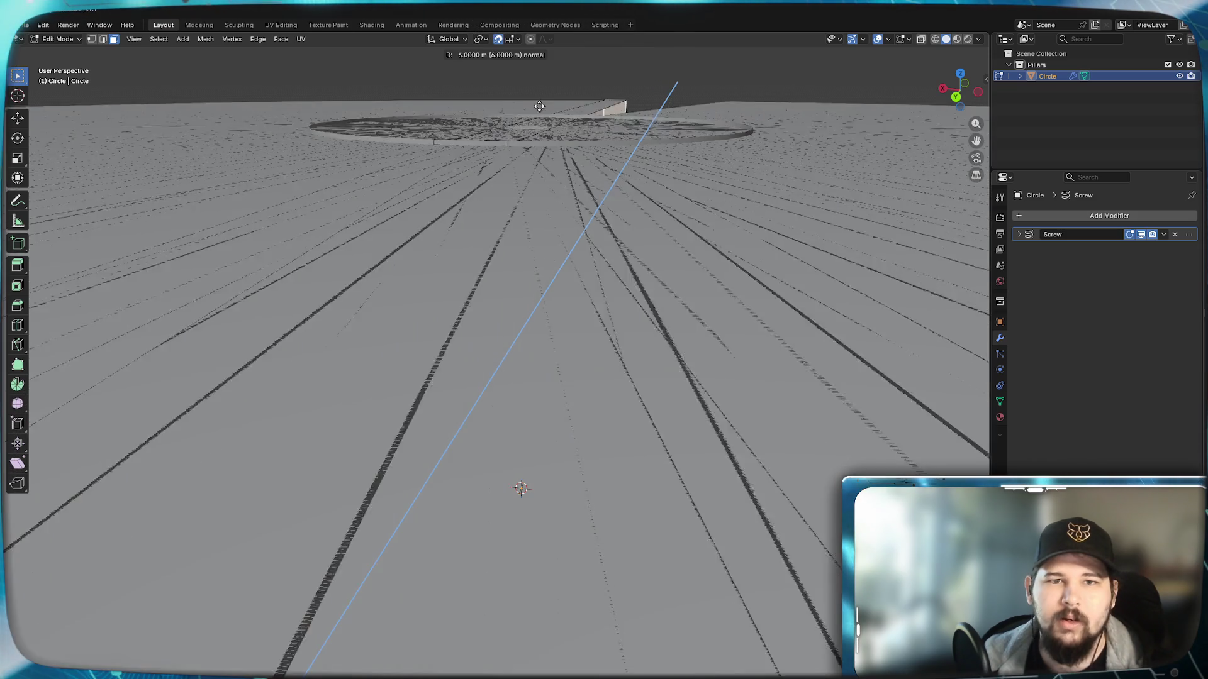
right_click(634, 279)
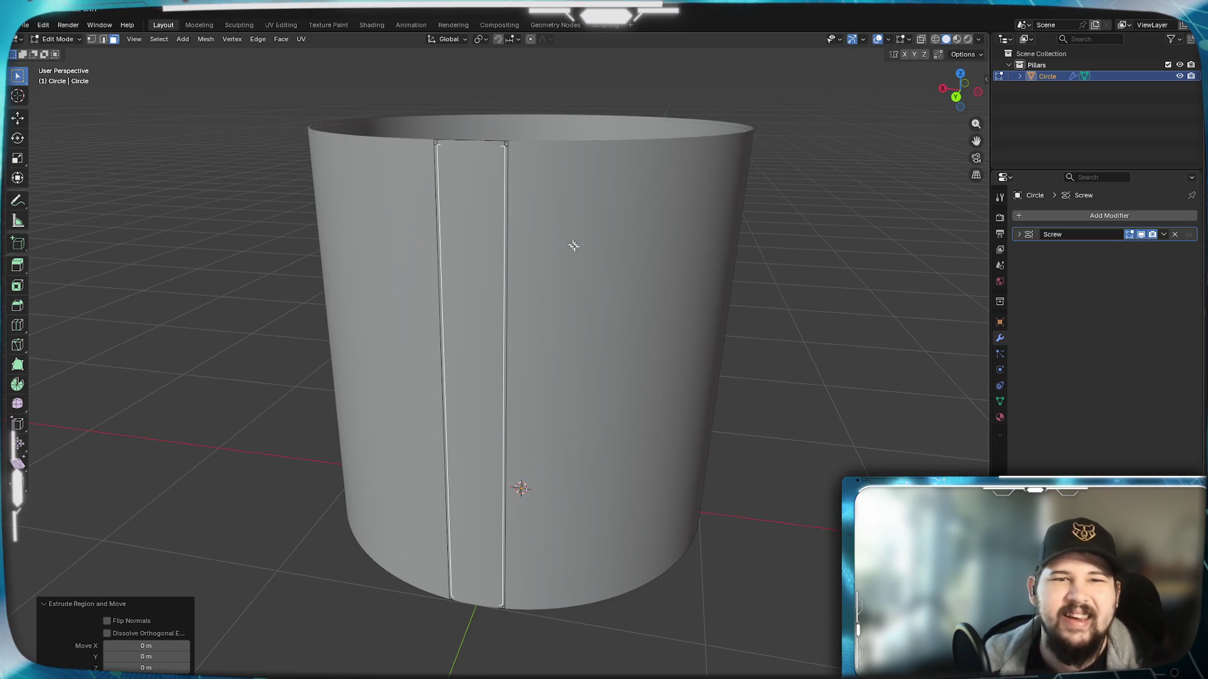
key("g")
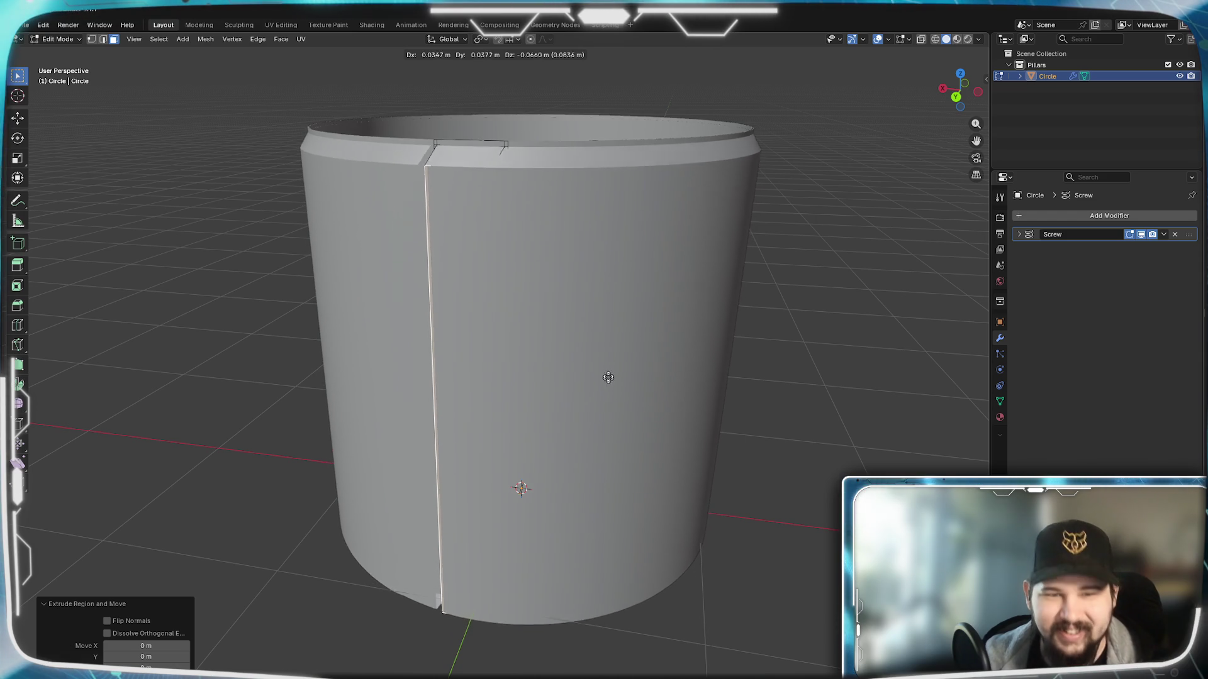
key("y")
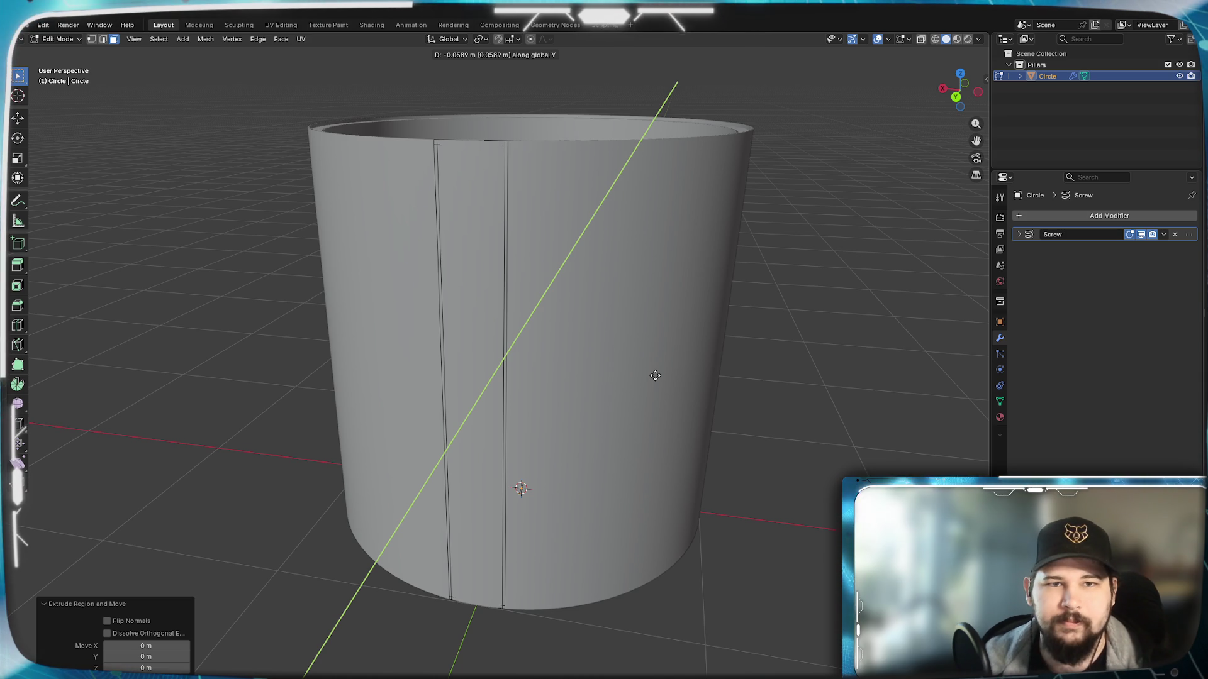
type("0")
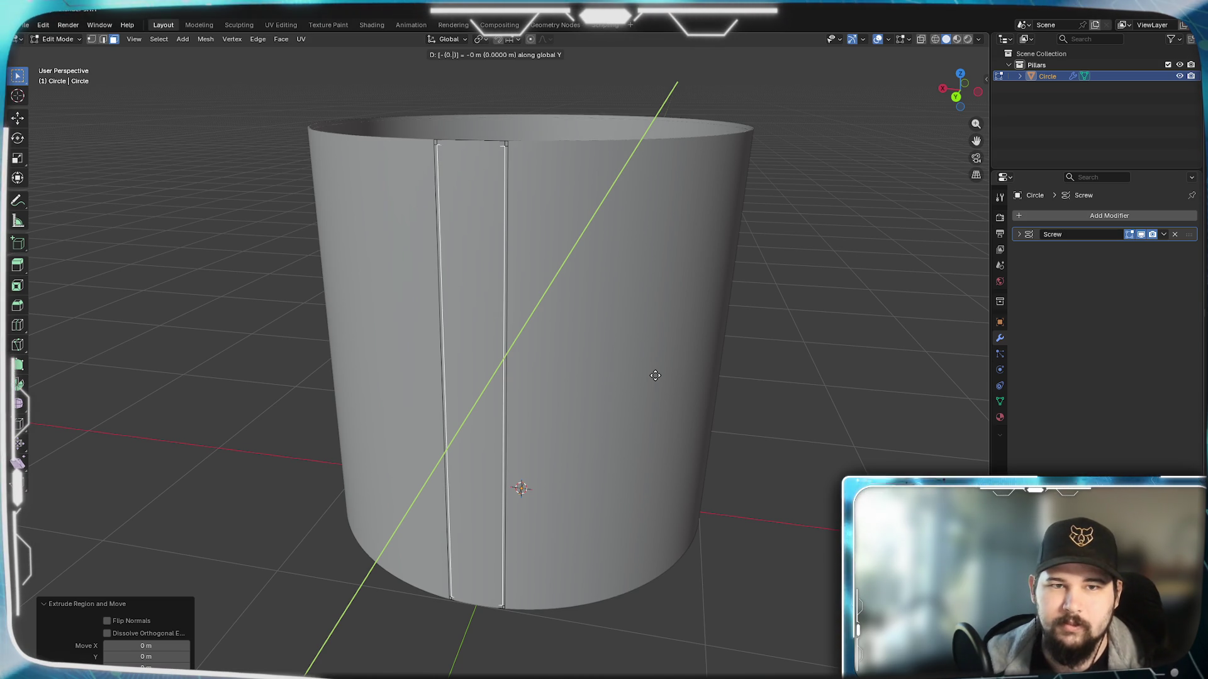
type(".05")
Step: Confirm the strip sunk -0.05 m along Y, inspect the groove from above and select a rim face
key("Return")
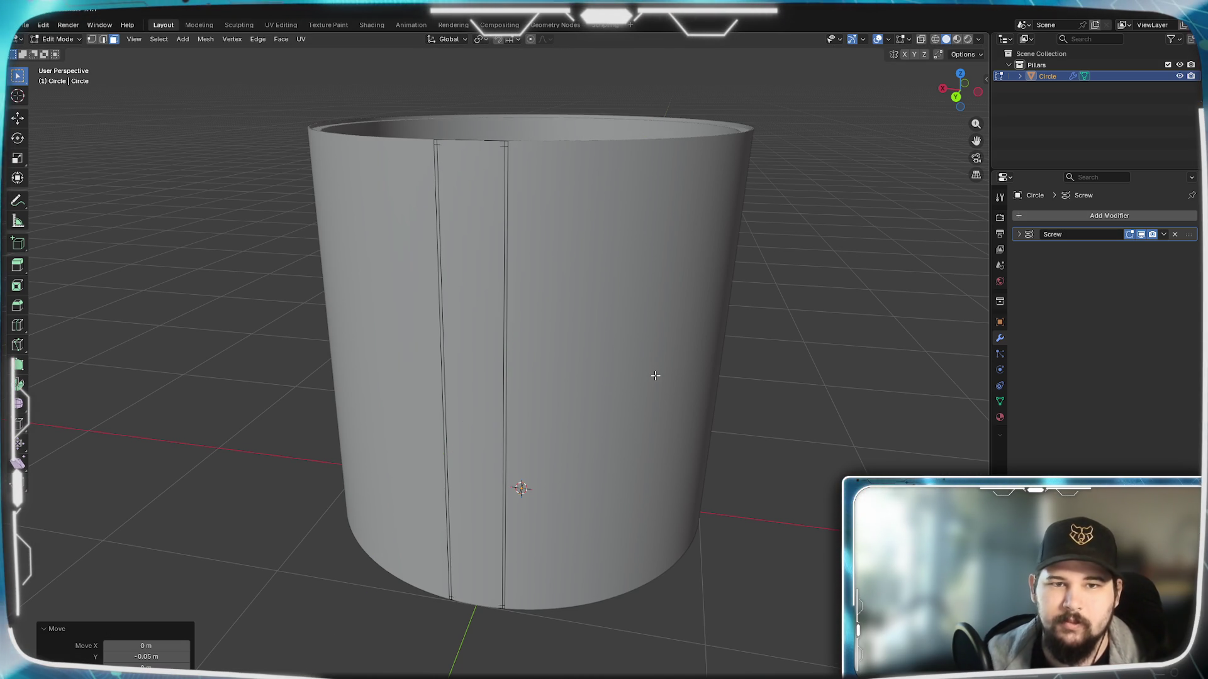
mouse_move(626, 400)
middle_mouse_down()
mouse_move(443, 437)
mouse_move(453, 494)
mouse_move(450, 303)
middle_mouse_up()
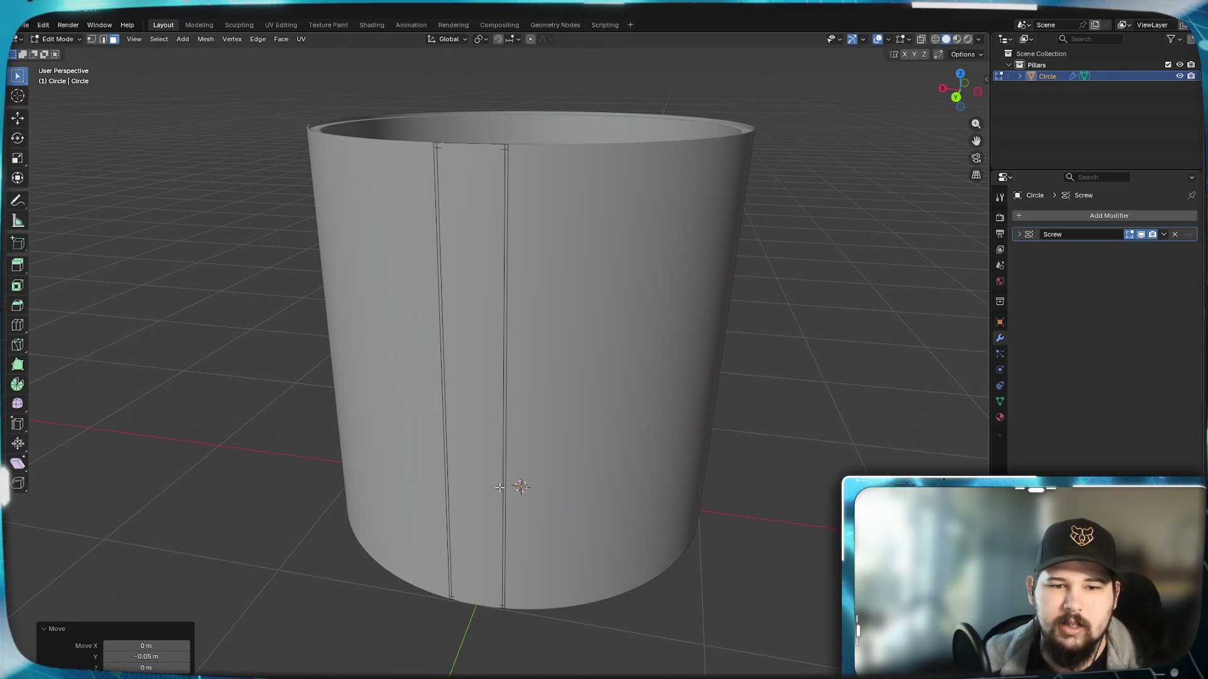
middle_click_drag(500, 488, 487, 529)
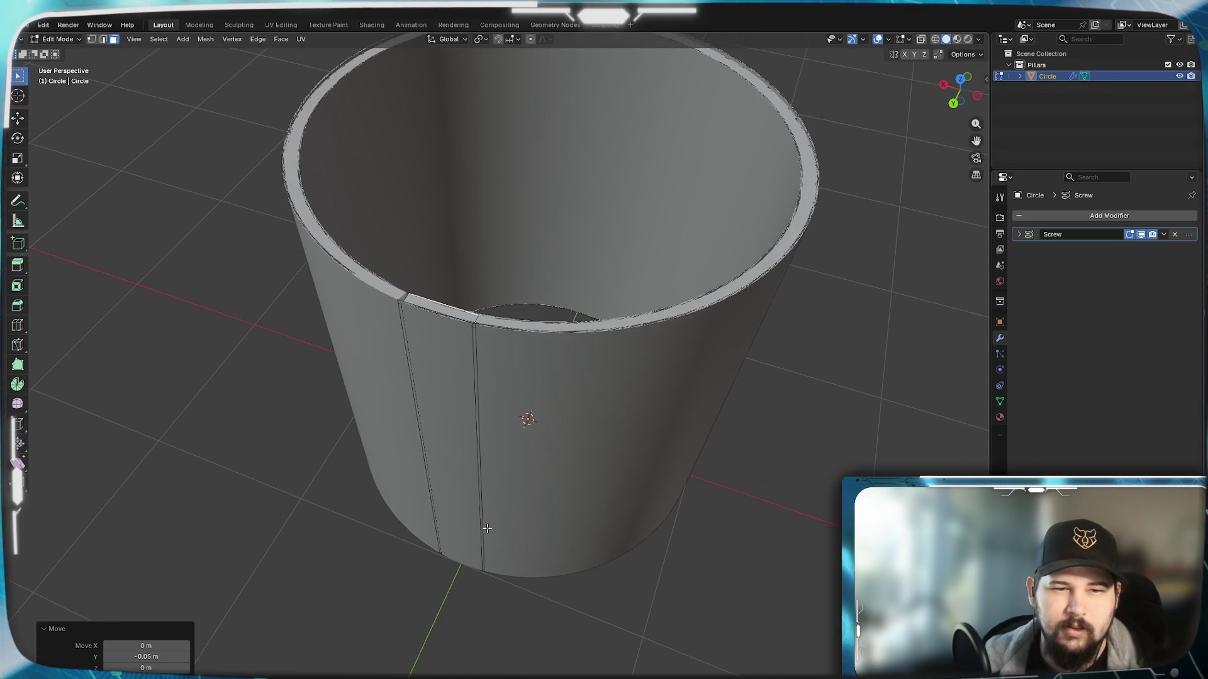
left_click(441, 444)
mouse_move(441, 445)
middle_mouse_down()
mouse_move(454, 507)
mouse_move(920, 379)
middle_mouse_up()
left_click(450, 531)
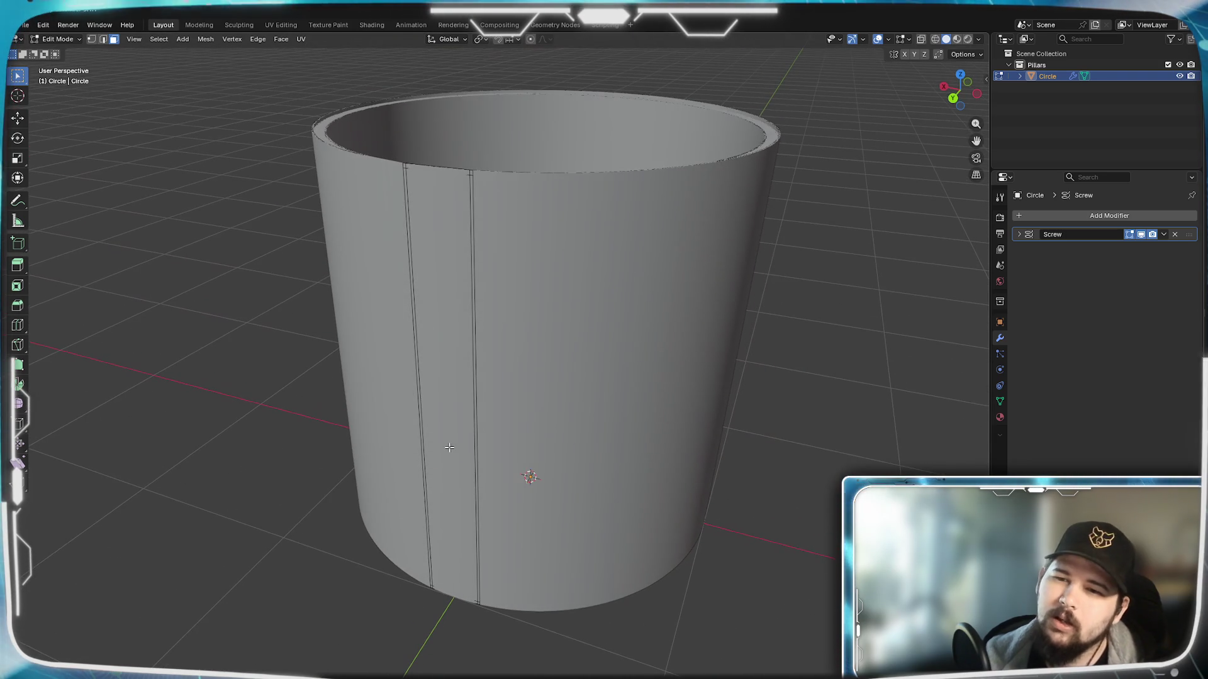
Step: Test iterations 22/23 and viewport steps 7, 2 and 1 on the Screw modifier, then restore steps to 16
left_click(1020, 234)
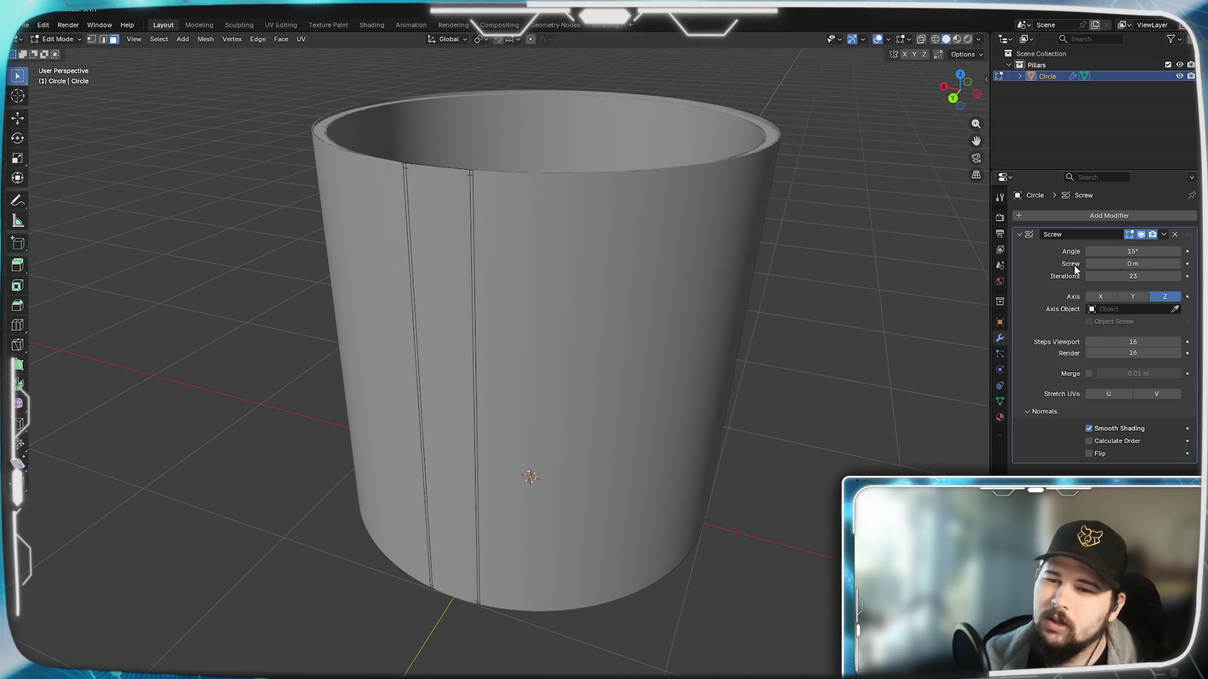
left_click(1088, 276)
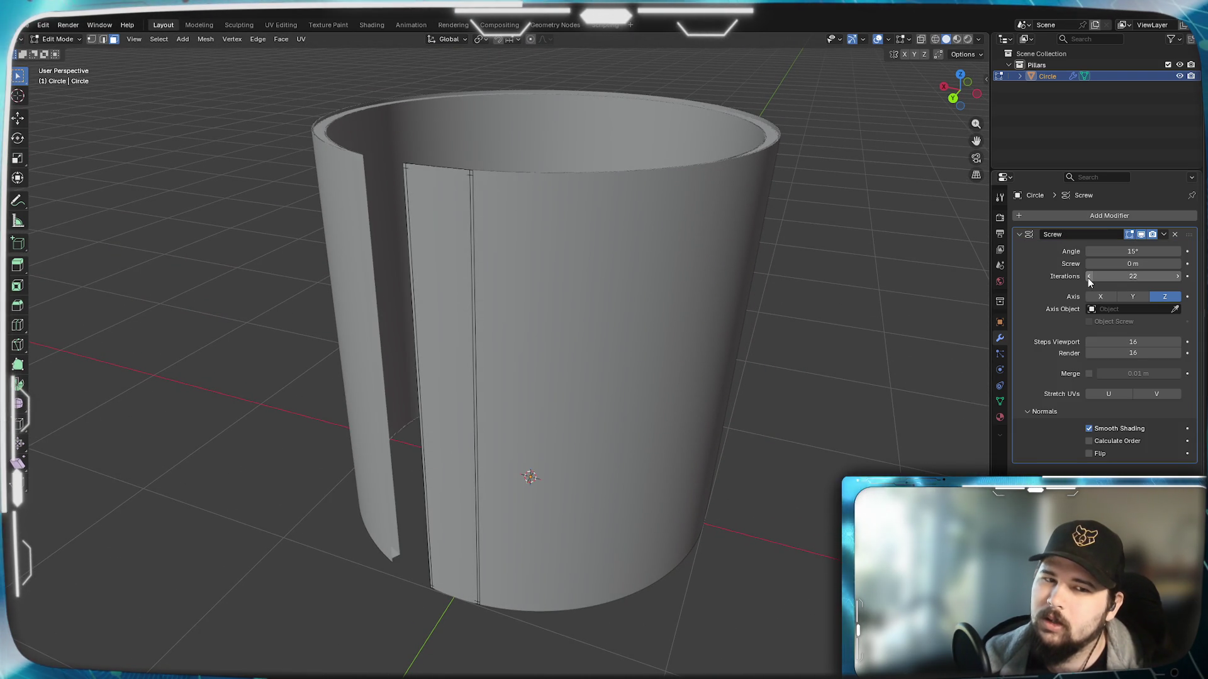
left_click(1179, 276)
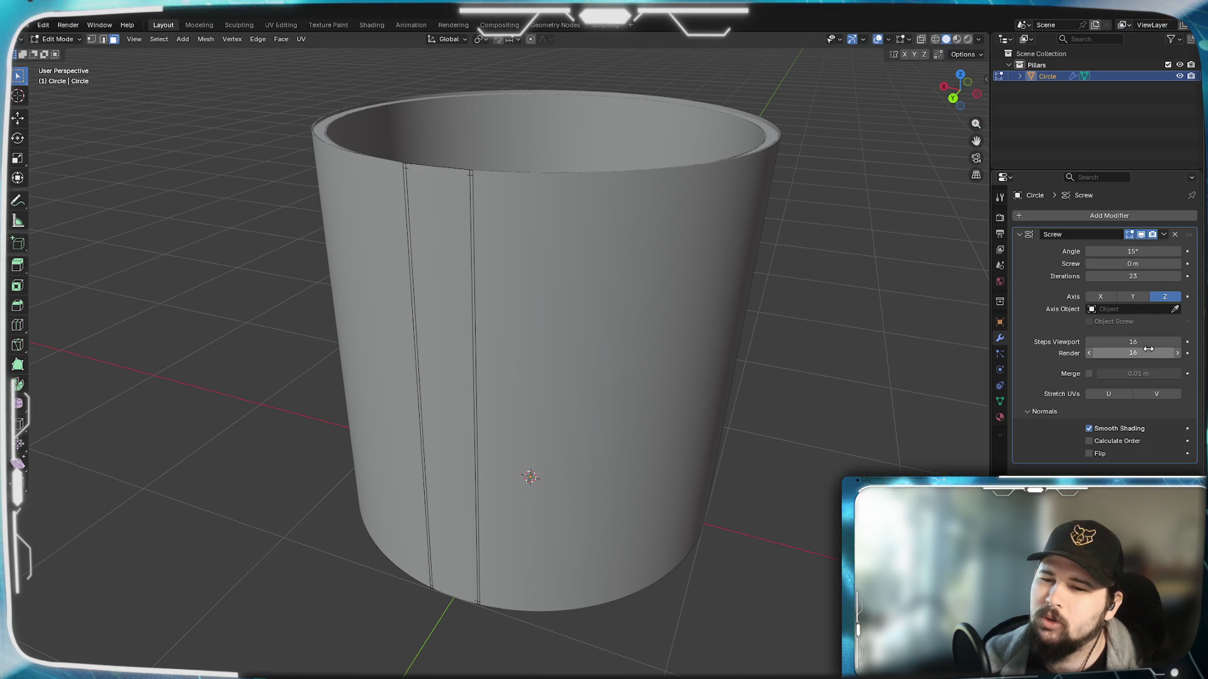
left_click(1089, 345)
type("7")
key("Return")
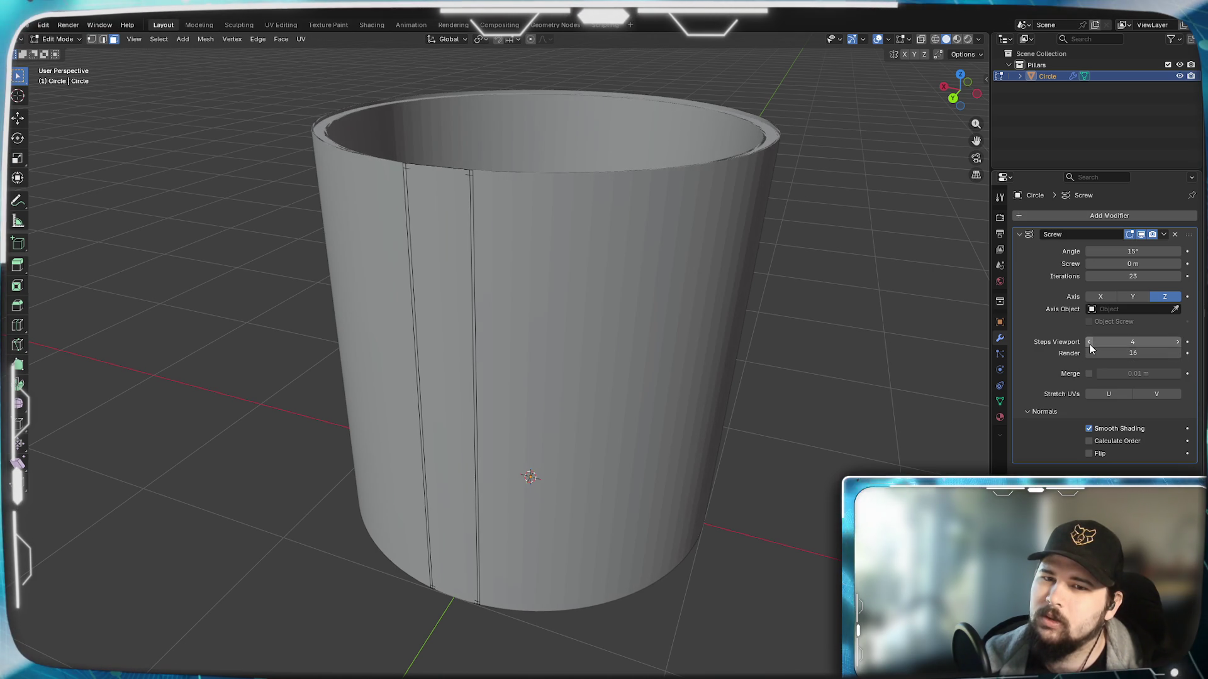
double_click(1090, 344)
type("2")
key("Return")
left_click(1090, 344)
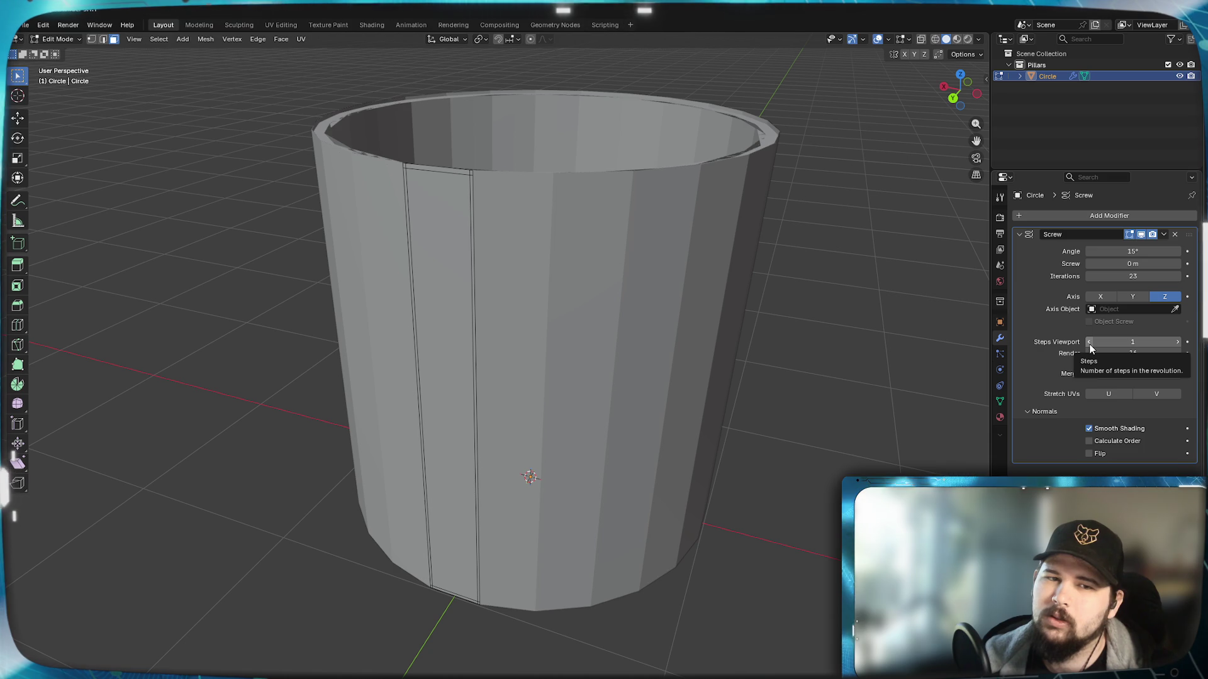
mouse_move(553, 312)
middle_mouse_down()
mouse_move(556, 394)
mouse_move(566, 320)
middle_mouse_up()
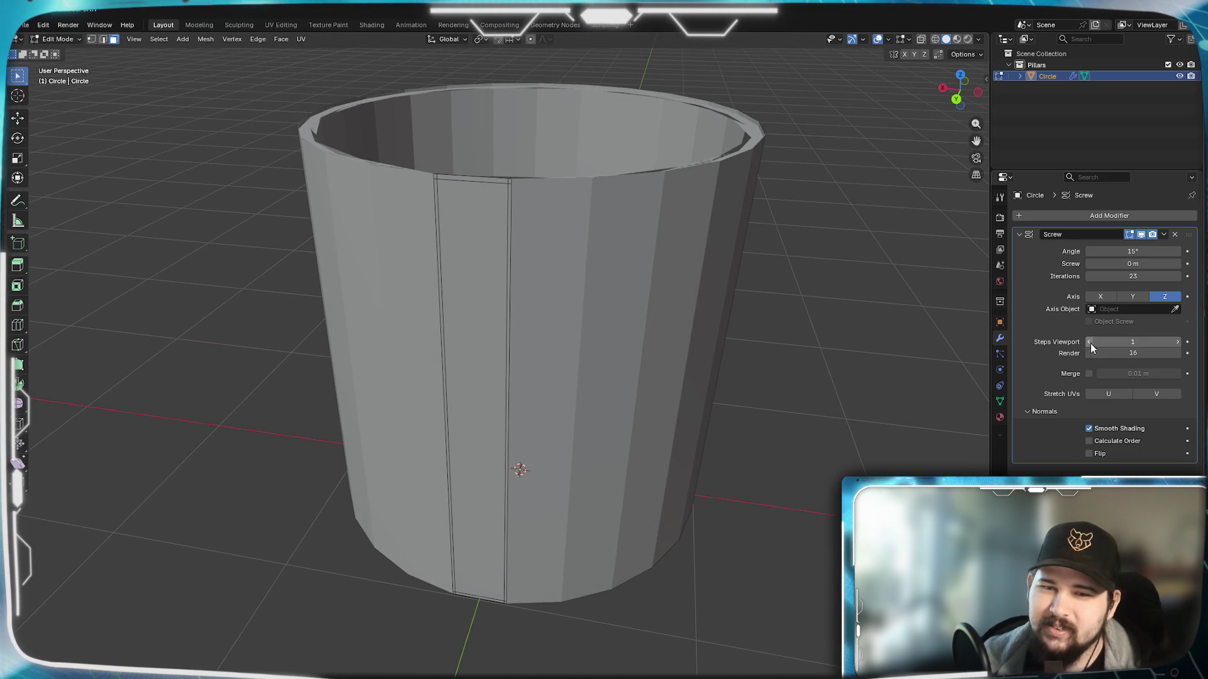
type("16")
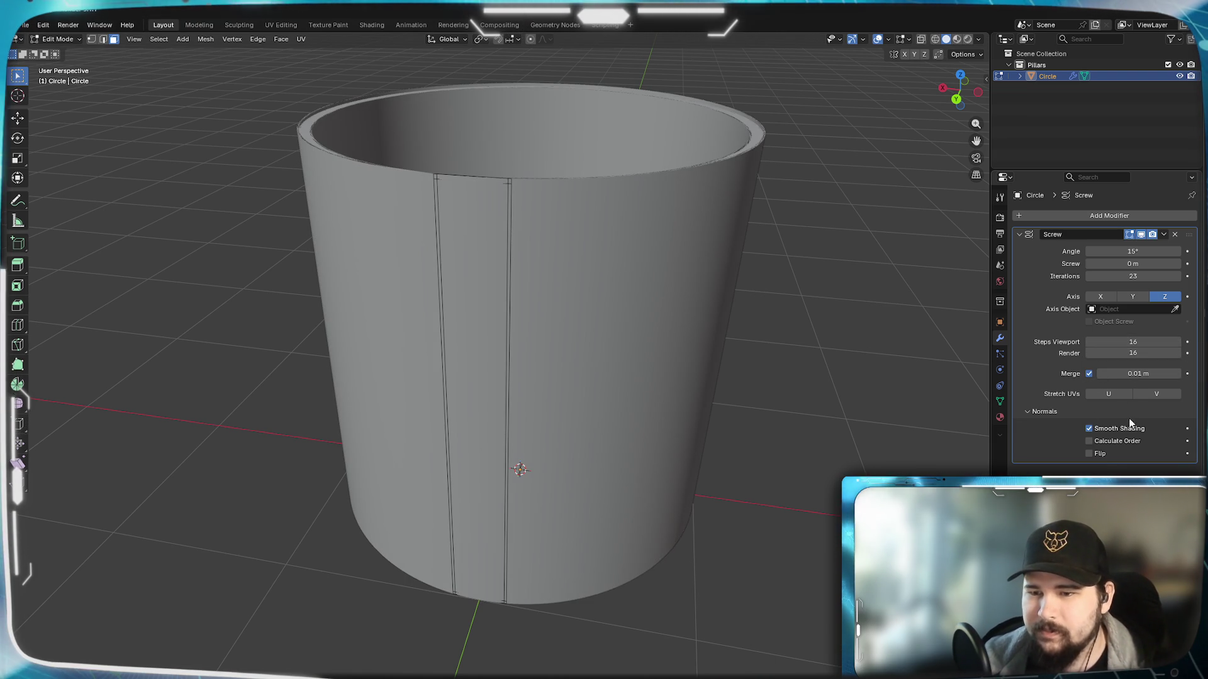
Step: Turn on Calculate Order for normals and turn off Smooth Shading in the Screw modifier
left_click(1089, 441)
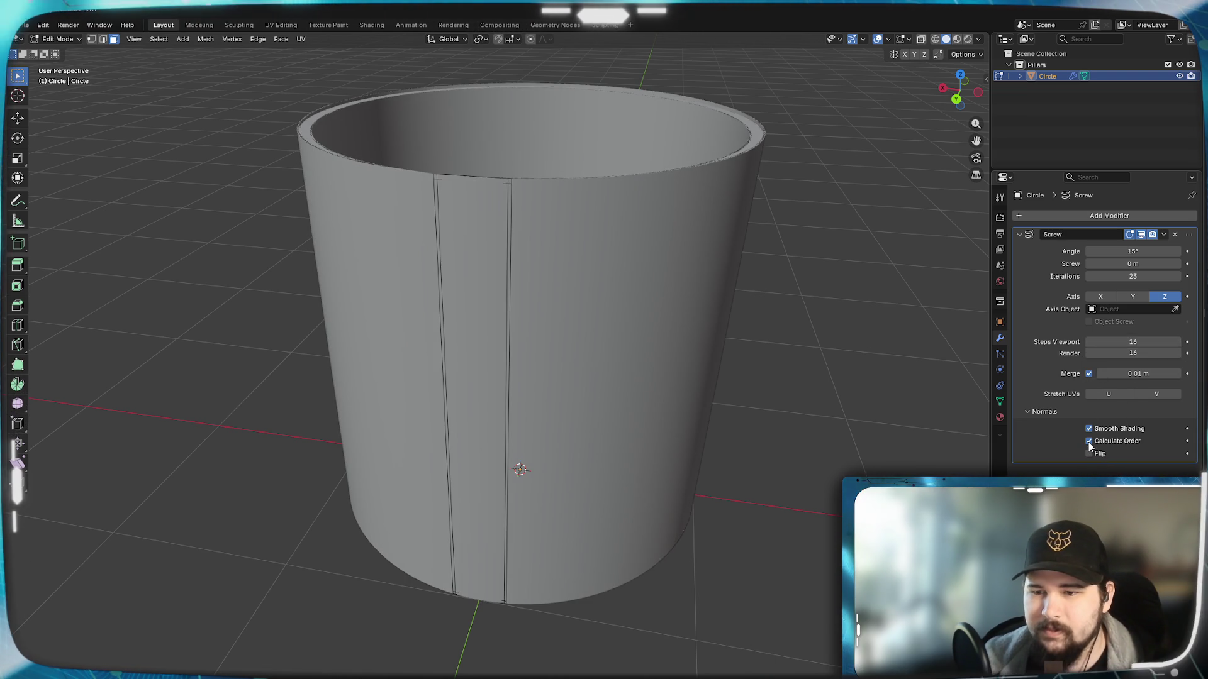
left_click(1088, 429)
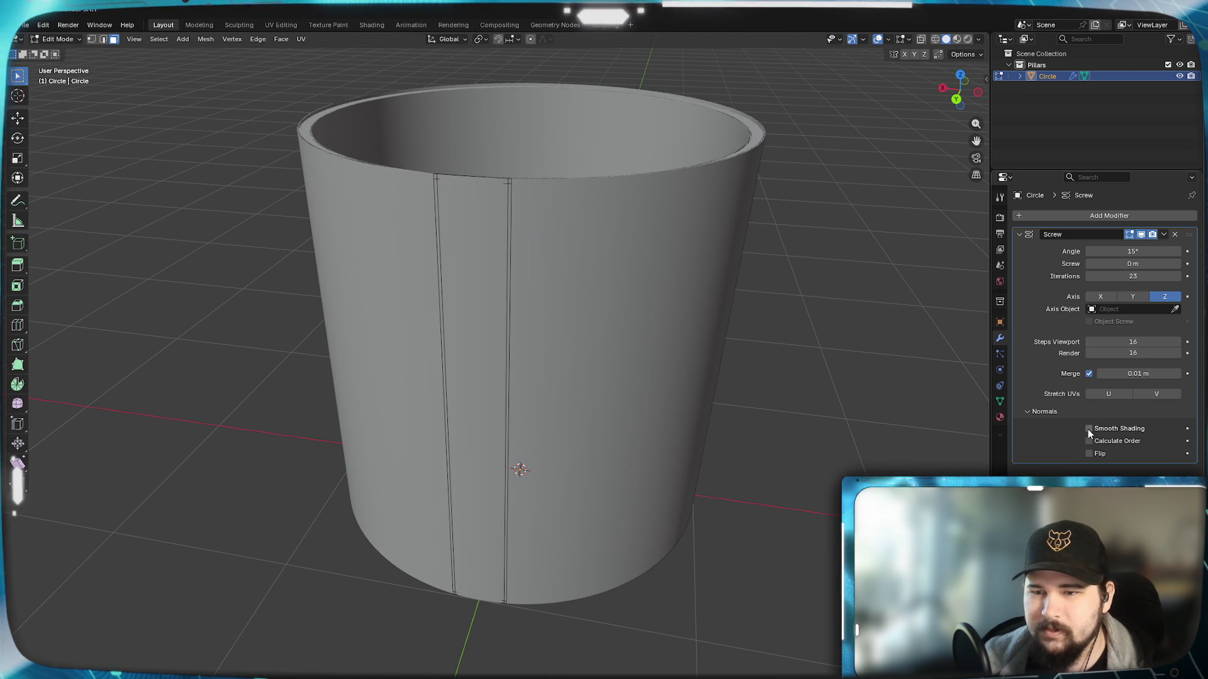
Step: Inspect the wall closely and turn off Merge in the Screw modifier
mouse_move(728, 243)
middle_mouse_down()
mouse_move(731, 299)
mouse_move(752, 321)
middle_mouse_up()
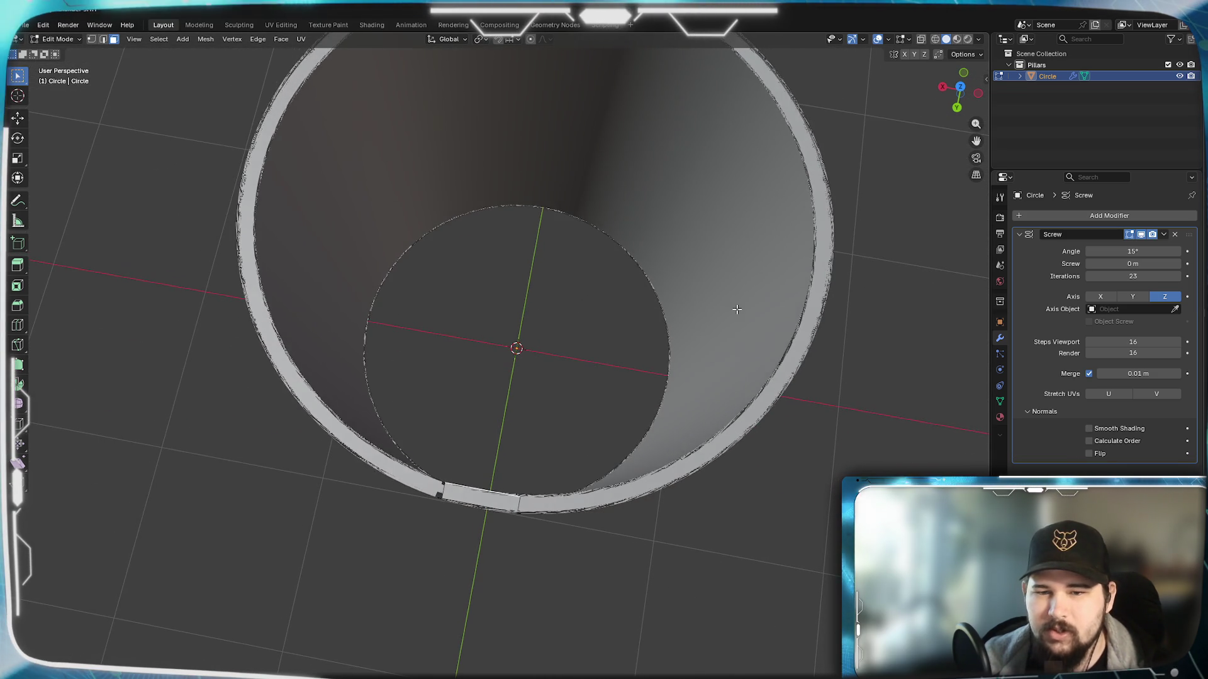
middle_click_drag(753, 322, 645, 453)
scroll(651, 444, "up", 3)
scroll(651, 444, "down", 3)
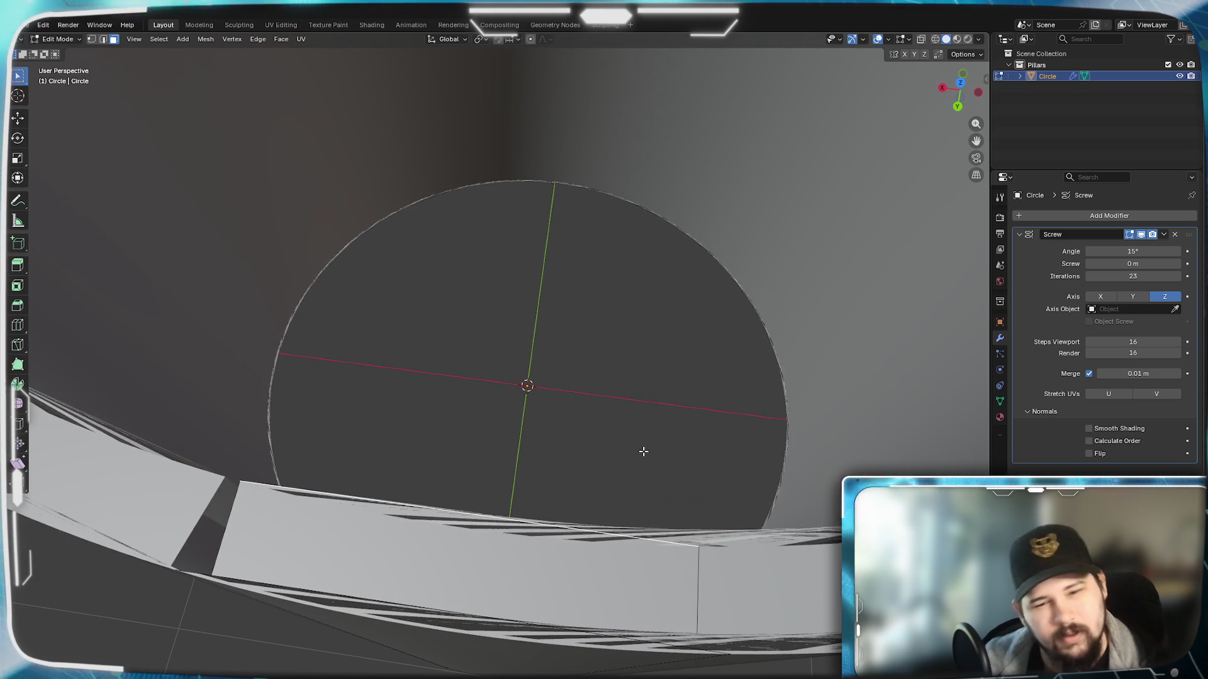
left_click(1089, 373)
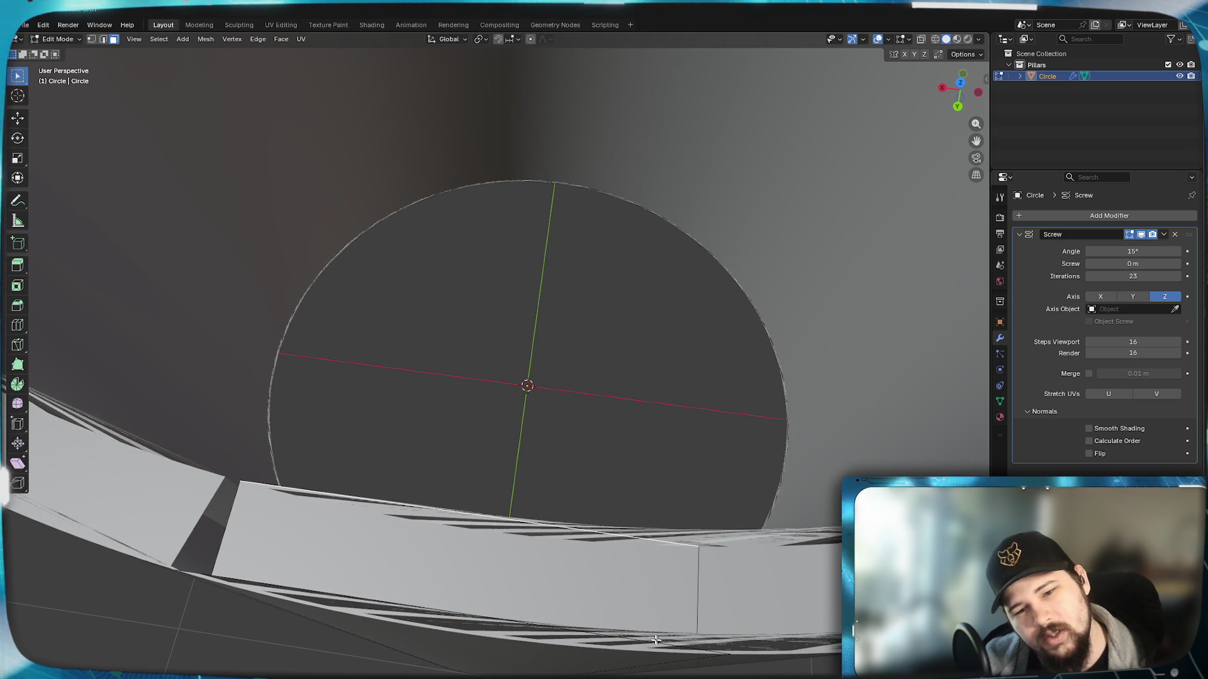
Step: Toggle the Screw modifier's Edit Mode display to compare, leaving its result hidden while editing
left_click(1132, 236)
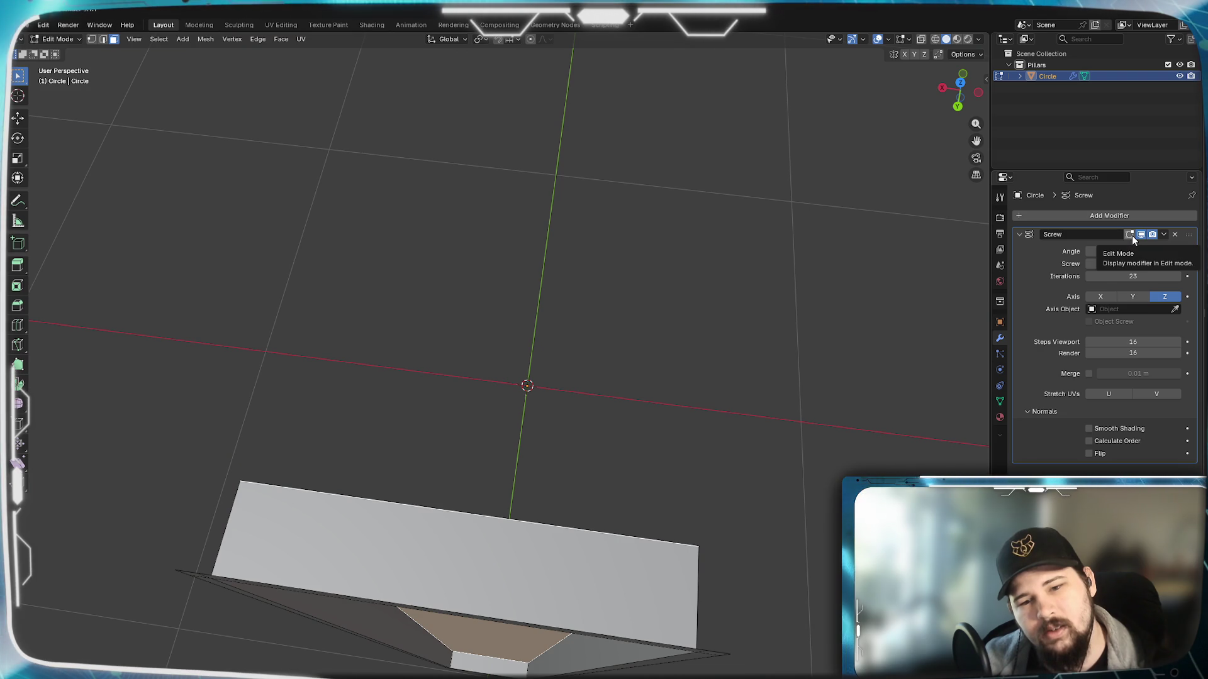
left_click(1131, 236)
left_click(1131, 236)
left_click(1131, 235)
left_click(1132, 236)
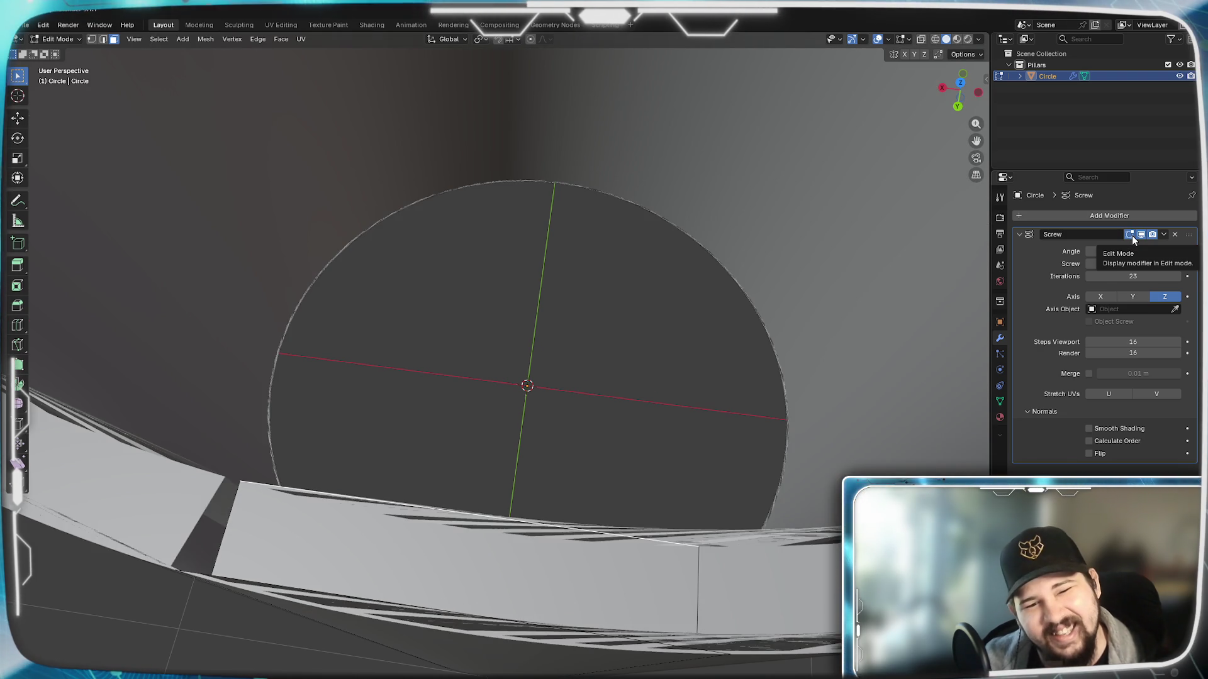
left_click(1131, 235)
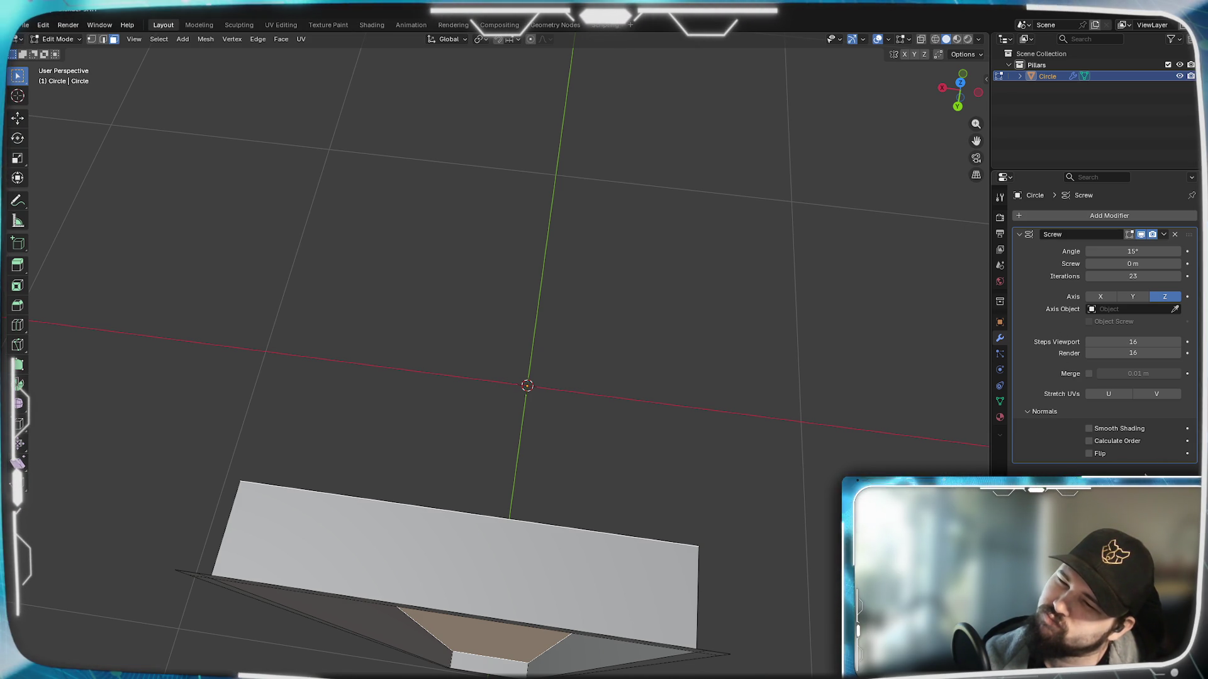
left_click(1130, 234)
left_click(1089, 454)
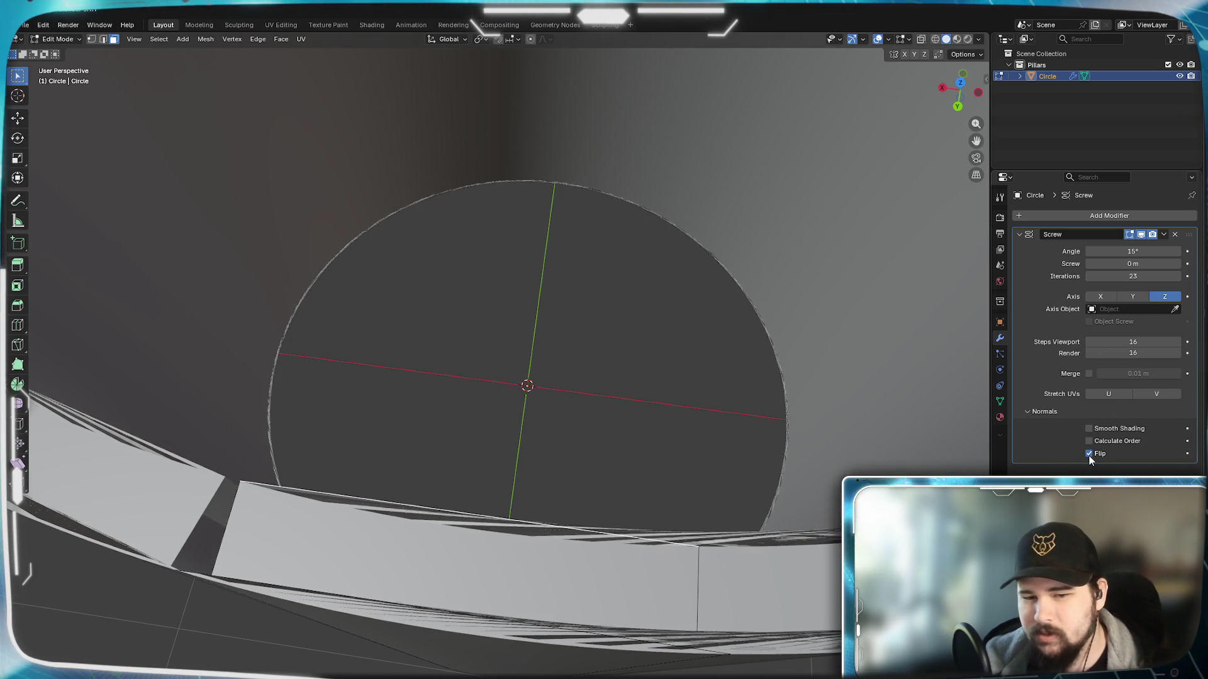
left_click(1090, 454)
left_click(1089, 454)
left_click(1090, 453)
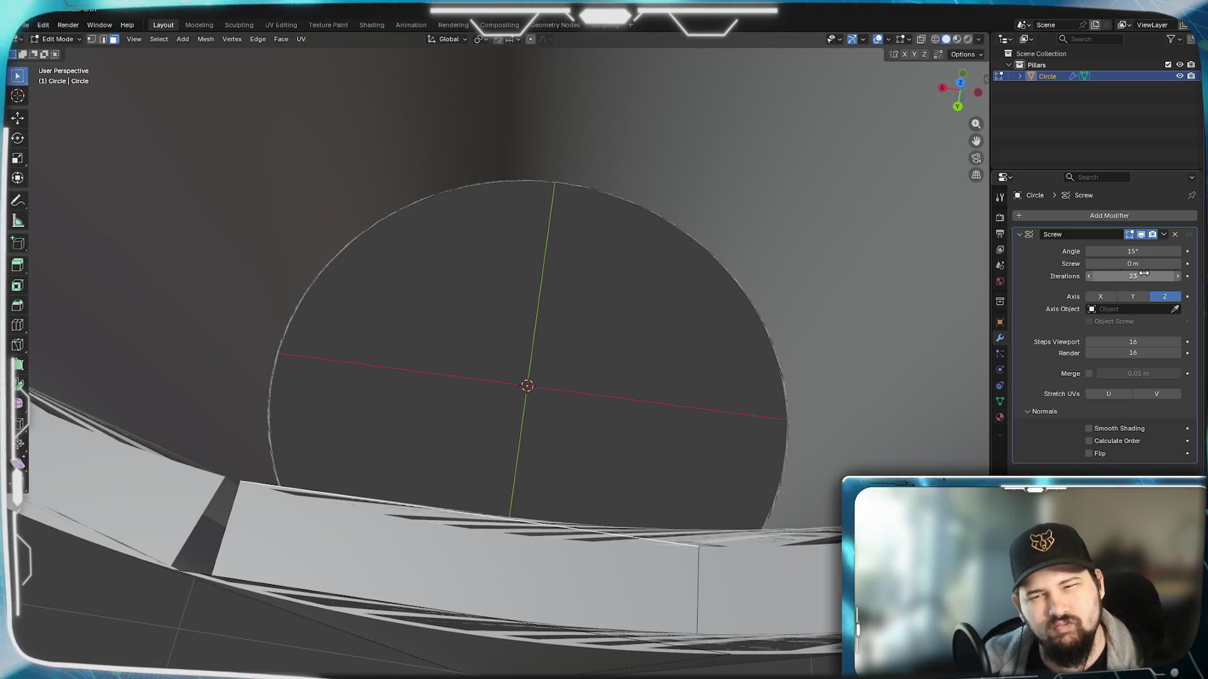
left_click(1087, 276)
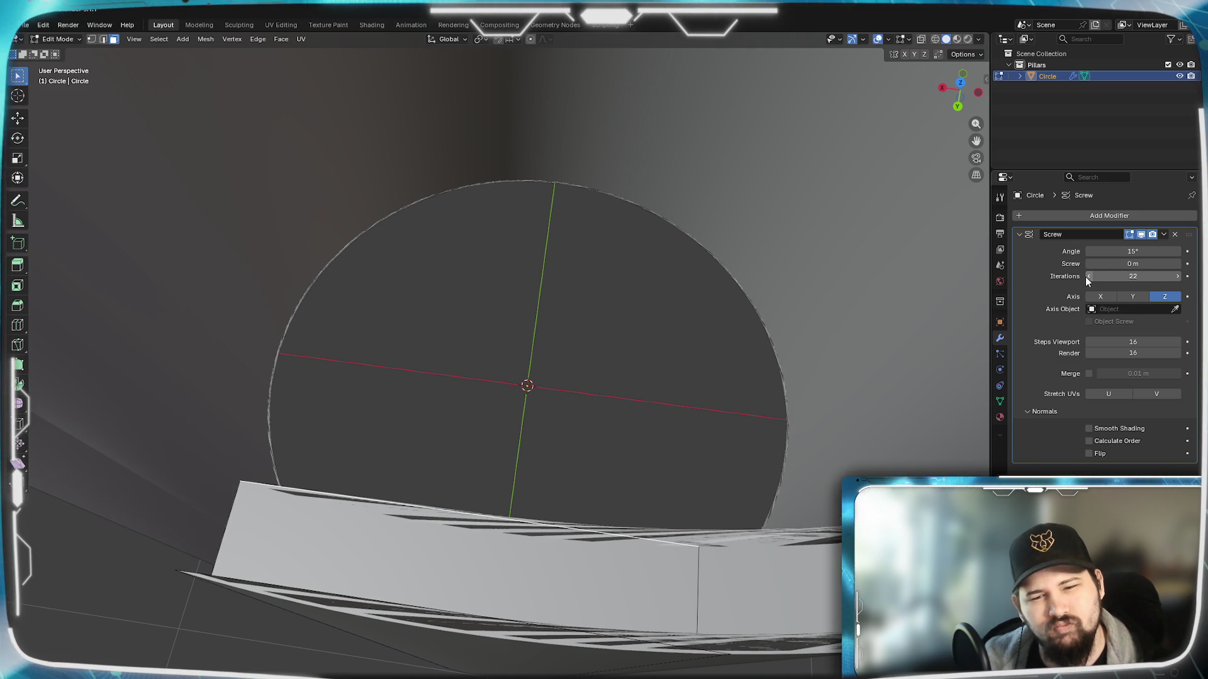
left_click(1178, 276)
left_click(1177, 276)
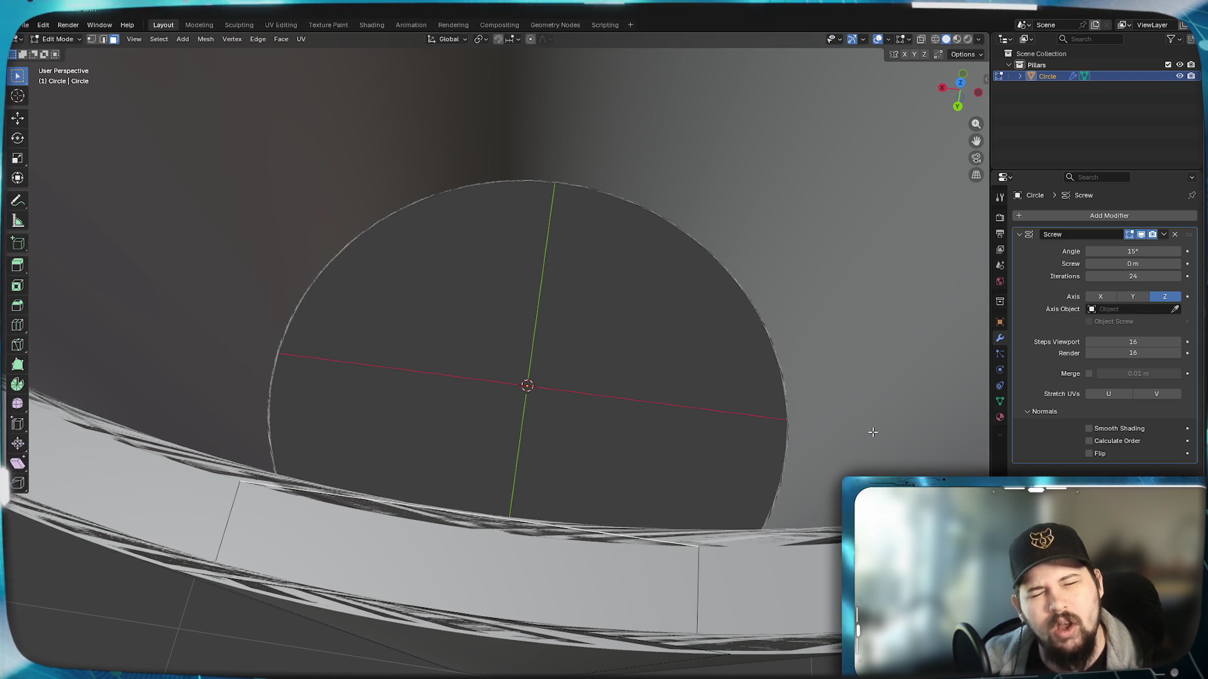
scroll(712, 554, "down", 5)
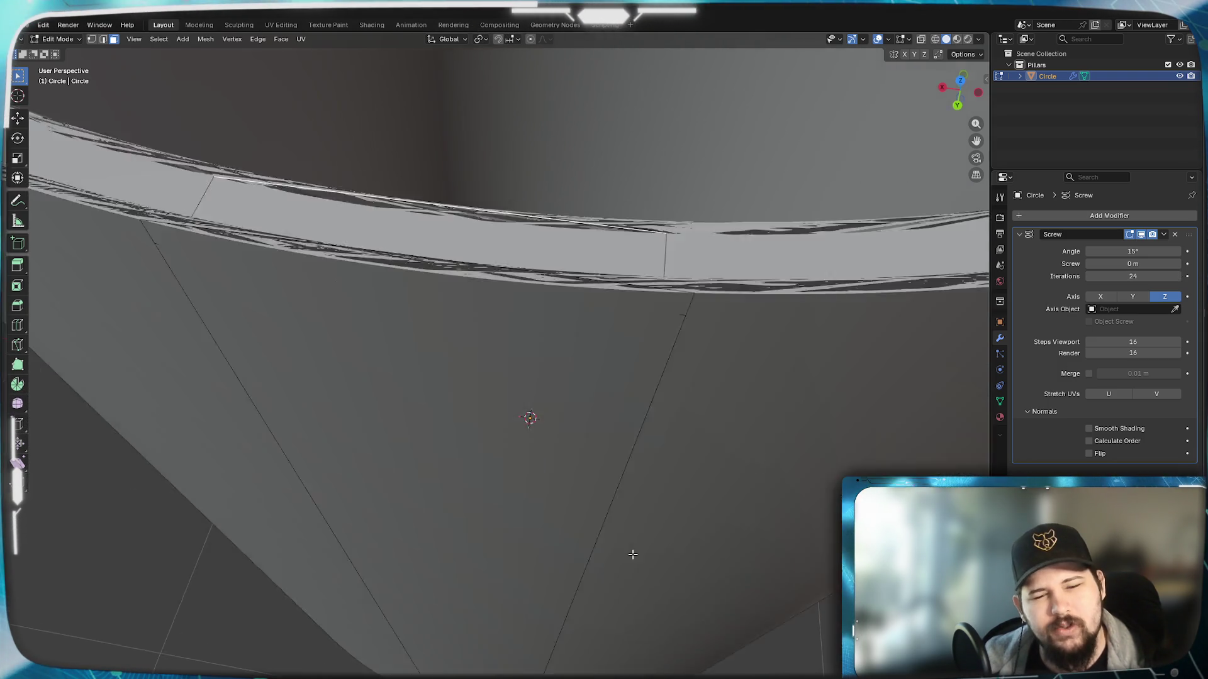
scroll(639, 557, "up", 3)
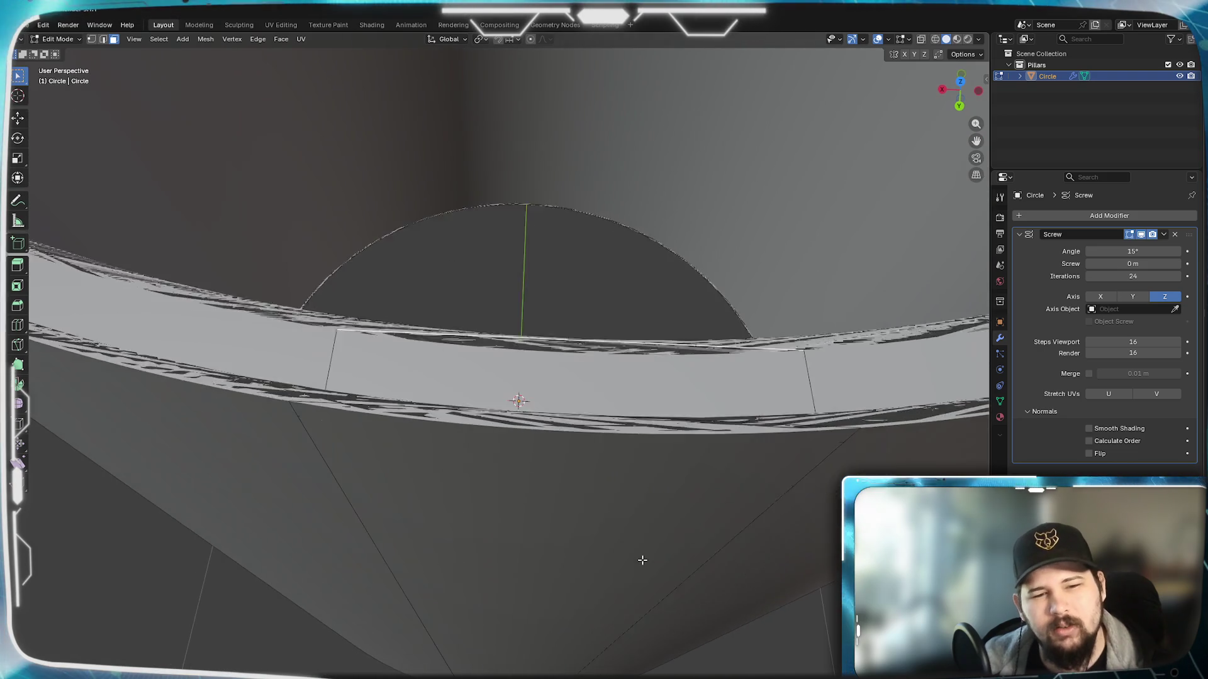
scroll(639, 557, "up", 2)
scroll(635, 551, "up", 2)
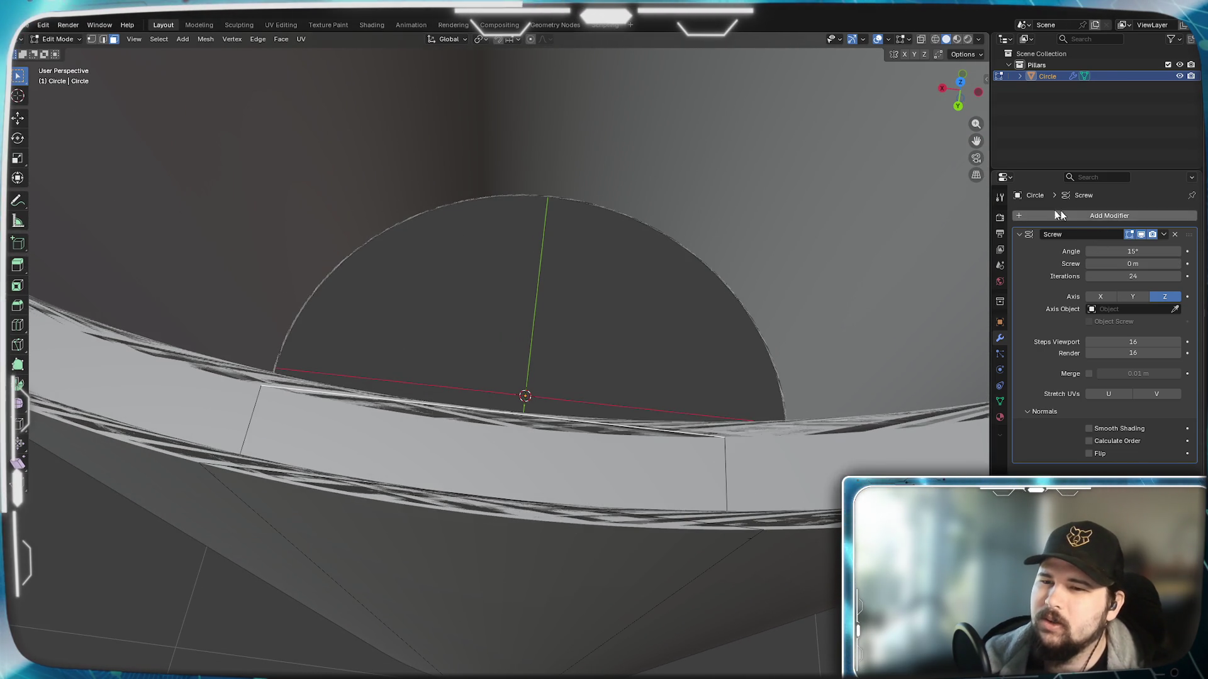
Step: Delete the Screw modifier and add an Array modifier with Circle shape
left_click(1175, 234)
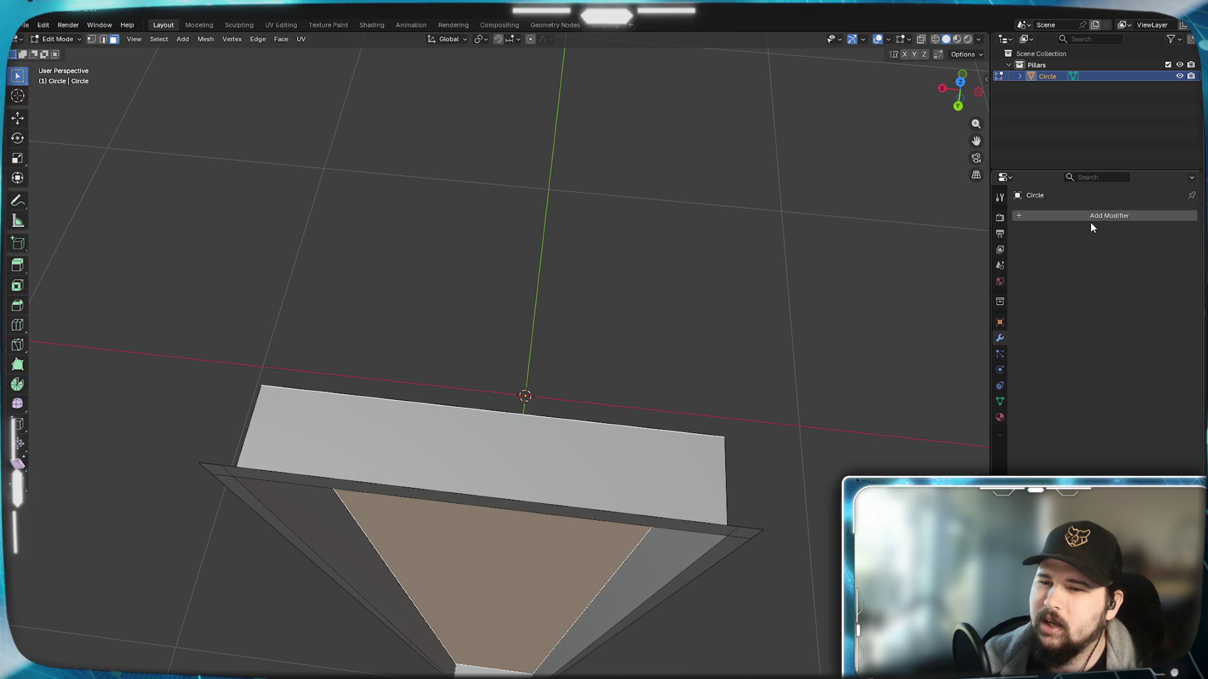
left_click(1090, 220)
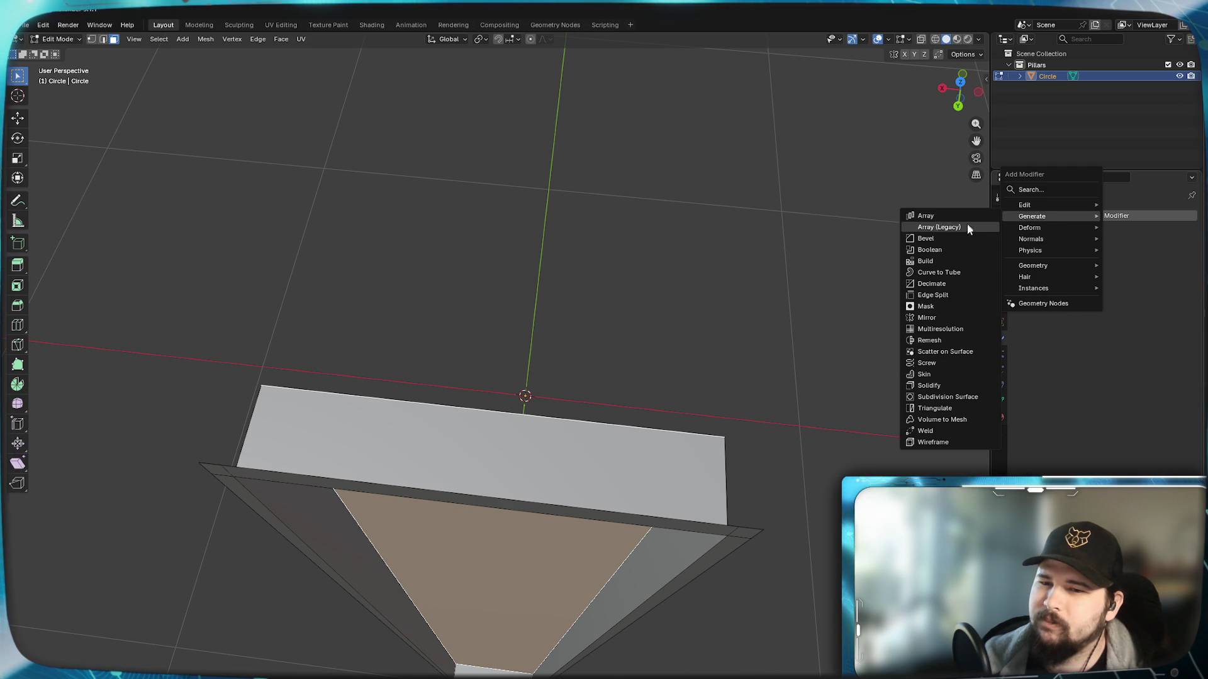
left_click(955, 216)
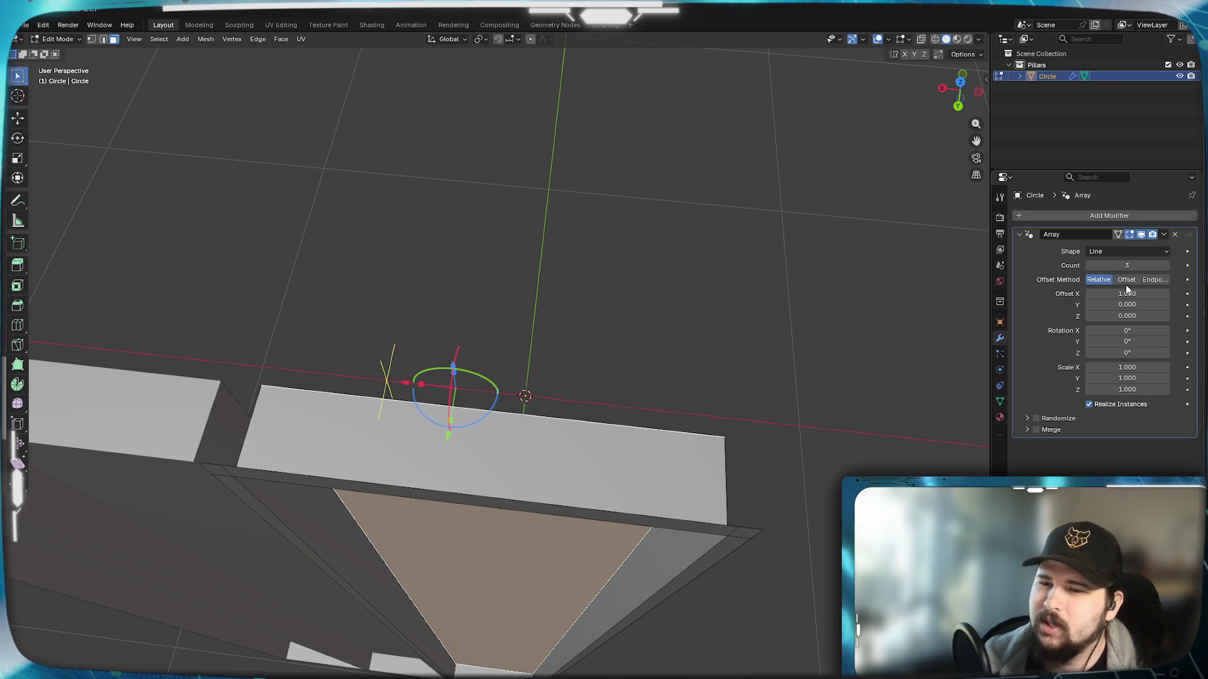
left_click(1131, 252)
left_click(1121, 279)
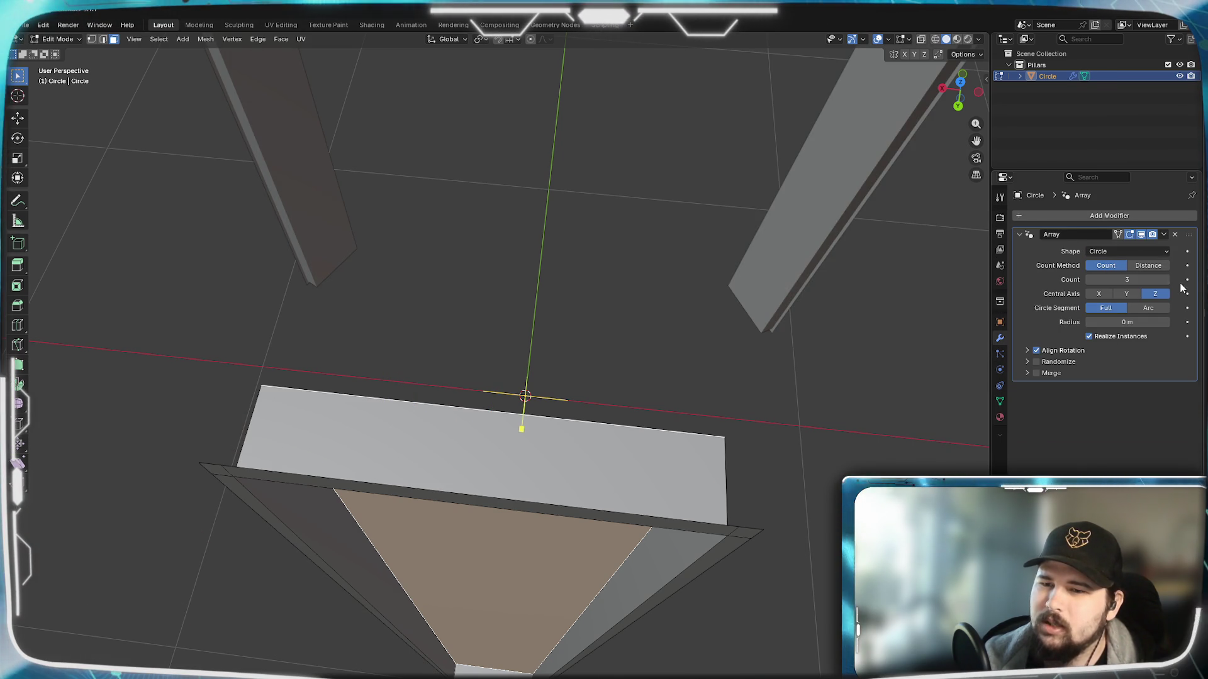
Step: Raise the circular array's copy count to 24
left_click(1167, 279)
left_click(1167, 280)
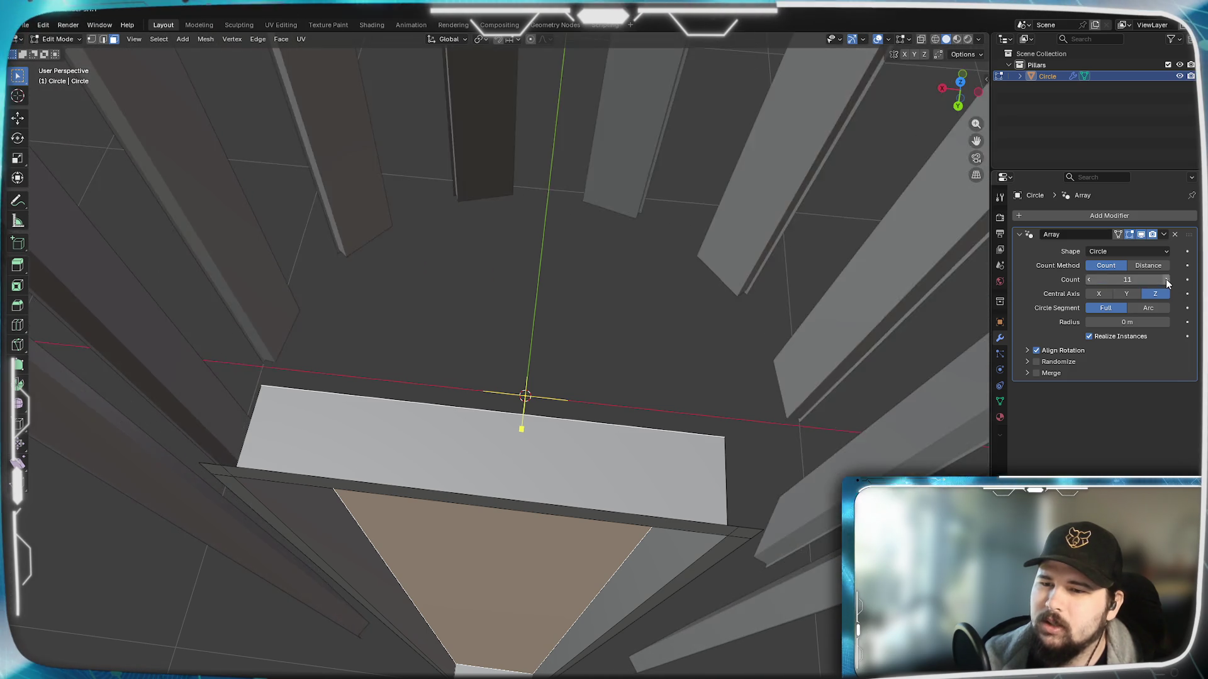
left_click(1165, 279)
left_click(1165, 278)
left_click(1165, 279)
left_click(1165, 278)
left_click(1166, 278)
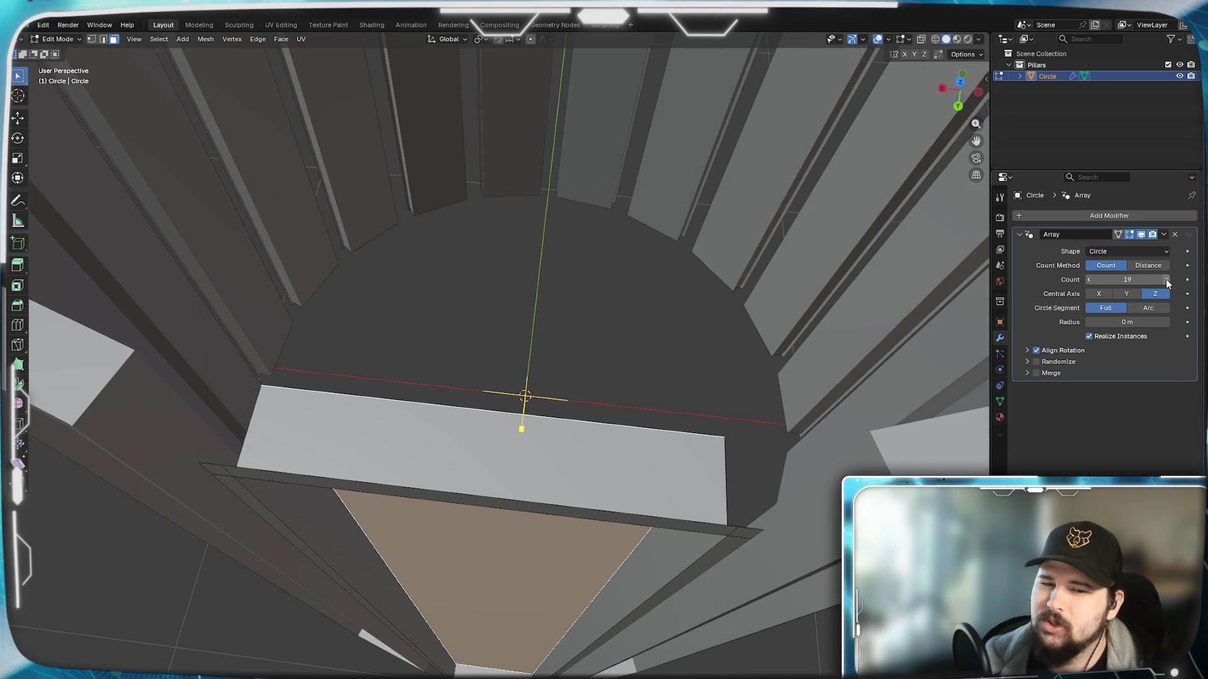
left_click(1166, 279)
left_click(1165, 279)
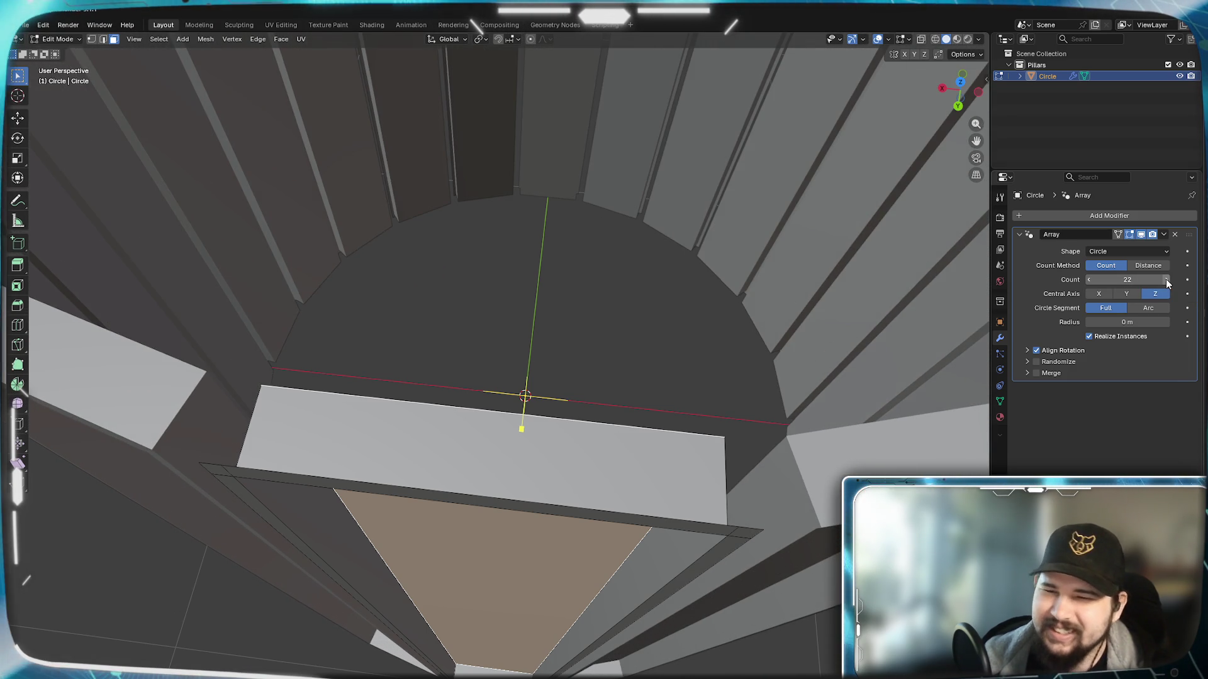
left_click(1165, 278)
left_click(1165, 278)
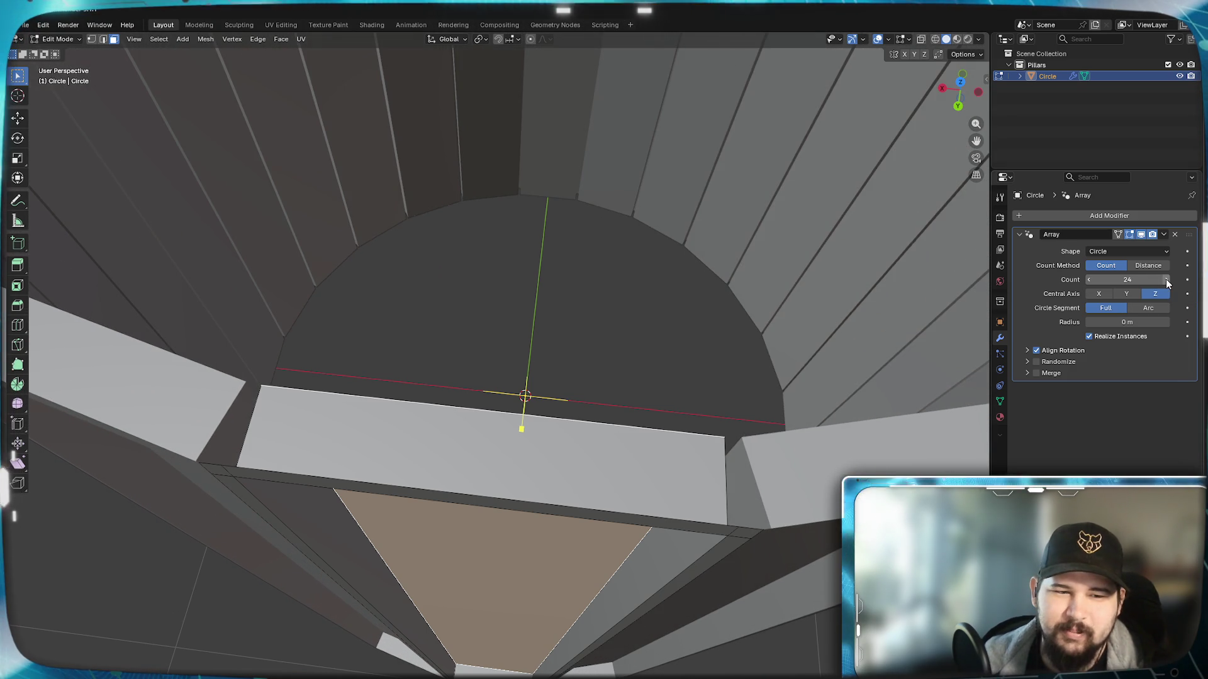
scroll(637, 390, "down", 5)
scroll(607, 384, "down", 3)
Step: Review the arrayed cylinder from several angles against the Ionic capital reference photo
mouse_move(606, 383)
middle_mouse_down()
mouse_move(609, 291)
mouse_move(561, 332)
mouse_move(598, 326)
mouse_move(496, 352)
middle_mouse_up()
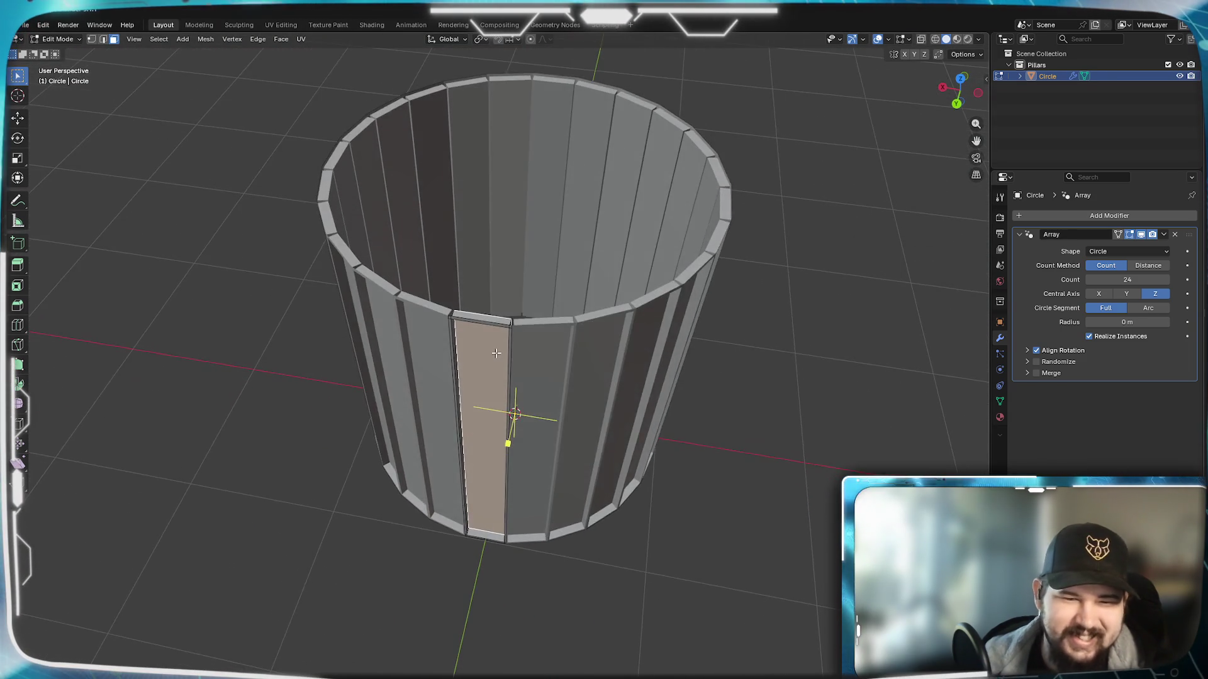
scroll(495, 352, "up", 5)
scroll(509, 342, "down", 3)
mouse_move(585, 277)
middle_mouse_down()
mouse_move(501, 243)
mouse_move(567, 280)
mouse_move(577, 303)
middle_mouse_up()
scroll(585, 272, "down", 3)
scroll(500, 244, "up", 5)
scroll(500, 244, "down", 4)
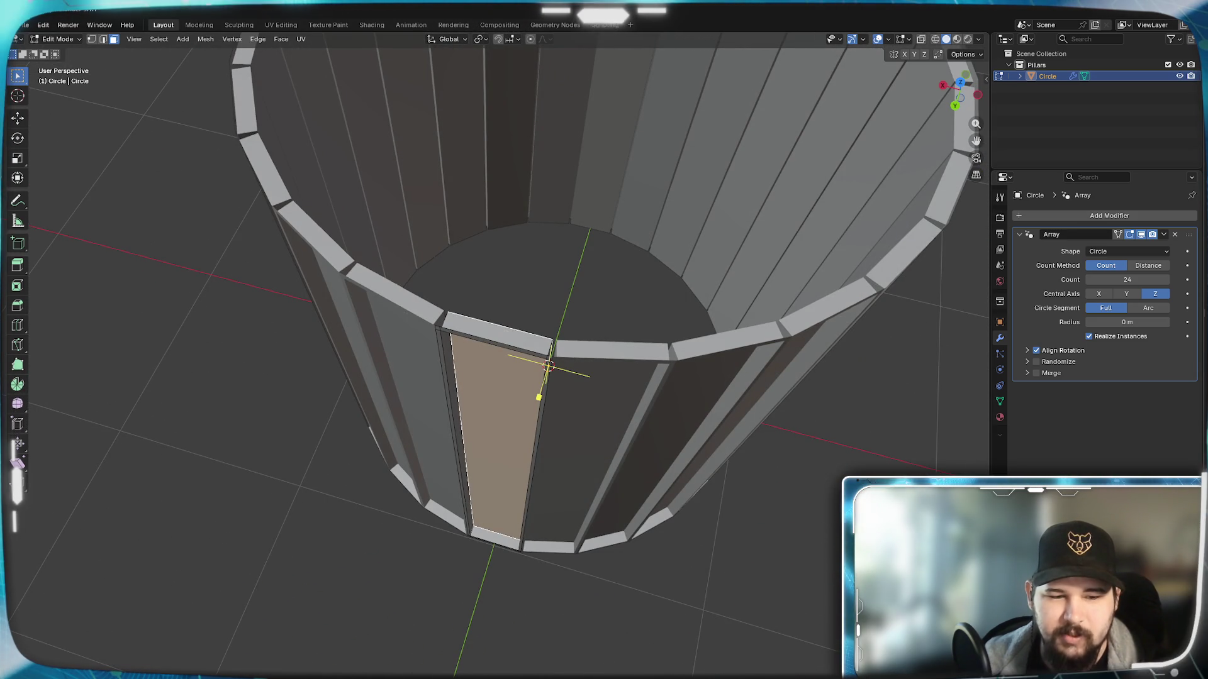
key("alt+Tab")
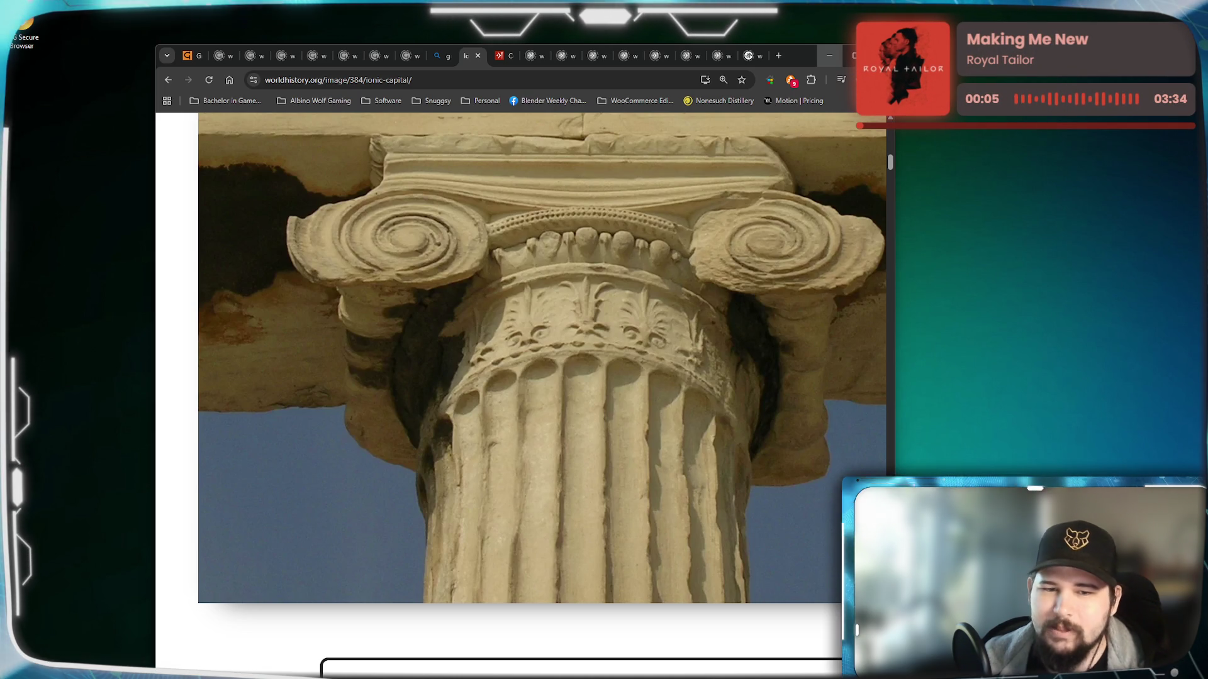
key("alt+Tab")
middle_click_drag(634, 393, 609, 400)
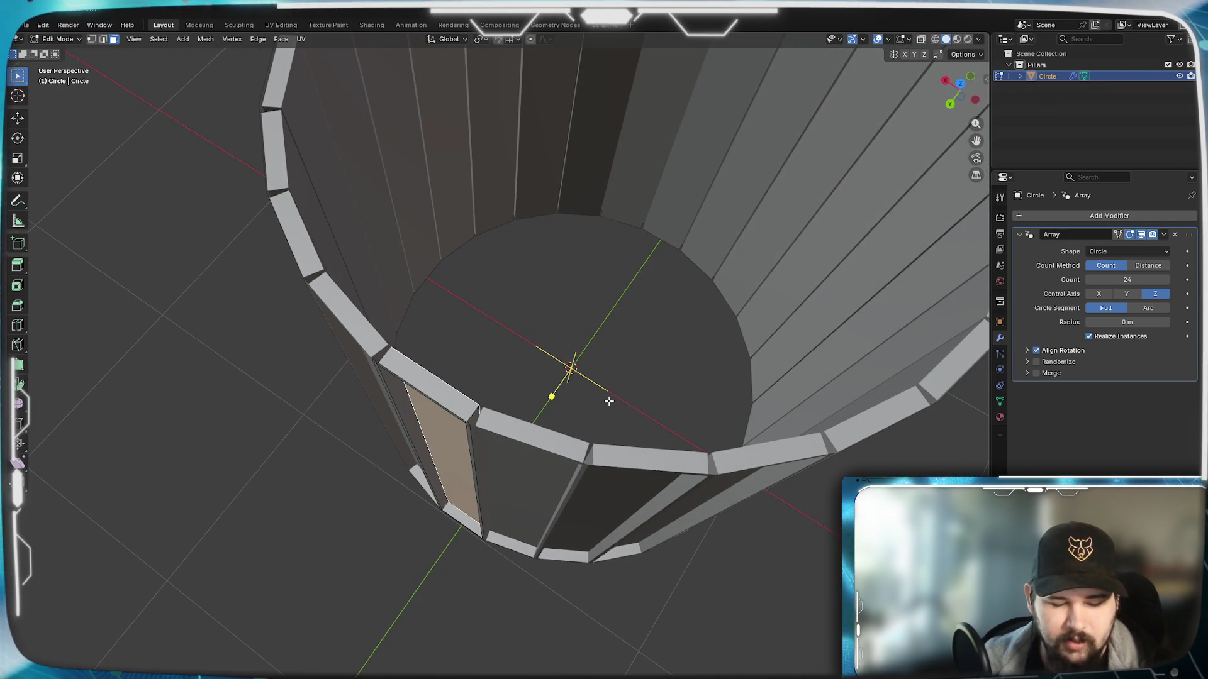
Step: Move the base strip -0.02 m along Y so the 24 copies close into a ring
key("g")
key("y")
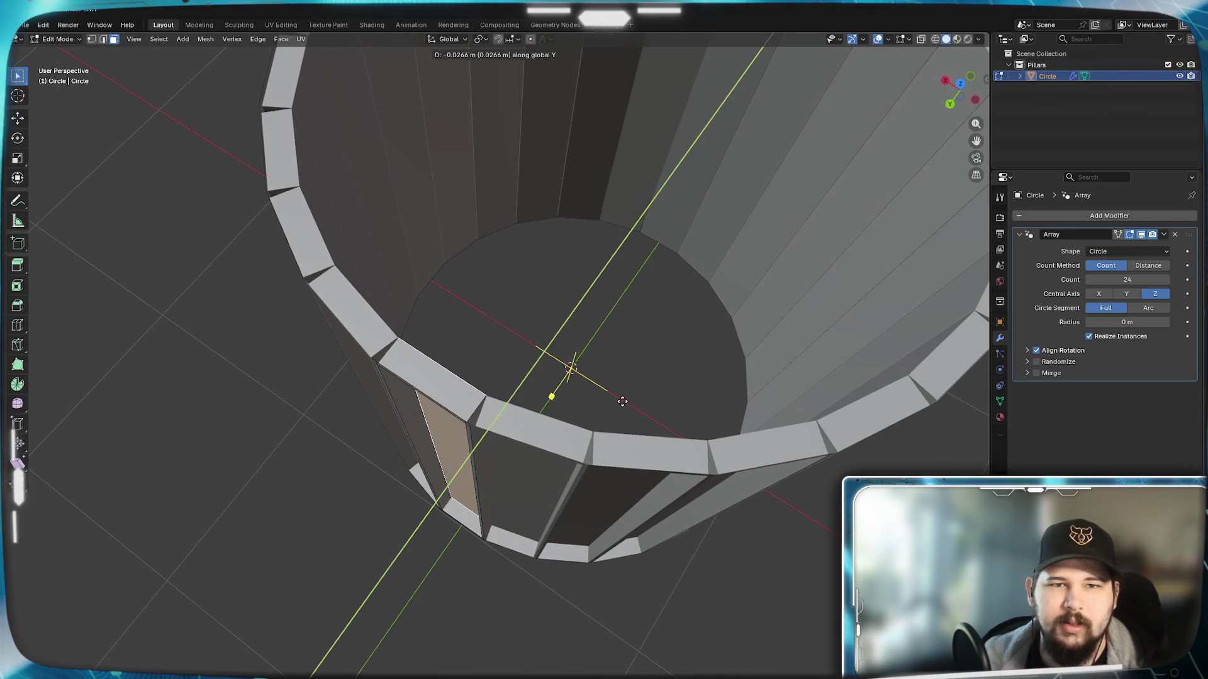
type(".02")
key("Return")
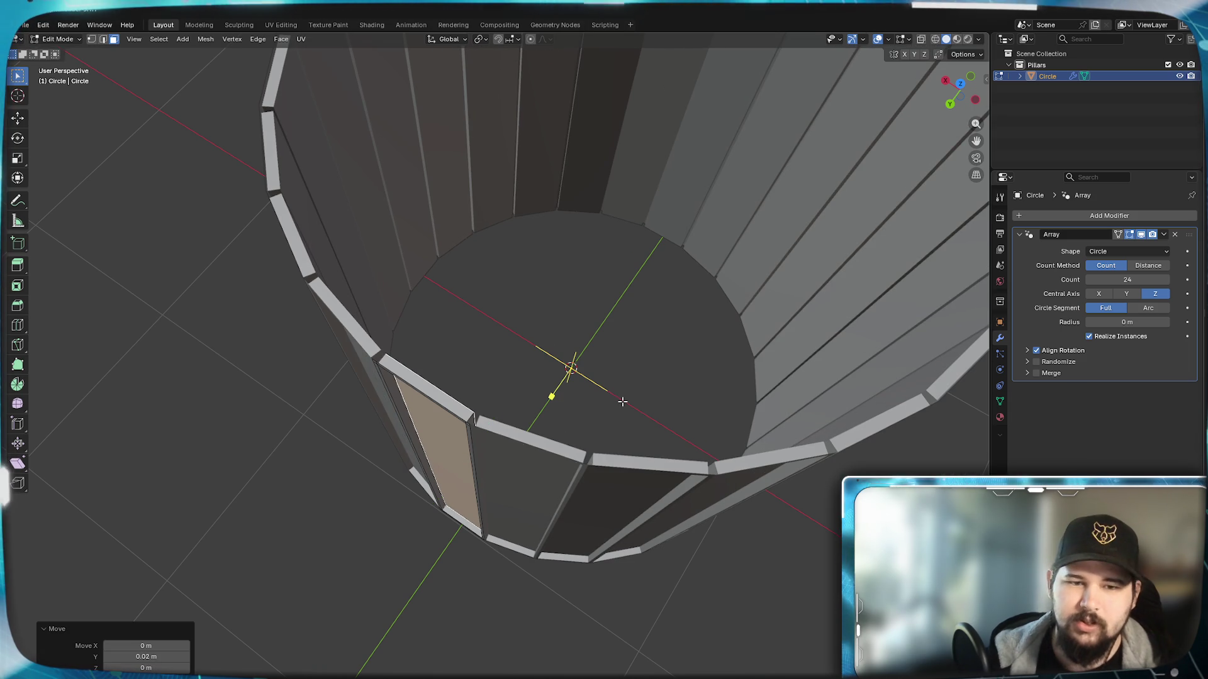
scroll(623, 401, "down", 2)
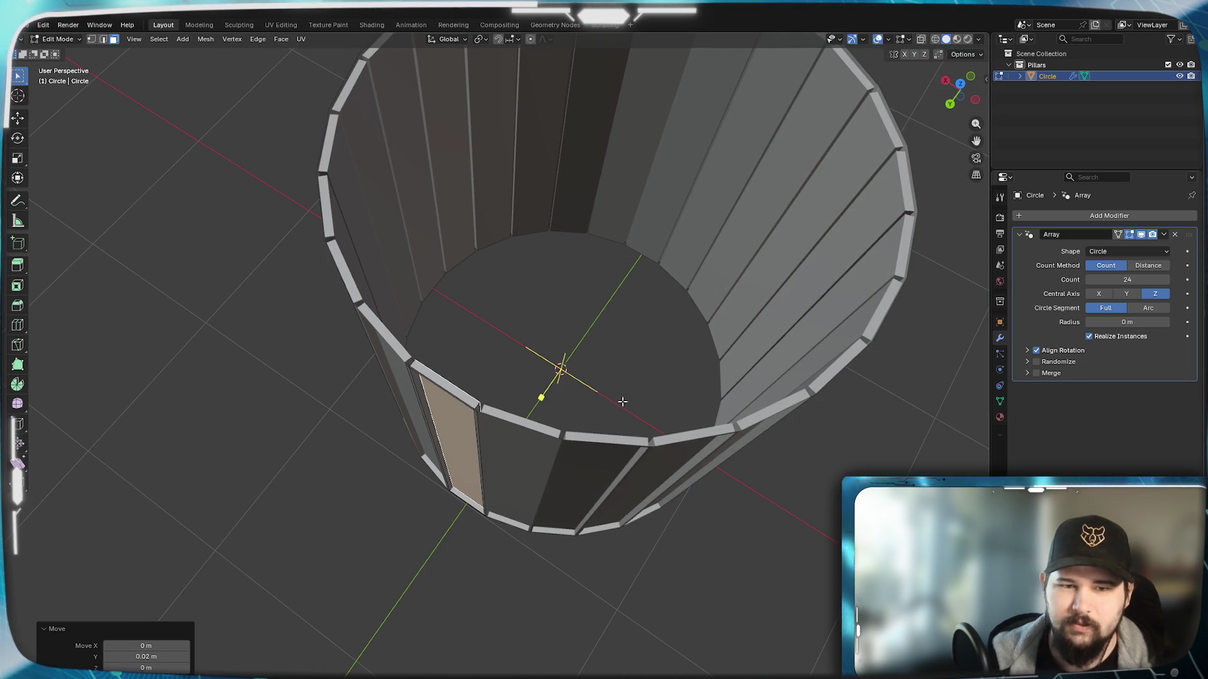
scroll(586, 455, "up", 3)
middle_click_drag(586, 455, 592, 441)
Step: Nudge the strip along Y once more and check the fluted column from the side
key("g")
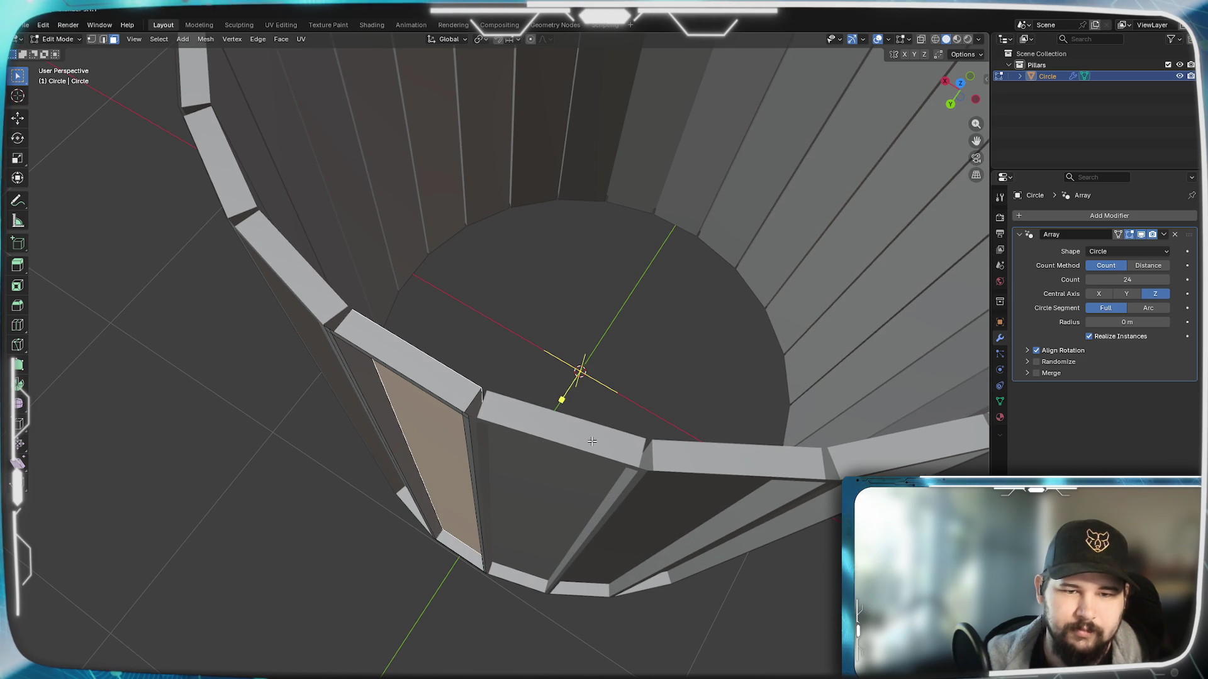
key("y")
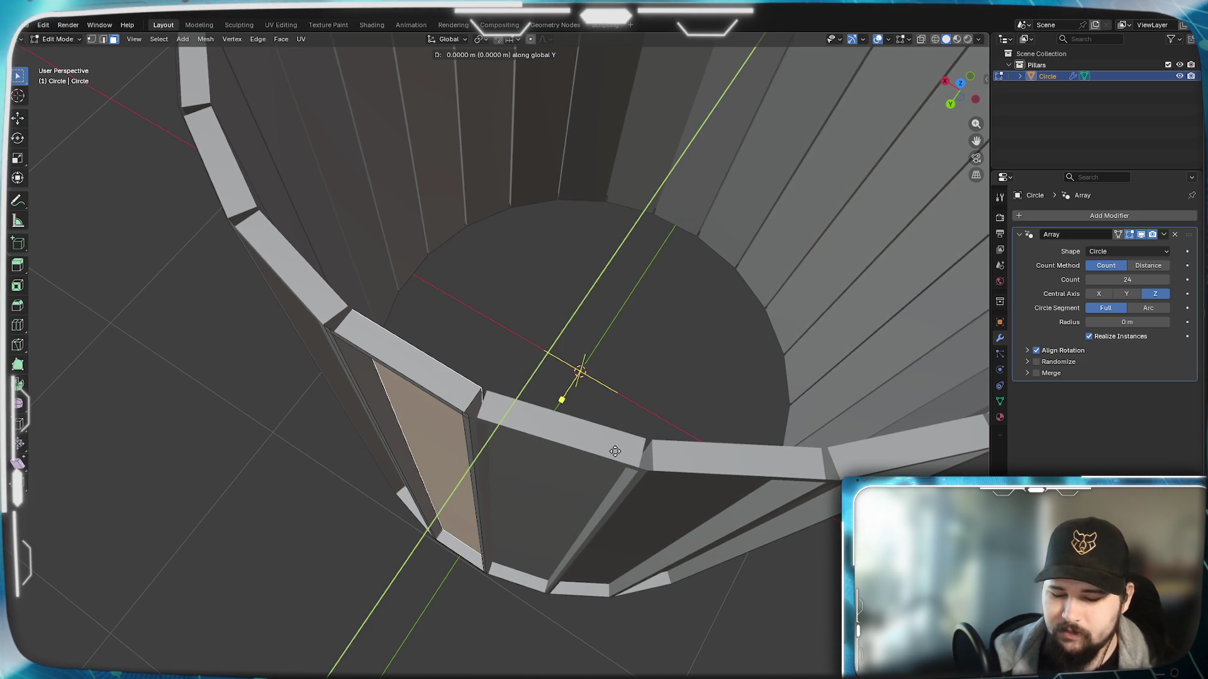
left_click(615, 451)
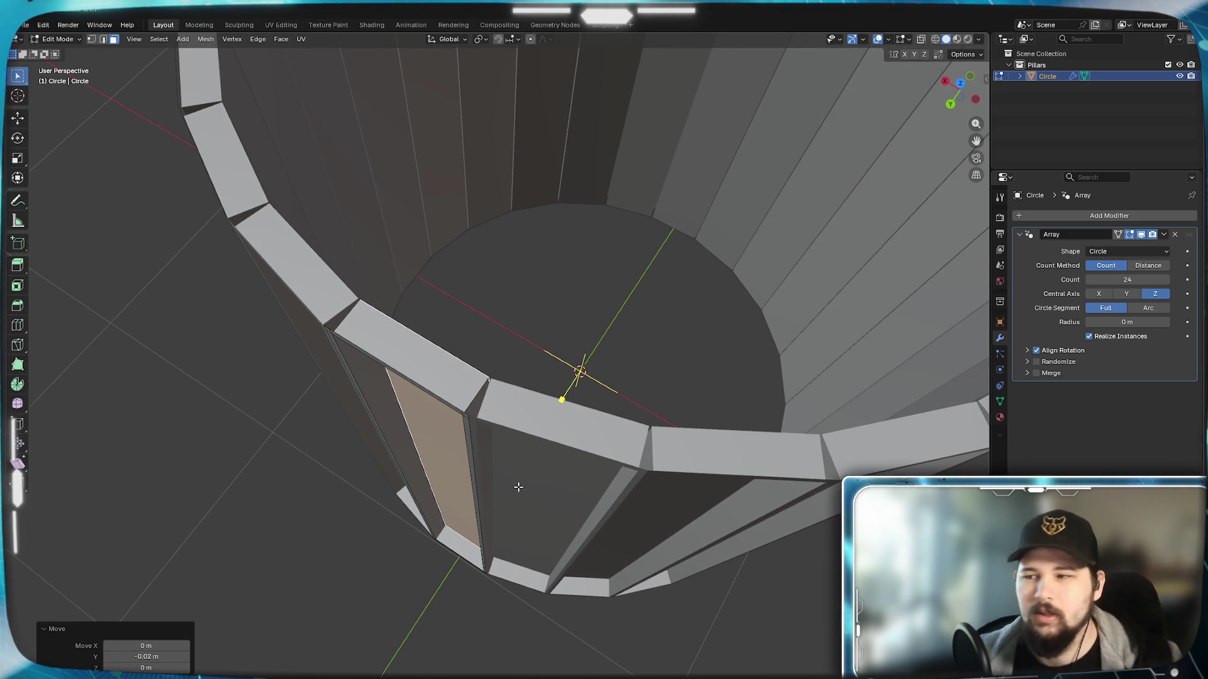
middle_click_drag(520, 489, 500, 378)
scroll(522, 455, "down", 5)
scroll(496, 342, "up", 5)
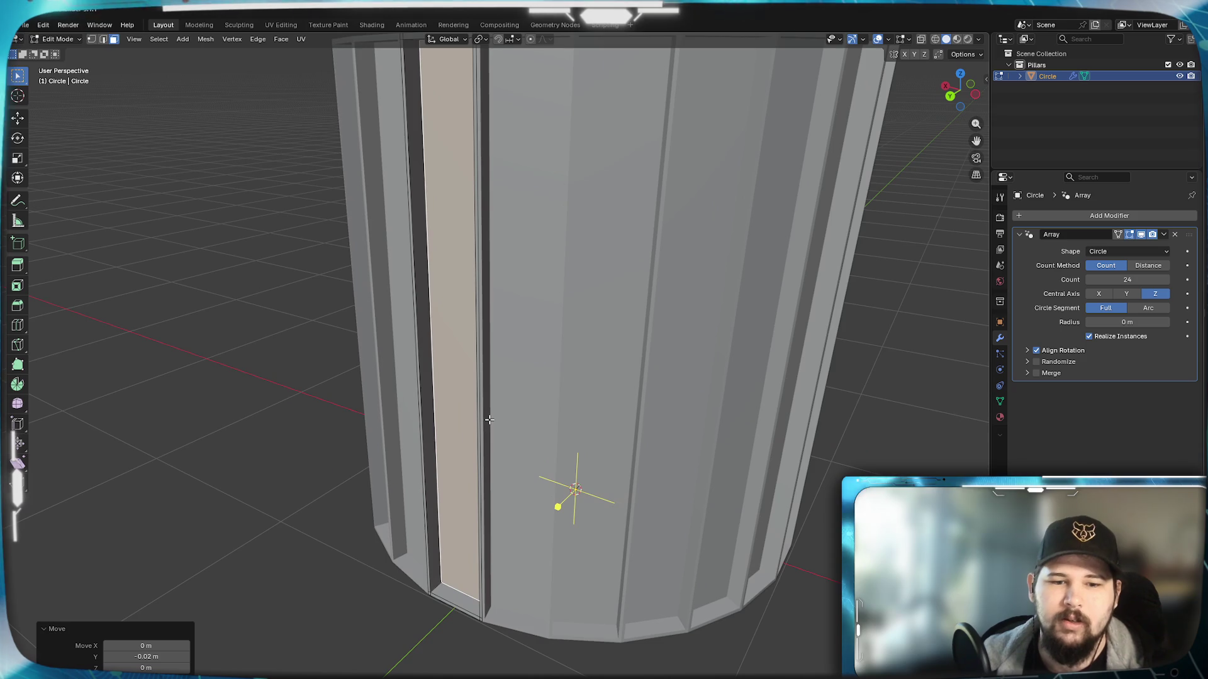
scroll(498, 408, "down", 4)
middle_click_drag(499, 409, 501, 485)
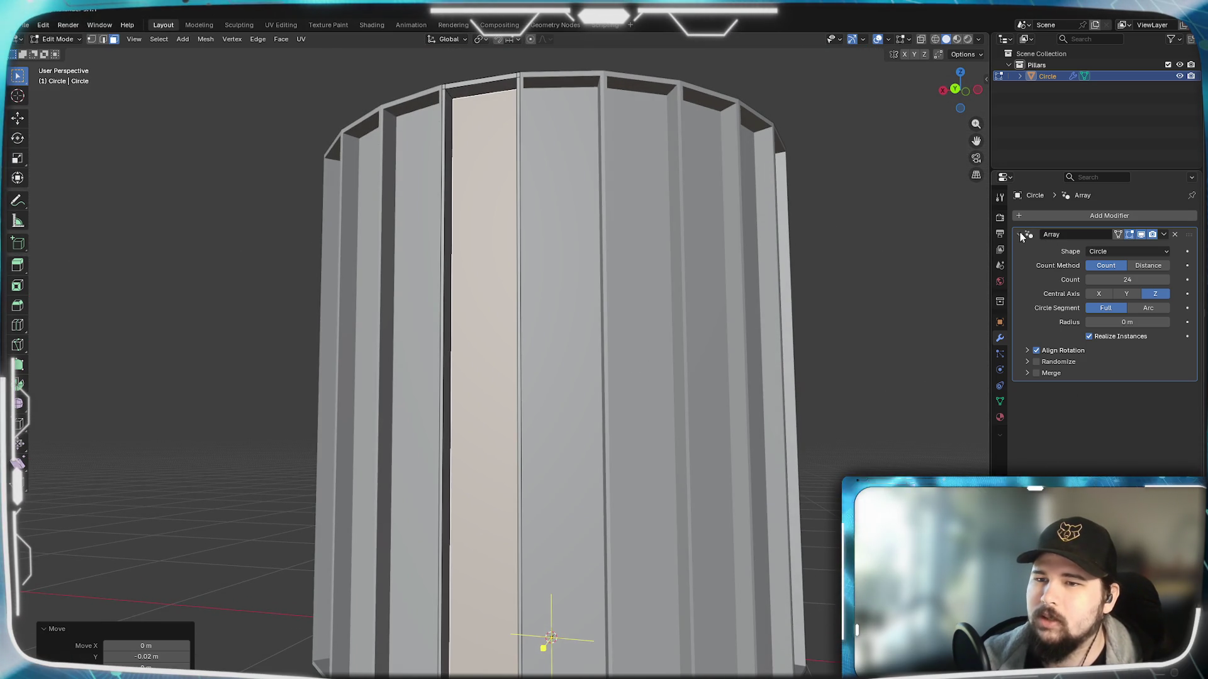
Step: Enable Merge at 0.001 m in the circular Array modifier and bring up the Add Modifier list
left_click(1028, 350)
left_click(1028, 351)
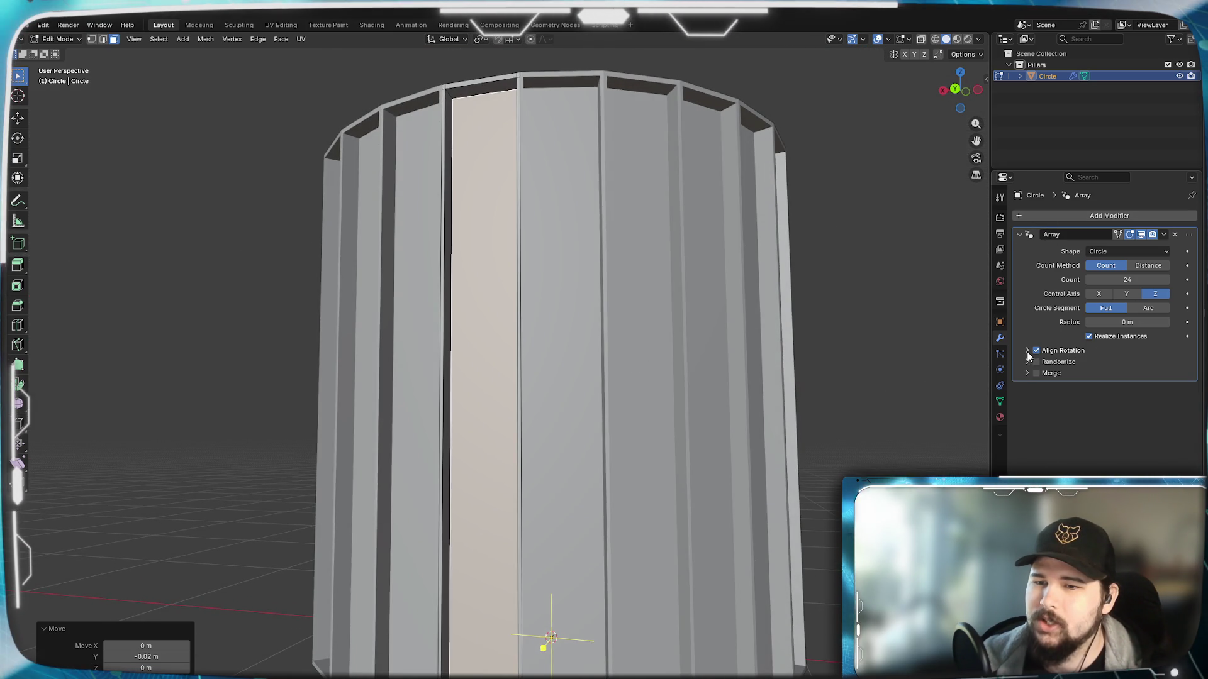
left_click(1027, 361)
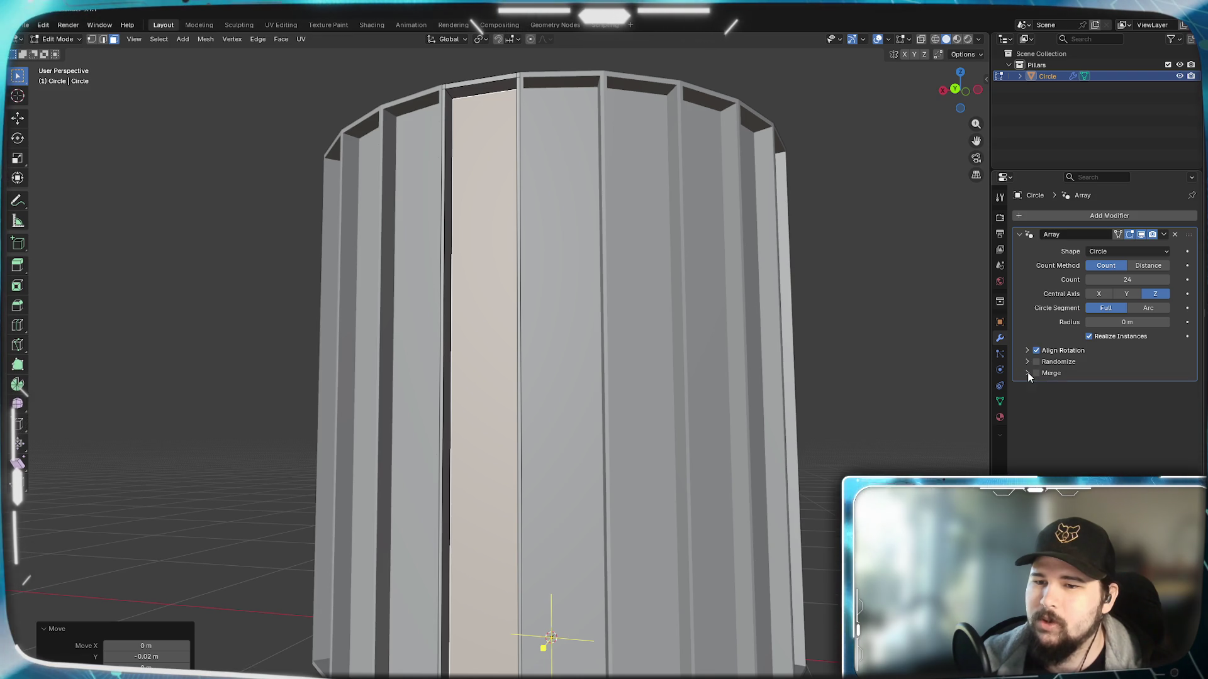
left_click(1028, 373)
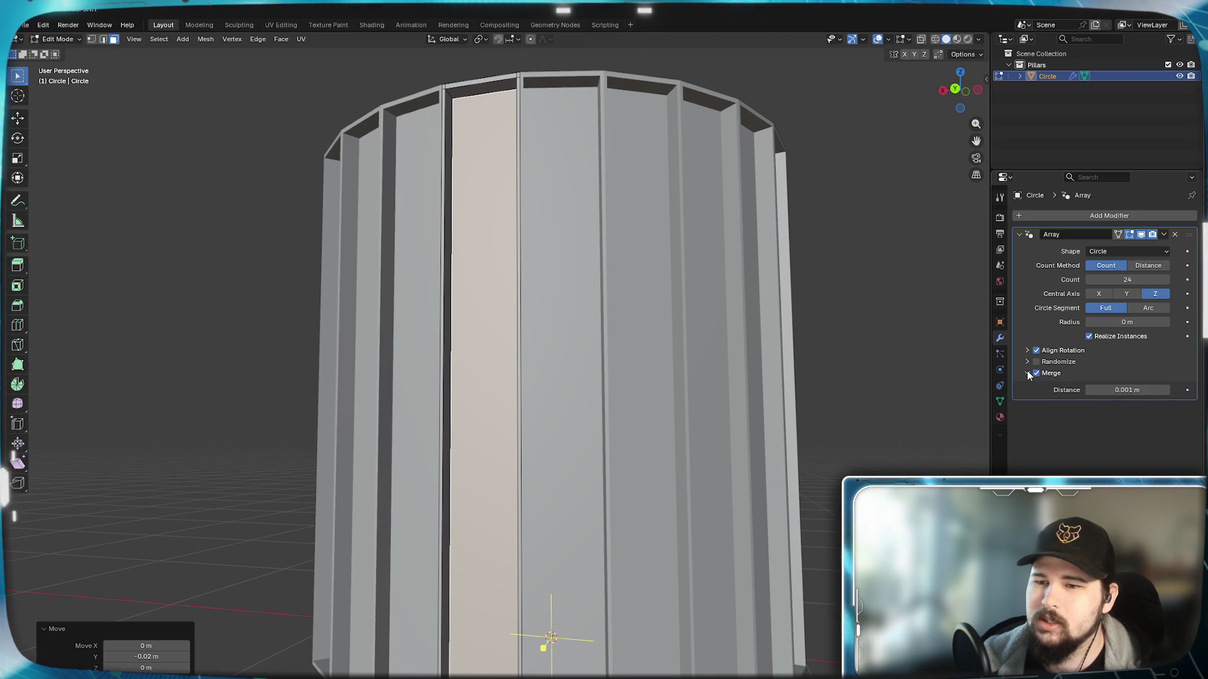
left_click(1028, 373)
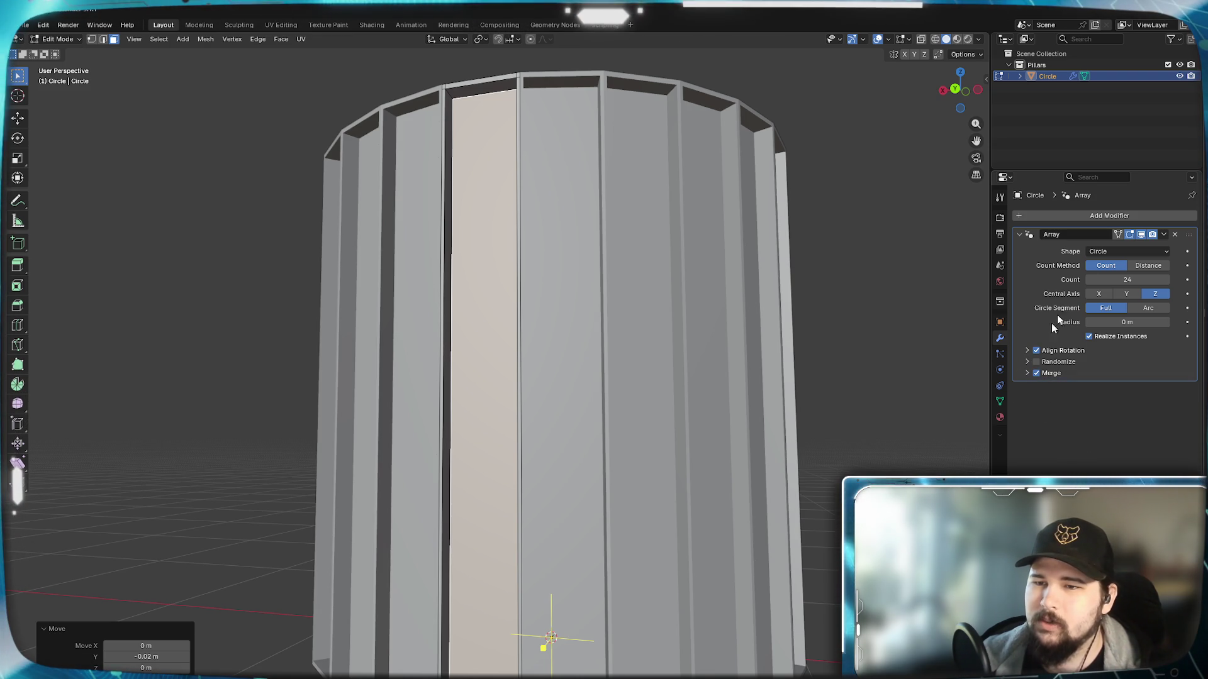
left_click(1076, 216)
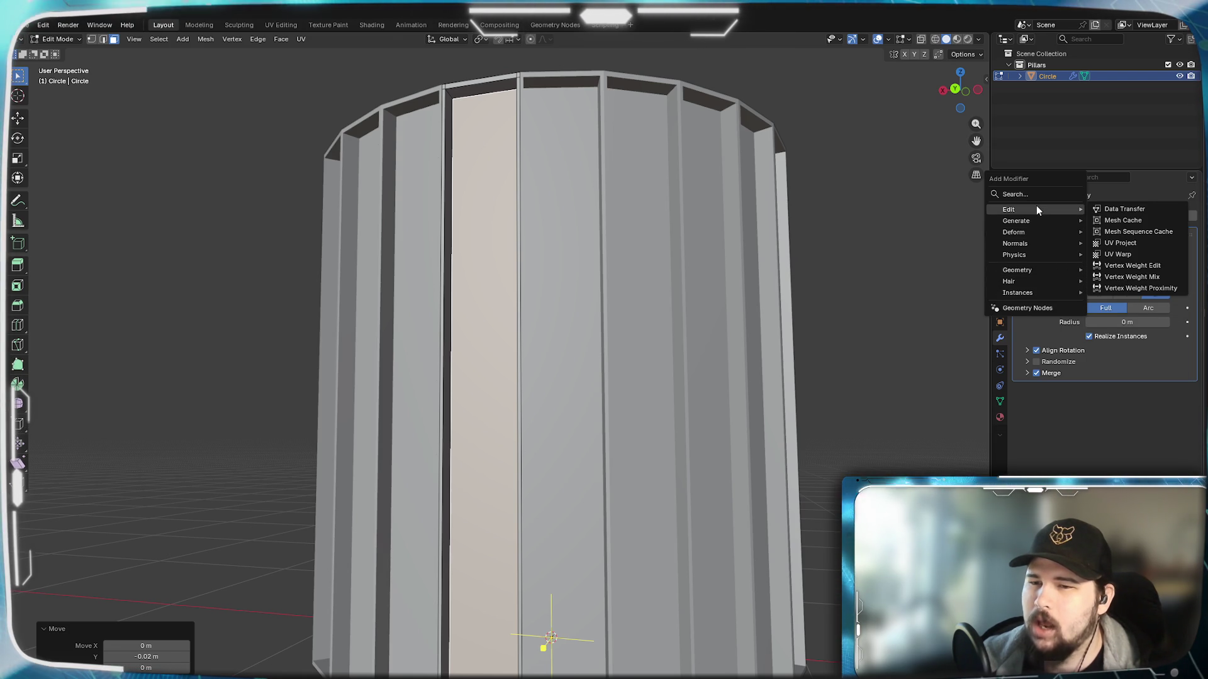
mouse_move(1016, 221)
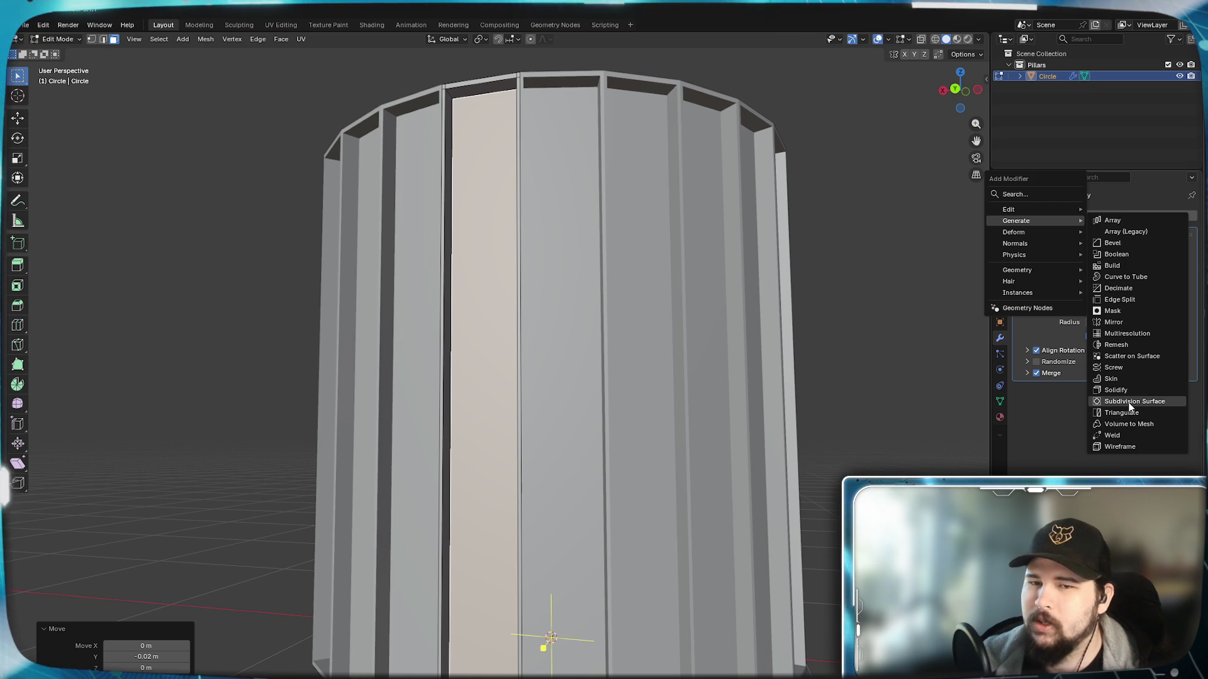
Step: Add a Subdivision Surface modifier with viewport and render levels both at 4
key("Return")
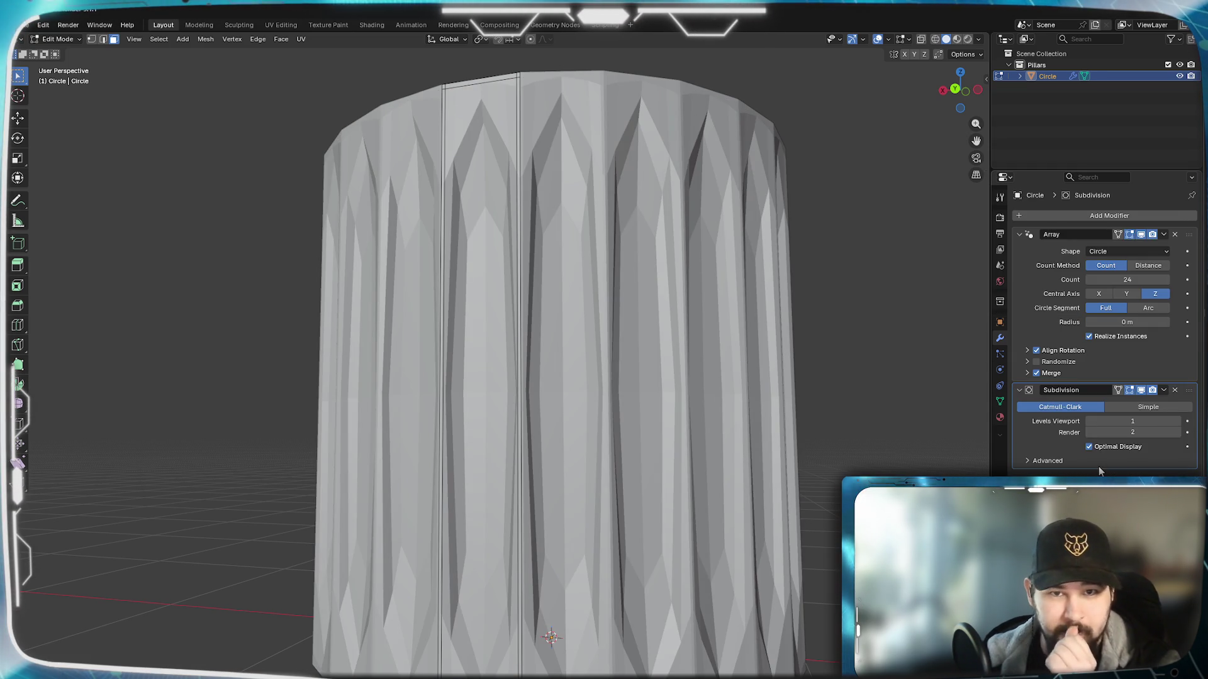
left_click(1177, 422)
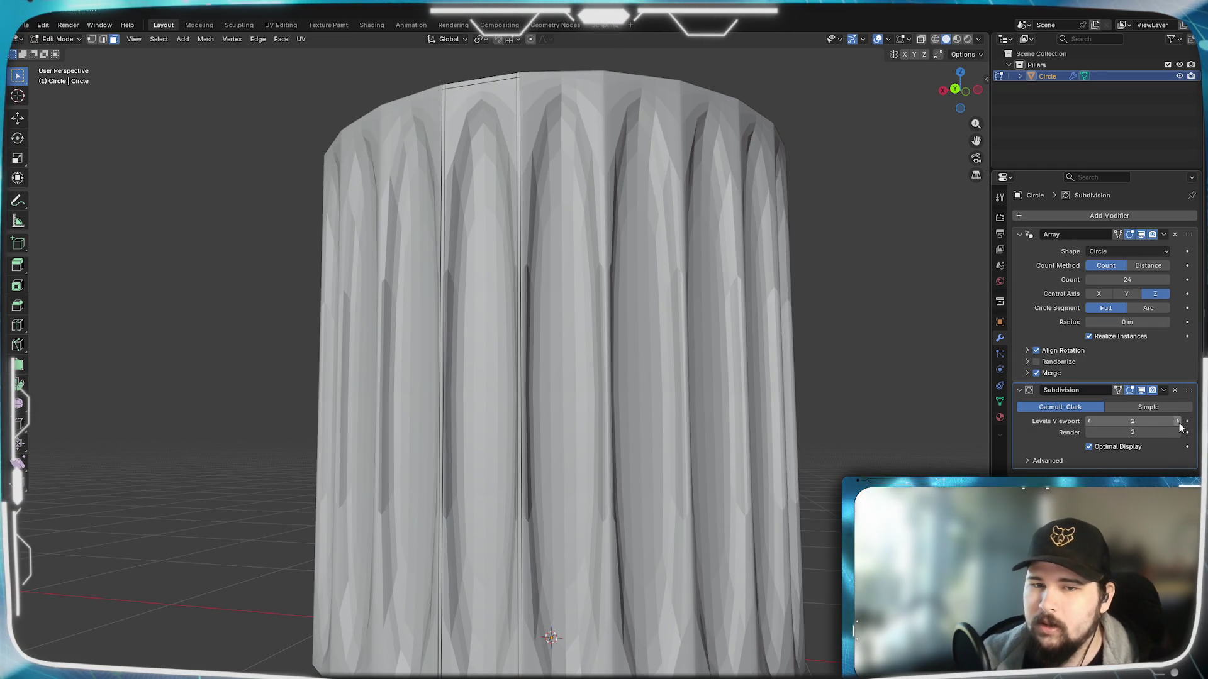
middle_click_drag(585, 321, 651, 326)
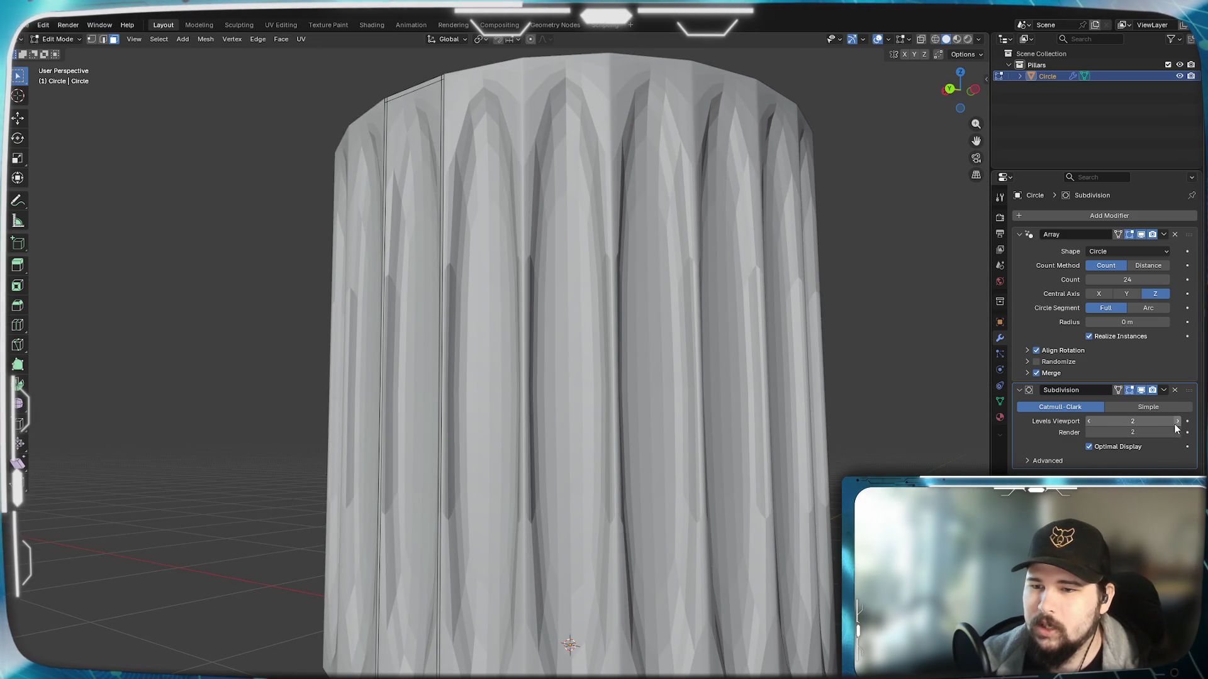
left_click(1175, 421)
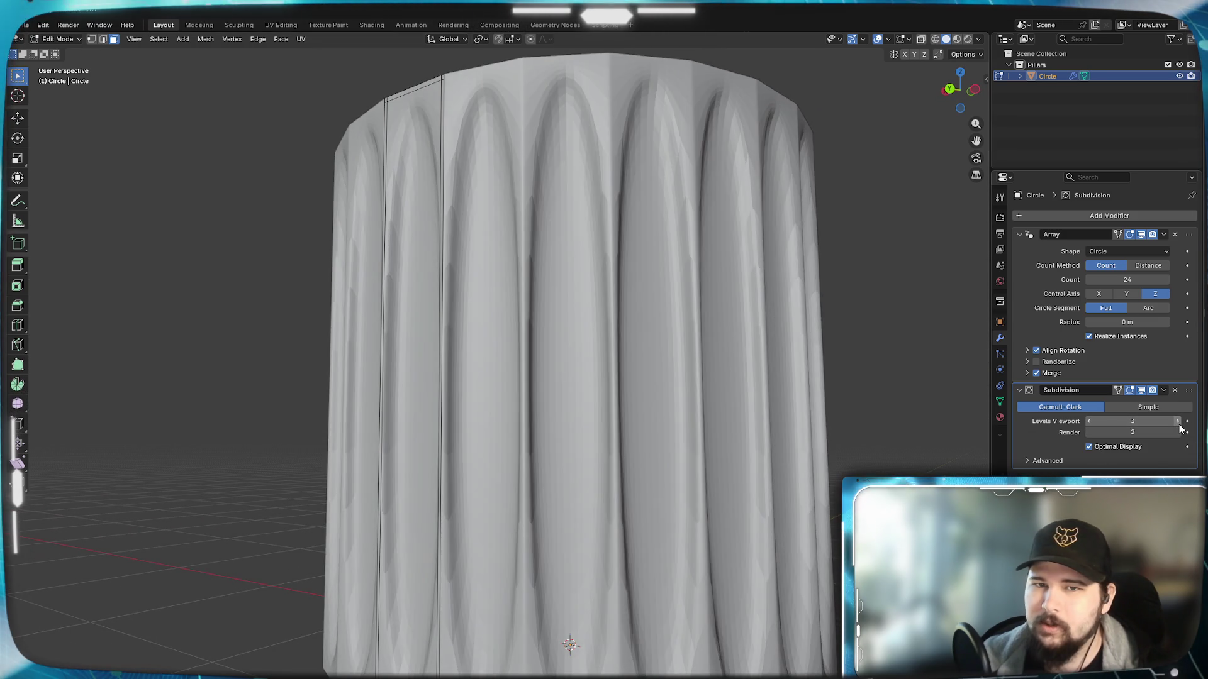
left_click(1178, 422)
left_click(1177, 431)
left_click(1177, 432)
Step: Inspect the smoothed flutes from several sides and briefly outside edit mode
middle_click_drag(536, 394, 569, 403)
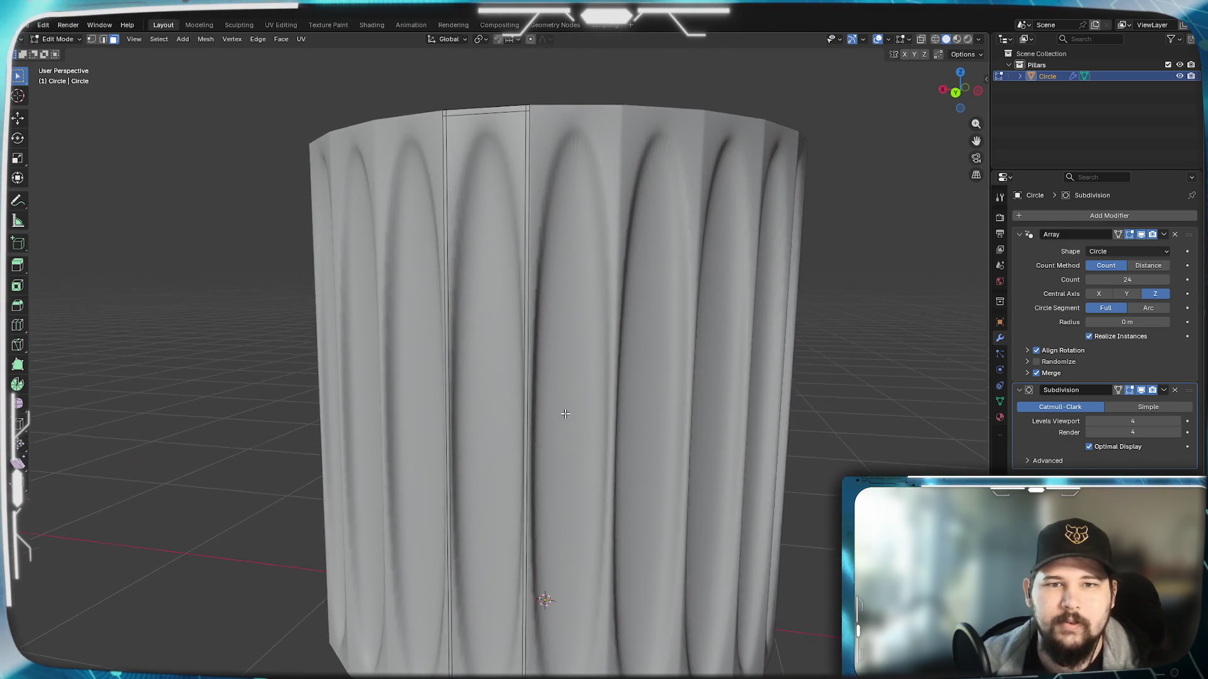
mouse_move(565, 414)
middle_mouse_down()
mouse_move(629, 385)
mouse_move(721, 380)
middle_mouse_up()
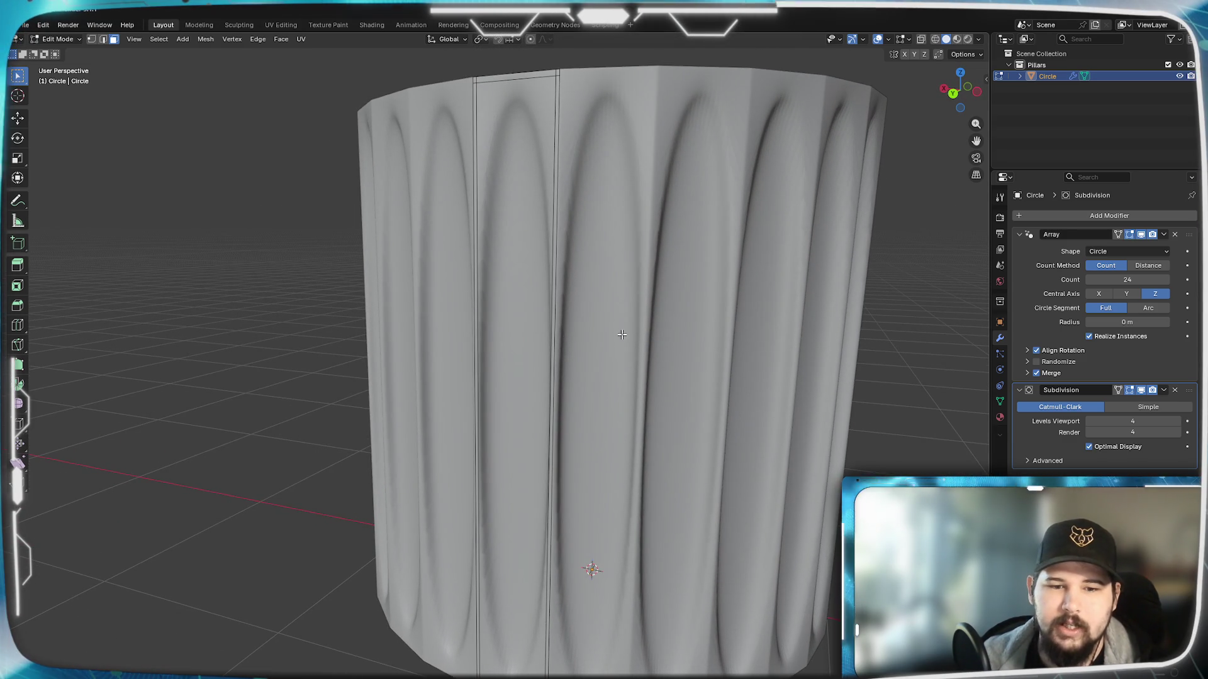
mouse_move(621, 335)
middle_mouse_down()
mouse_move(650, 309)
mouse_move(635, 321)
middle_mouse_up()
key("Tab")
key("Tab")
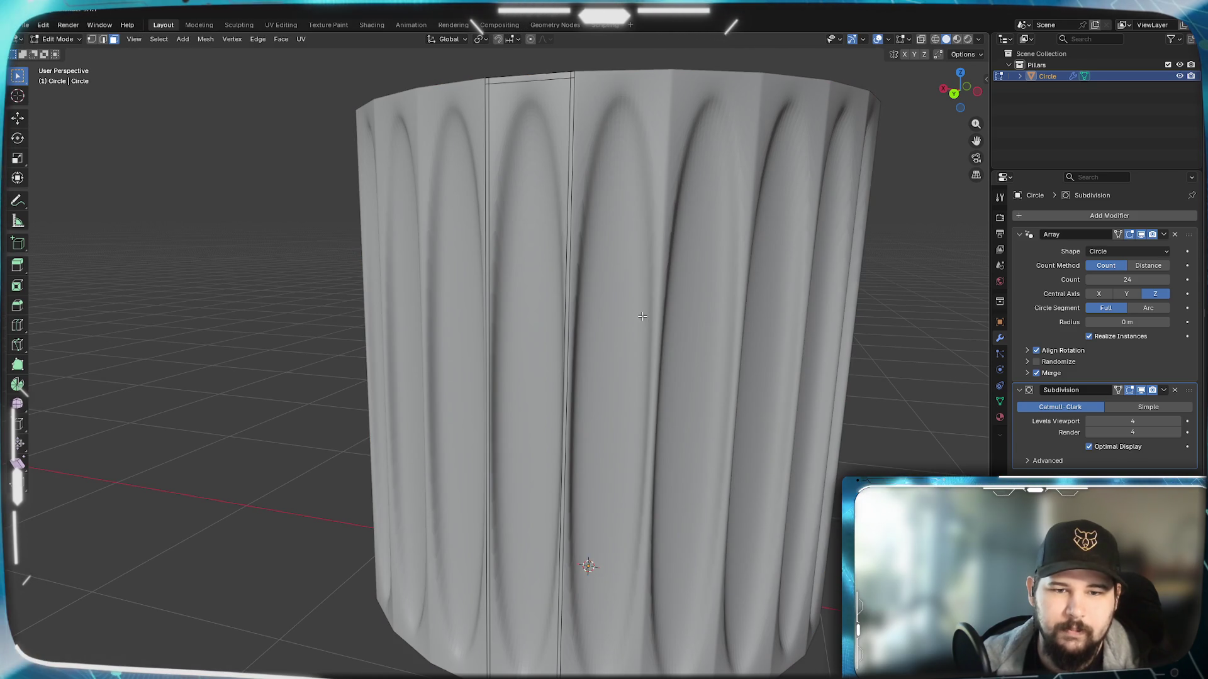
key("ctrl+r")
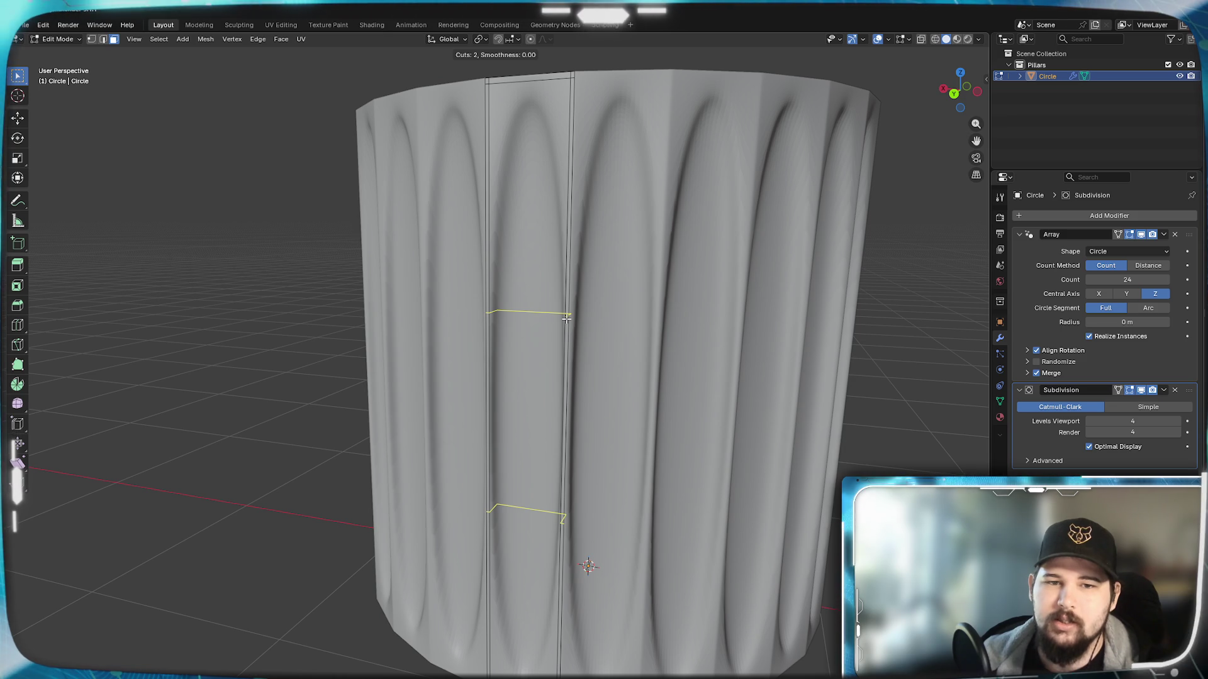
Step: Place a centred 2-cut loop cut on the flute and scale the loops apart vertically by 2.25
left_click(567, 318)
right_click(595, 229)
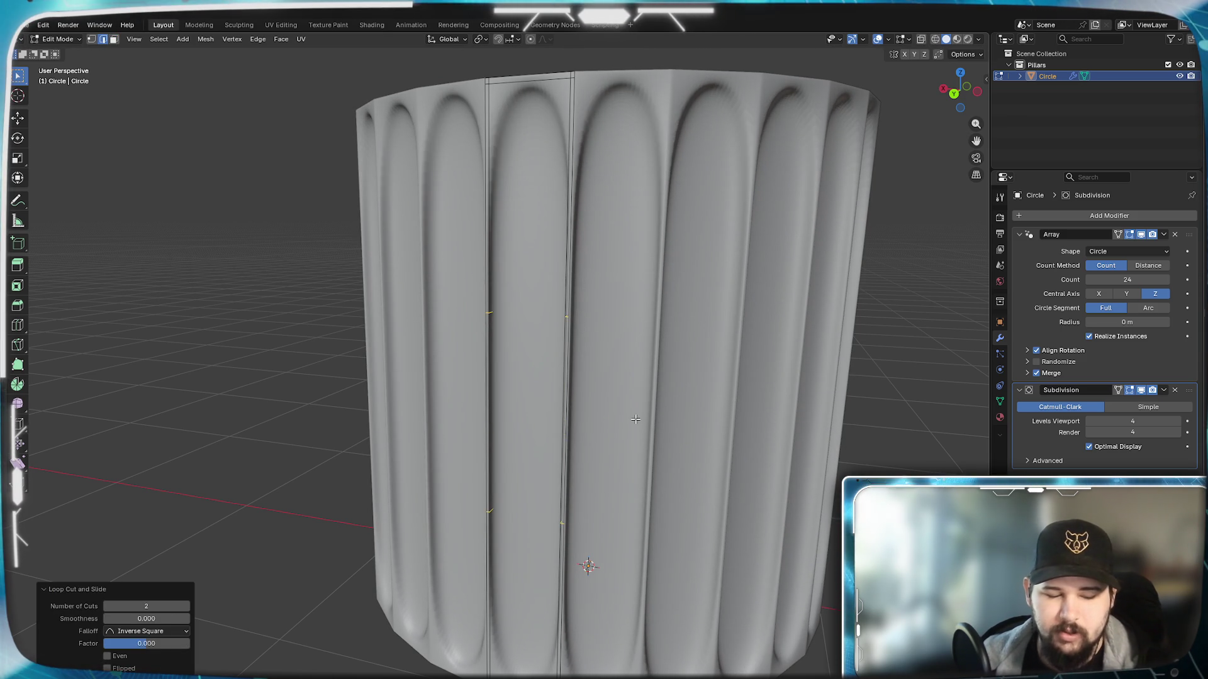
key("s")
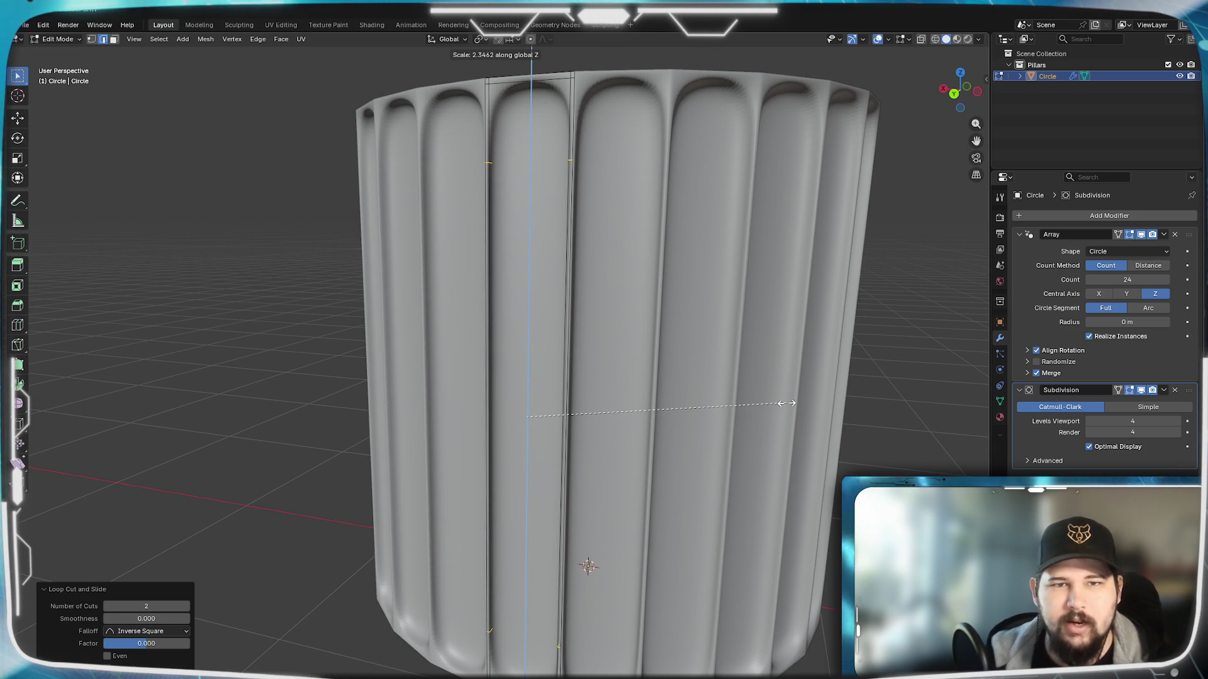
type("2.25")
key("Return")
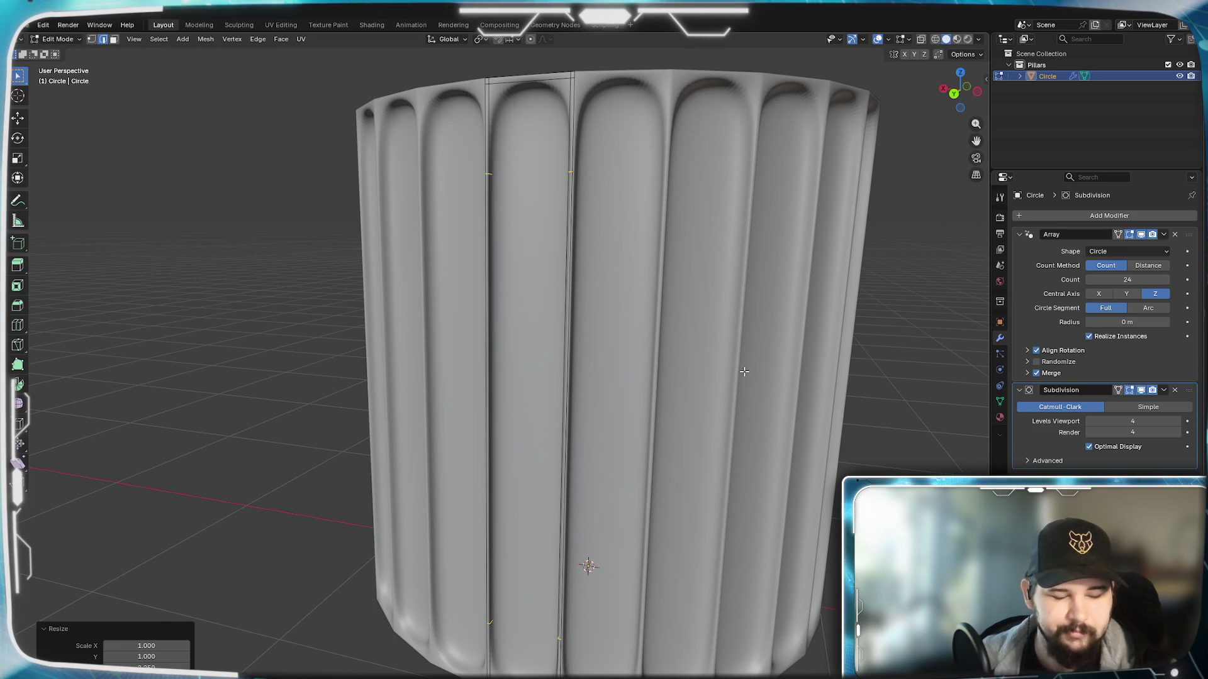
Step: Undo that spread and restart scaling the two loops along global Z only
key("ctrl+z")
key("s")
key("z")
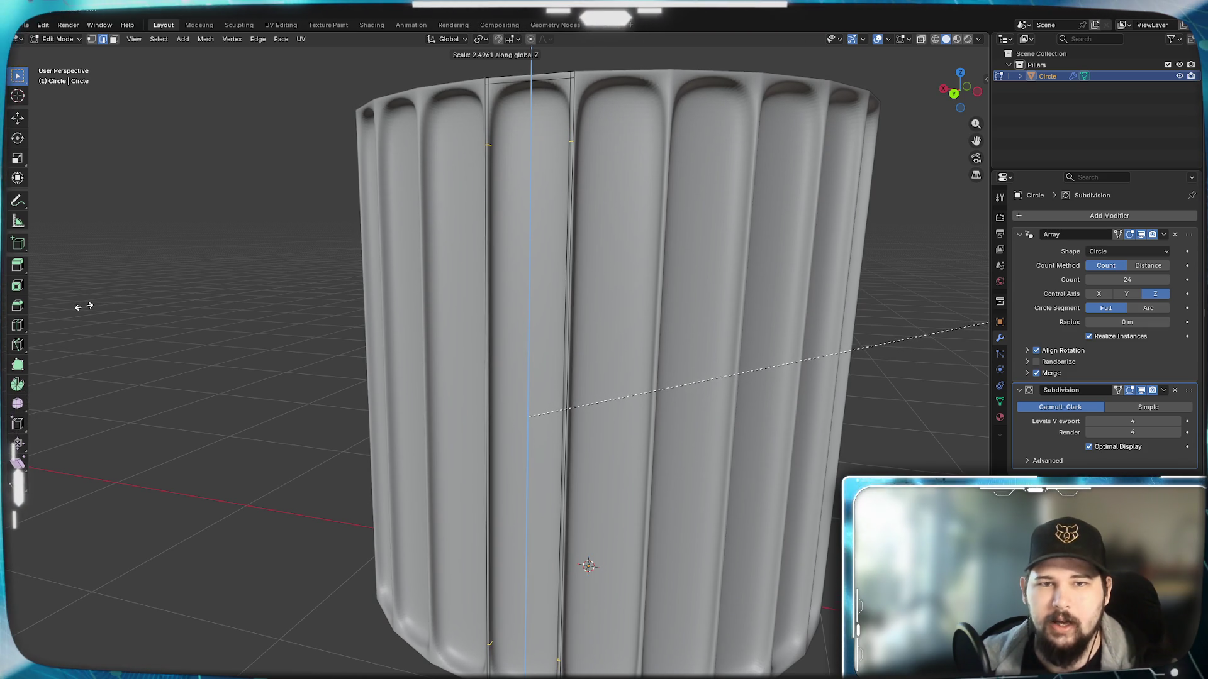
Step: Confirm the wider ~2.5 vertical spread, then try a centred vertical loop cut and undo it
left_click(83, 306)
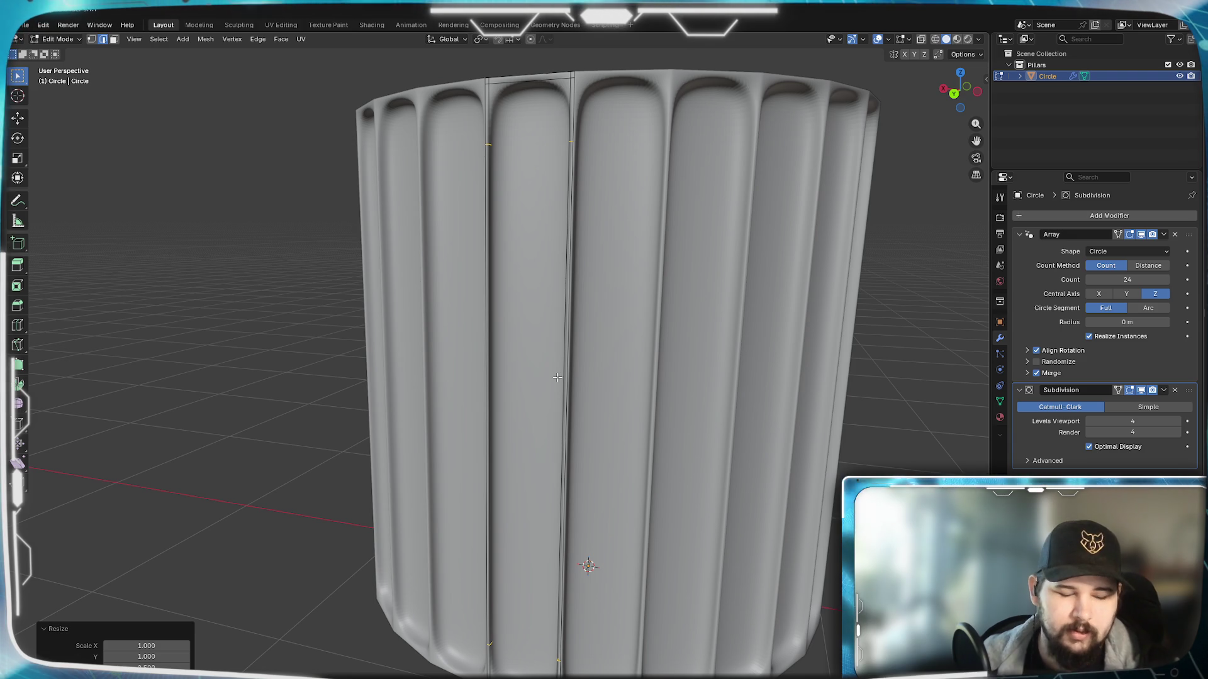
key("ctrl+r")
left_click(533, 88)
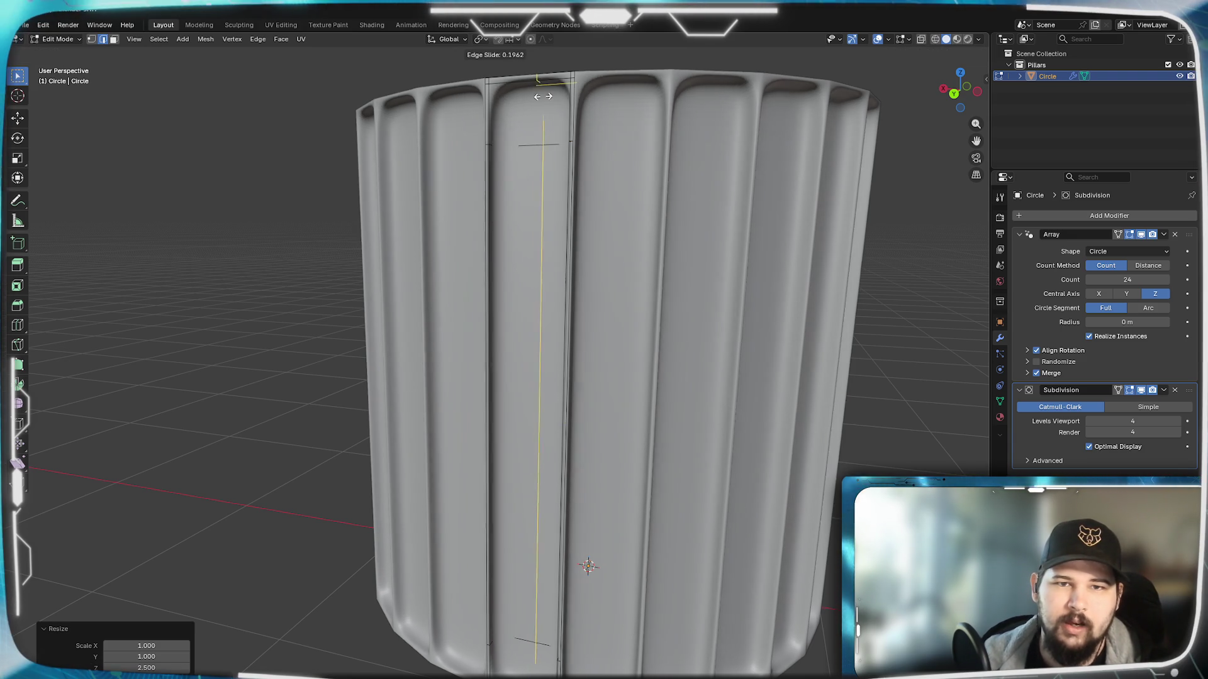
right_click(531, 109)
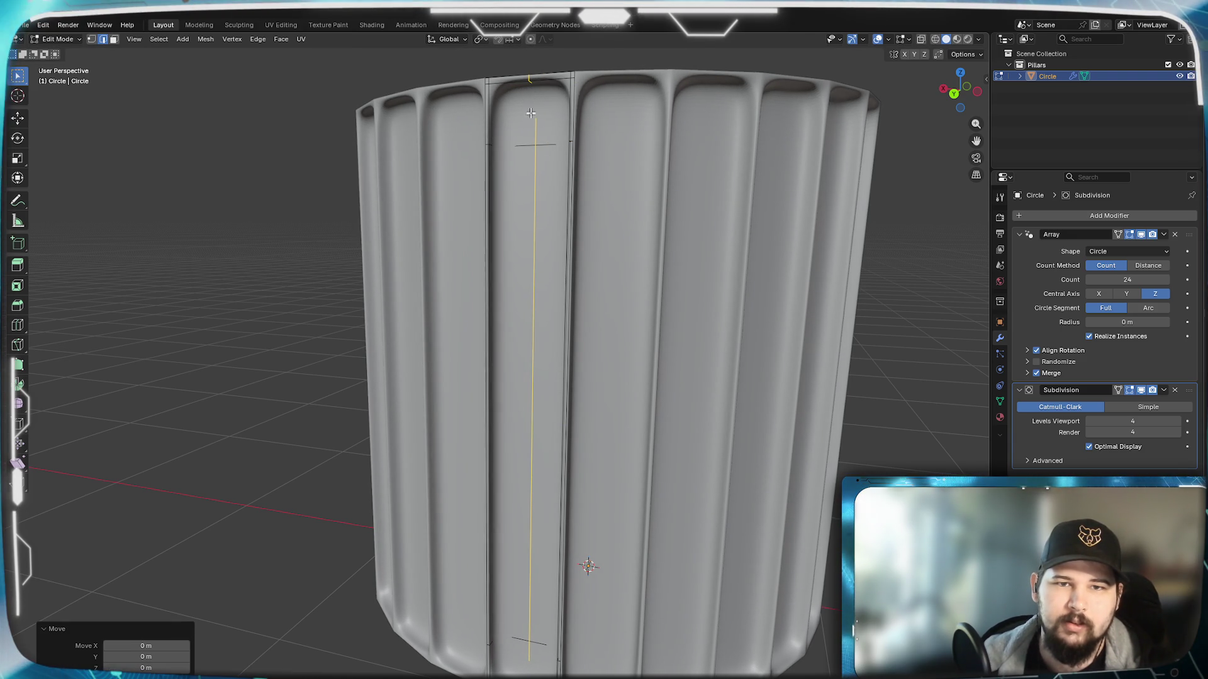
key("w")
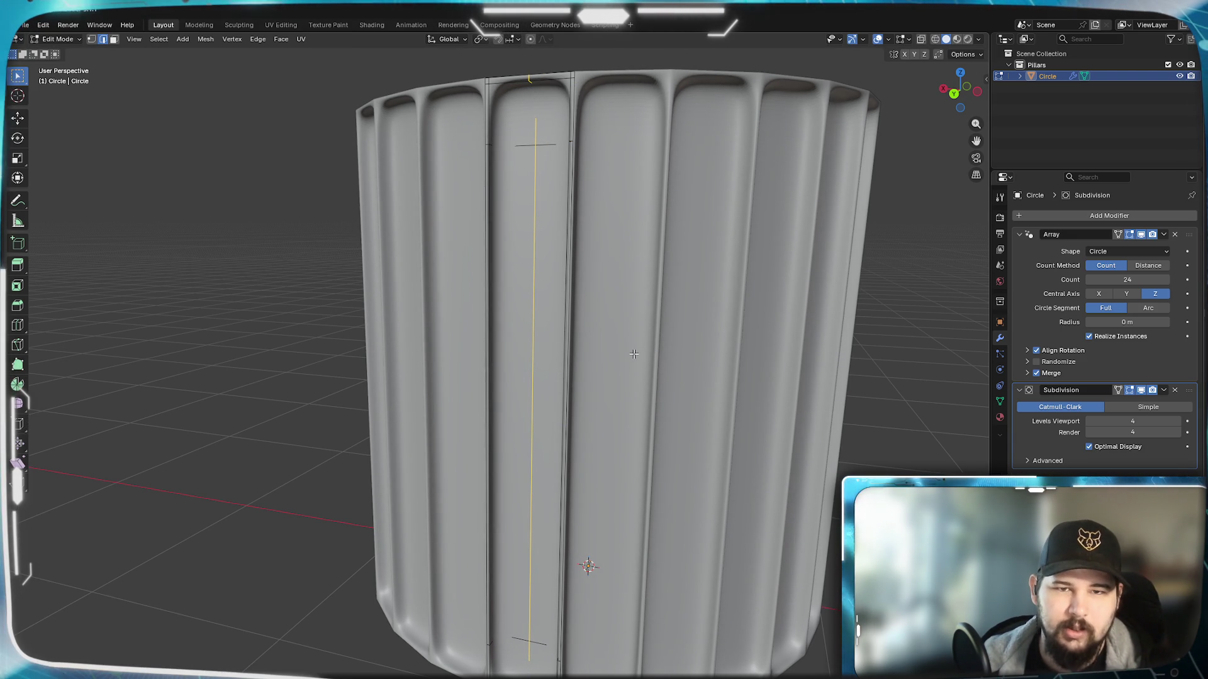
key("ctrl+z")
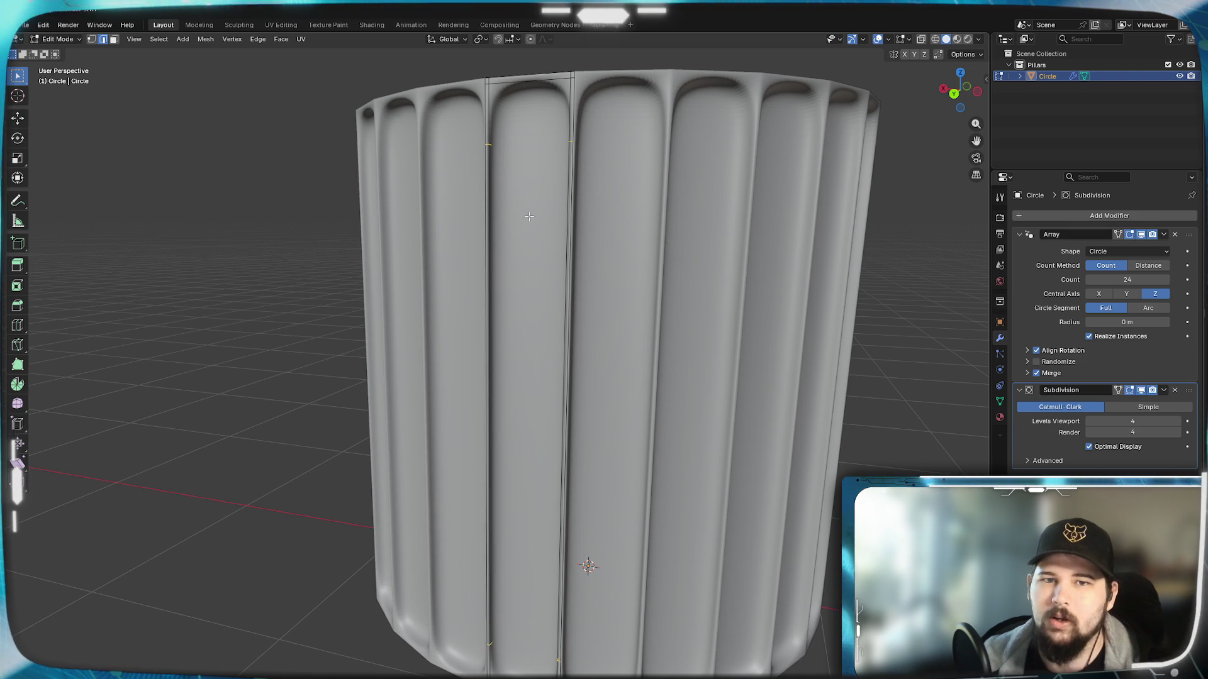
Step: Orbit and zoom to the top of one flute and start a loop cut along its edge
mouse_move(728, 237)
middle_mouse_down()
mouse_move(676, 239)
mouse_move(739, 272)
middle_mouse_up()
scroll(675, 240, "down", 3)
scroll(665, 241, "up", 5)
scroll(674, 232, "down", 3)
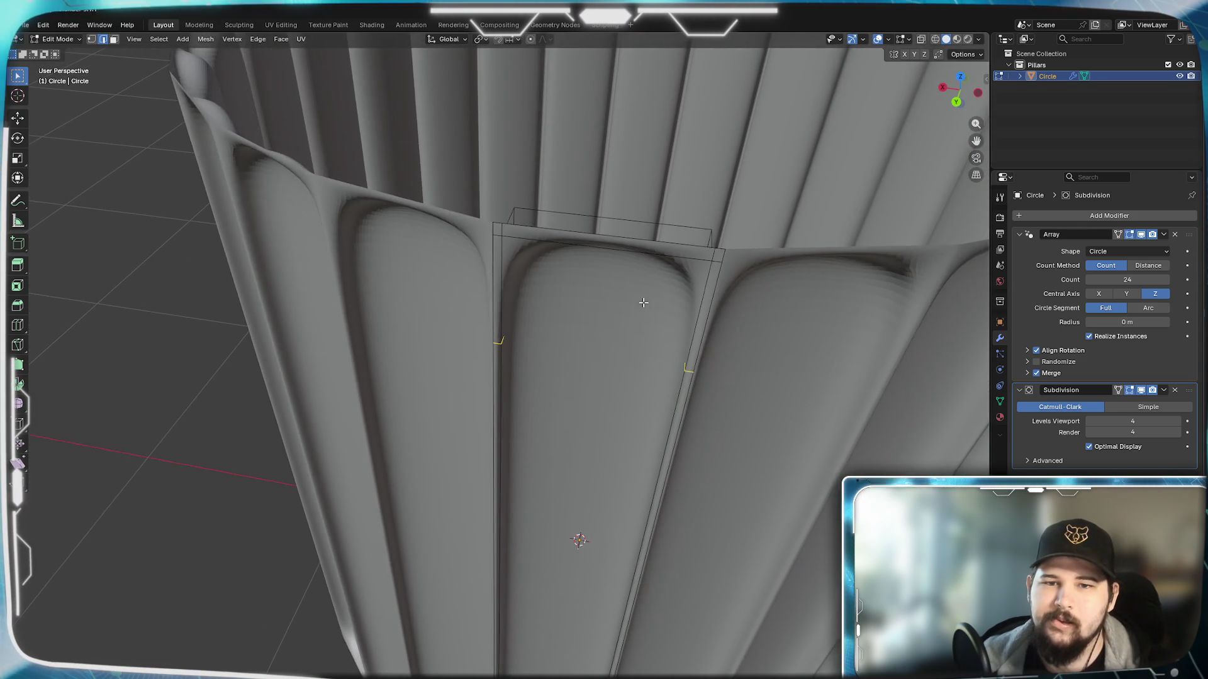
scroll(642, 302, "up", 3)
mouse_move(643, 302)
middle_mouse_down()
mouse_move(560, 284)
mouse_move(610, 278)
mouse_move(612, 291)
mouse_move(459, 251)
mouse_move(307, 287)
middle_mouse_up()
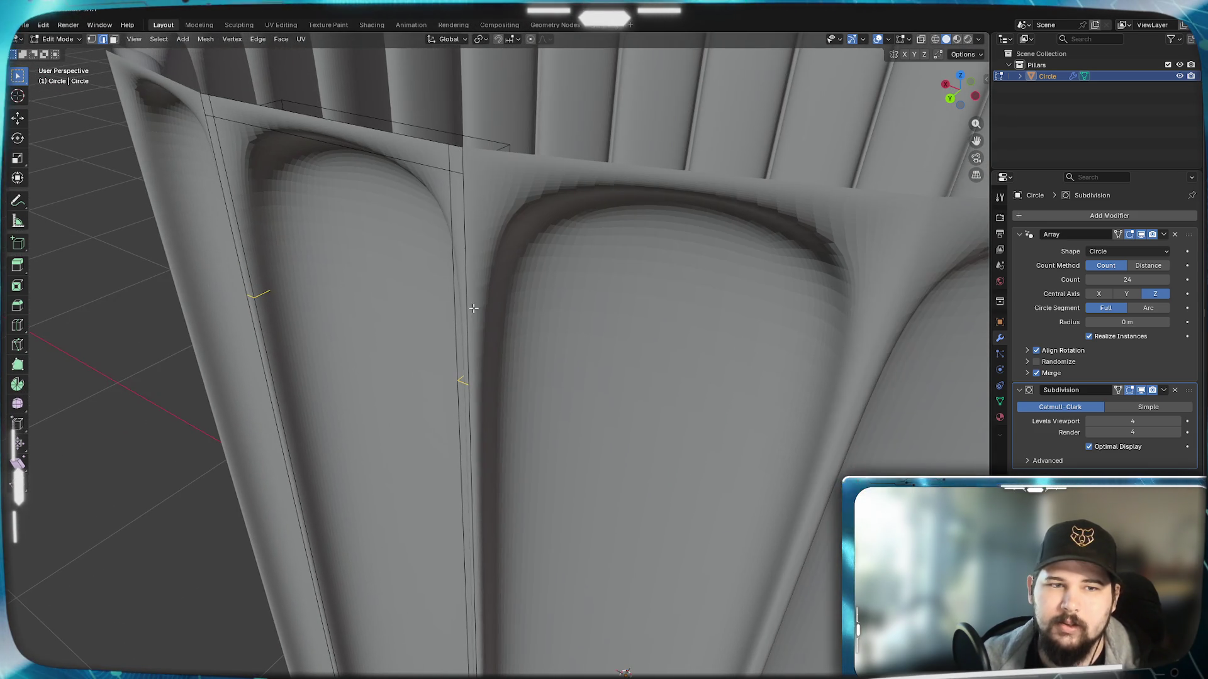
key("ctrl+r")
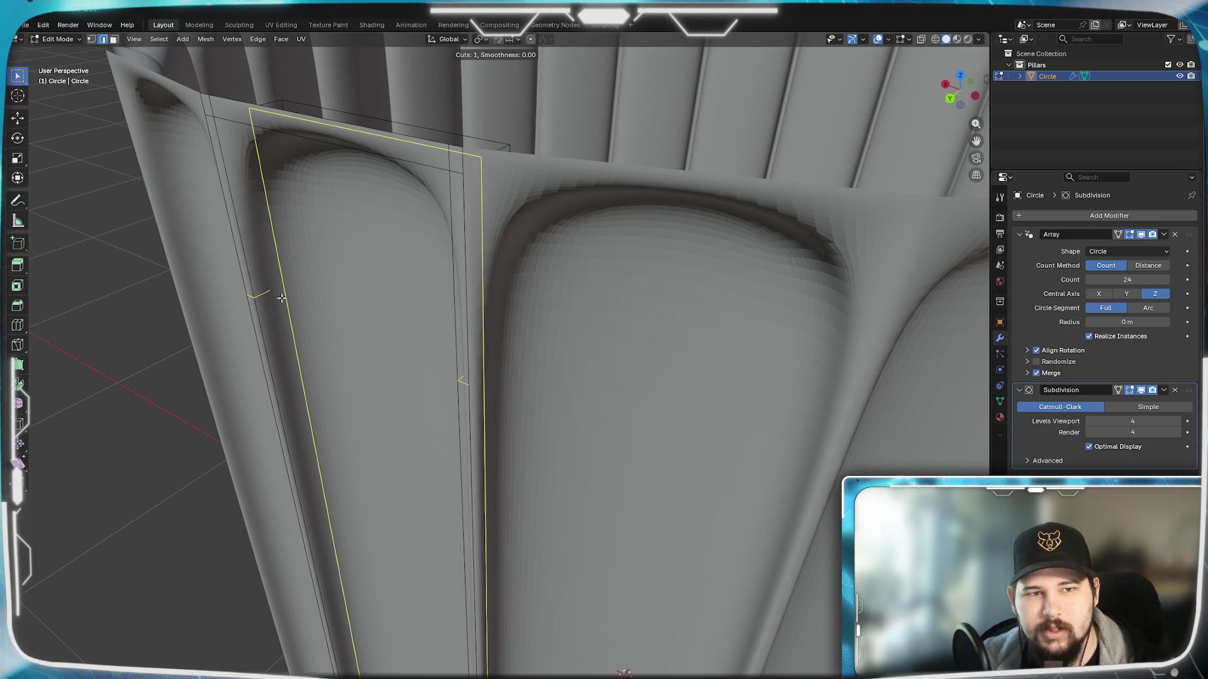
Step: Place the edge loop beside the flute edge with a 0.7 slide factor, then pull back to a full view
left_click(276, 300)
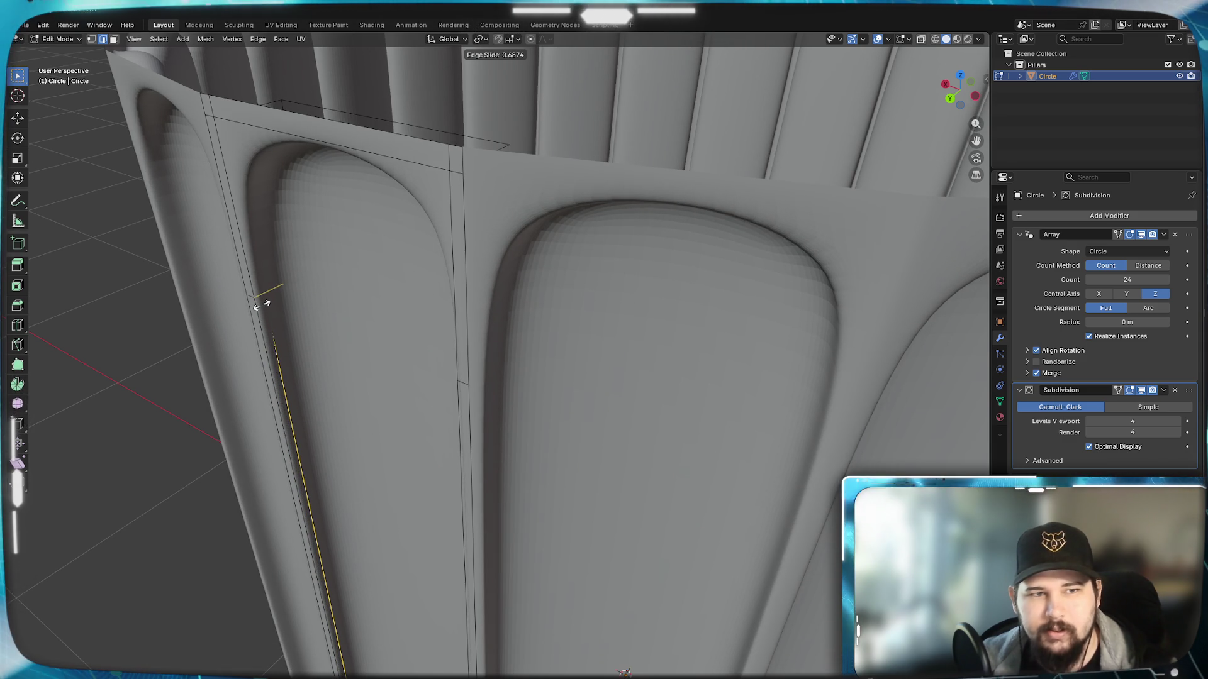
type("0")
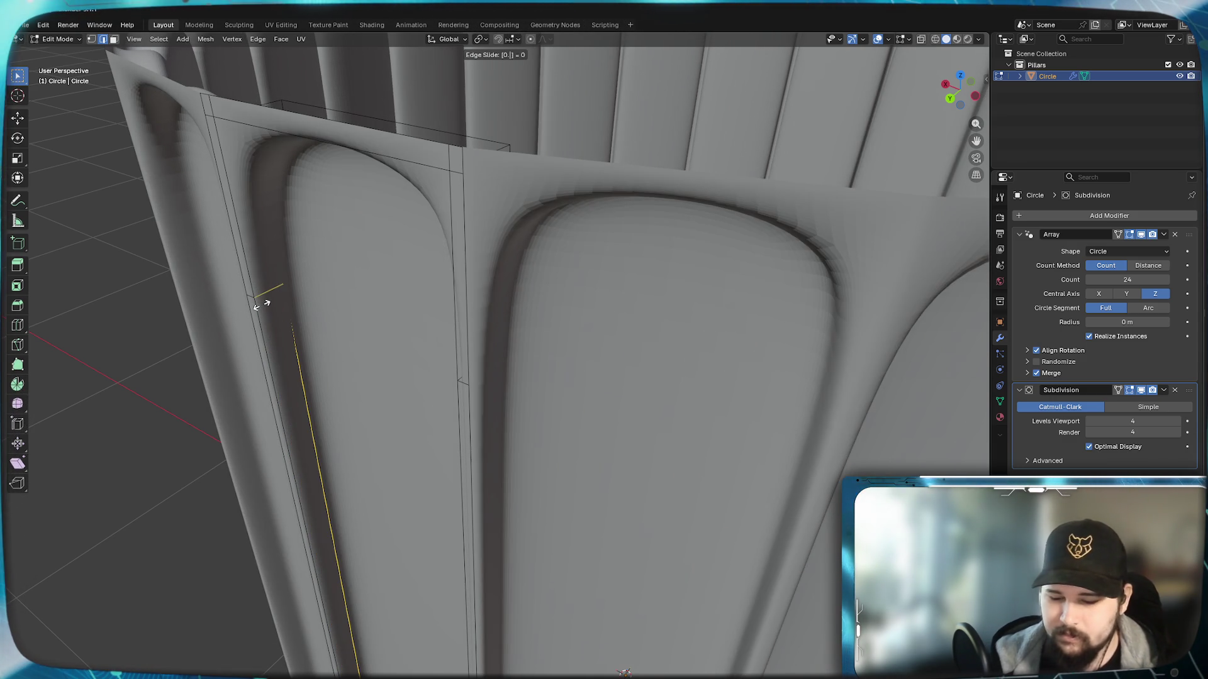
type(".8")
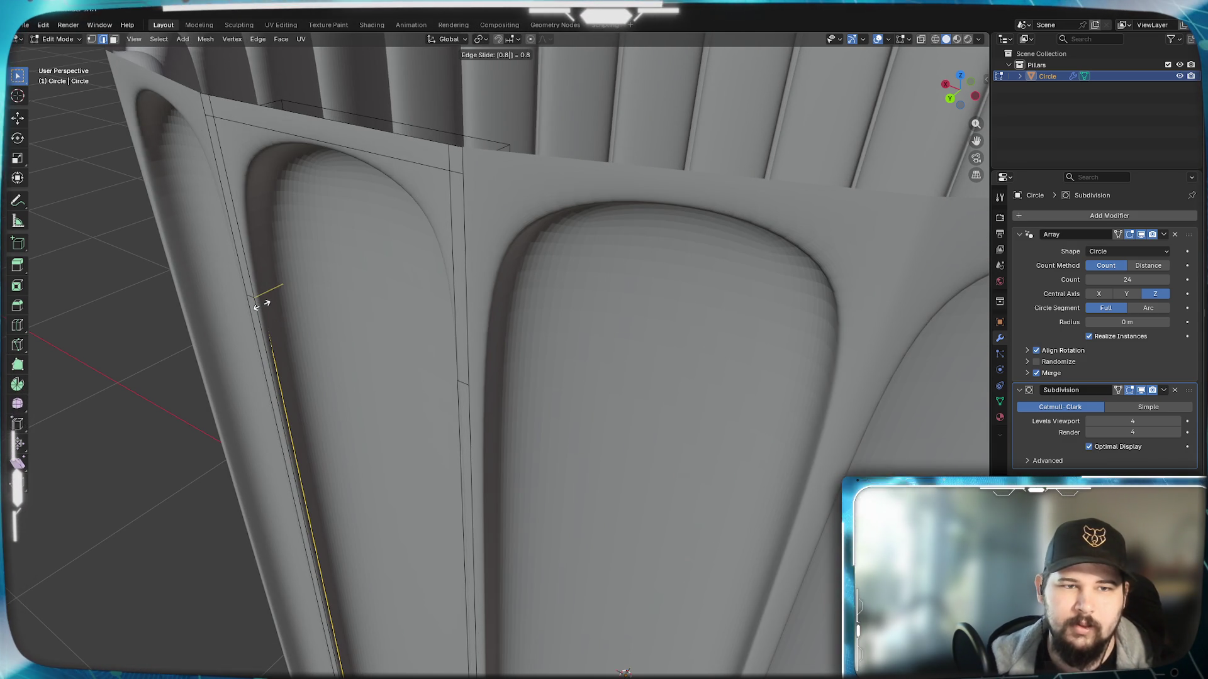
key("BackSpace")
type("7")
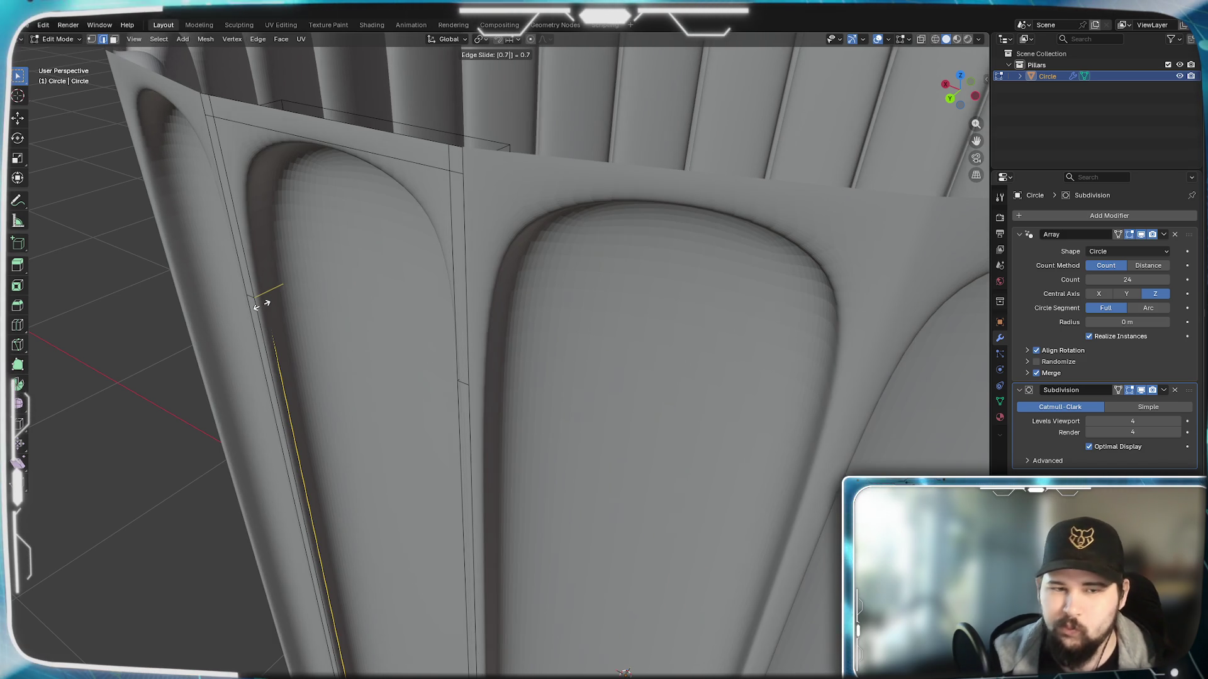
key("Return")
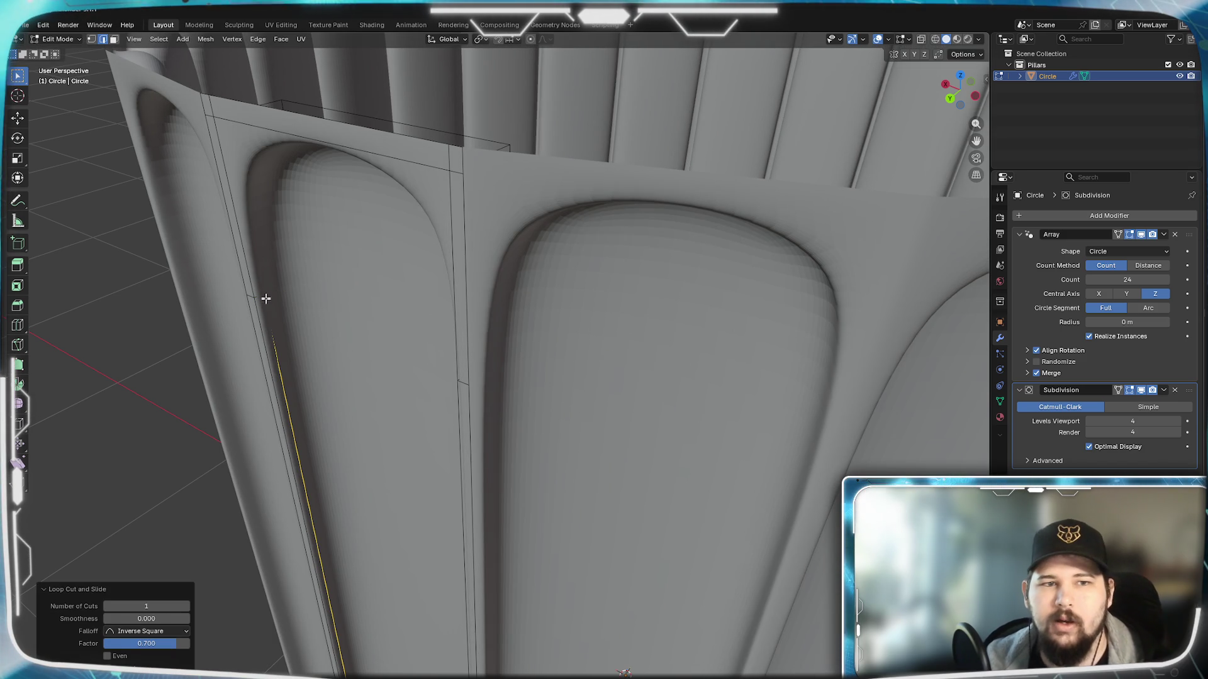
mouse_move(261, 305)
middle_mouse_down()
mouse_move(436, 390)
mouse_move(414, 400)
mouse_move(491, 416)
middle_mouse_up()
scroll(436, 390, "down", 5)
scroll(569, 441, "up", 5)
scroll(569, 441, "down", 3)
scroll(604, 448, "up", 3)
scroll(633, 457, "down", 3)
scroll(664, 463, "up", 3)
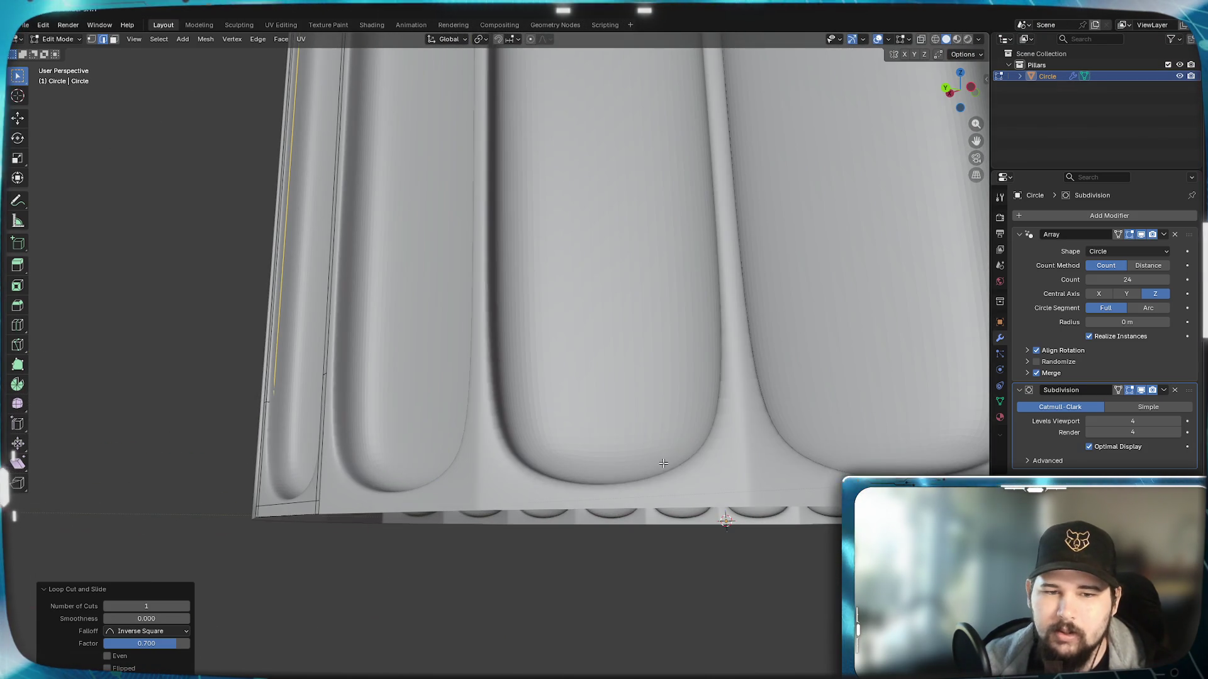
middle_click_drag(663, 464, 708, 465)
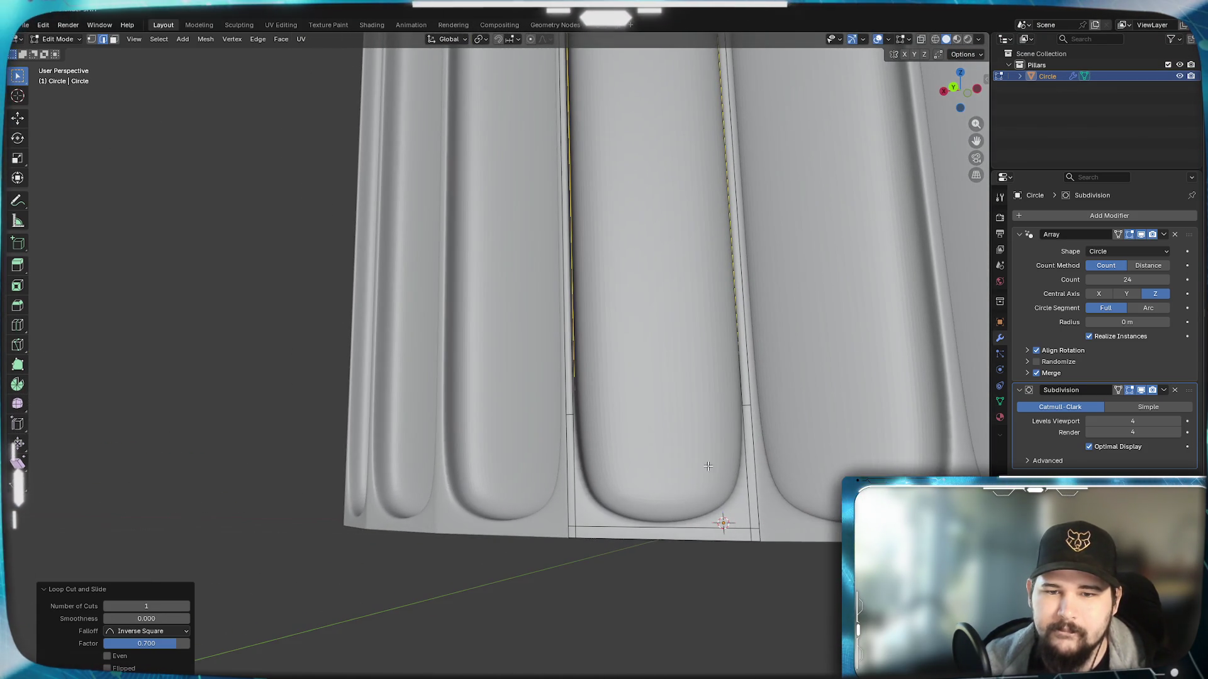
scroll(798, 446, "down", 3)
mouse_move(647, 480)
middle_mouse_down()
mouse_move(689, 405)
mouse_move(687, 356)
mouse_move(676, 387)
middle_mouse_up()
scroll(663, 413, "up", 3)
scroll(663, 412, "down", 3)
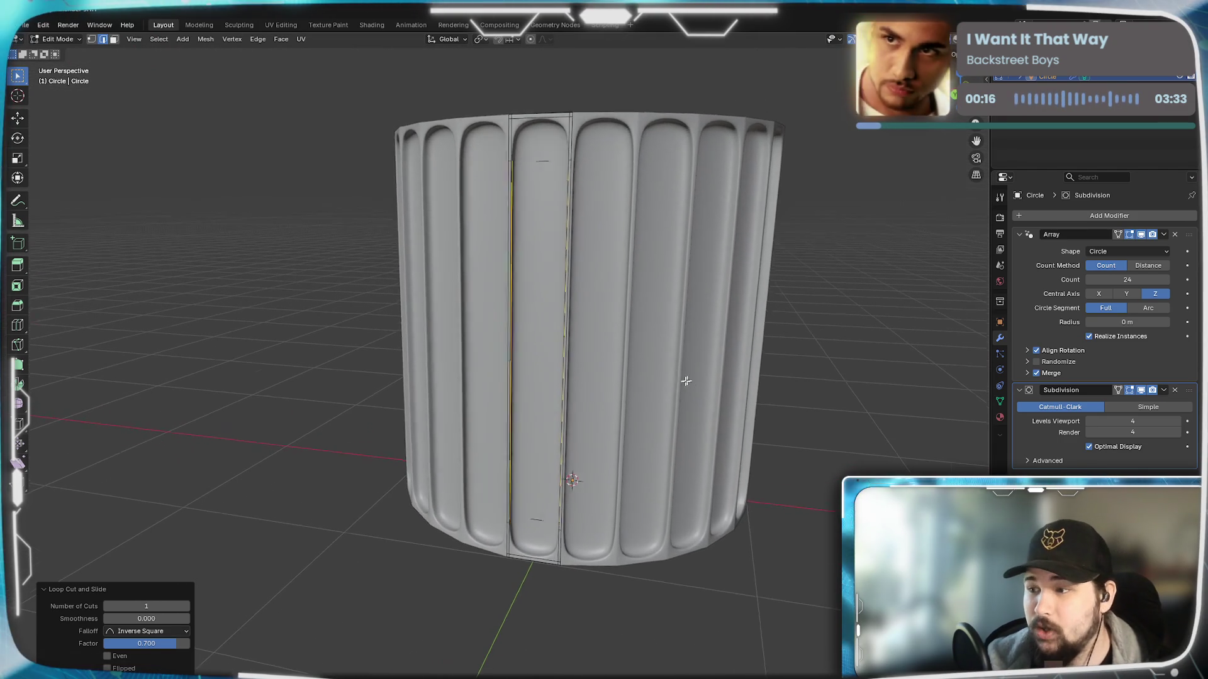
scroll(675, 386, "up", 2)
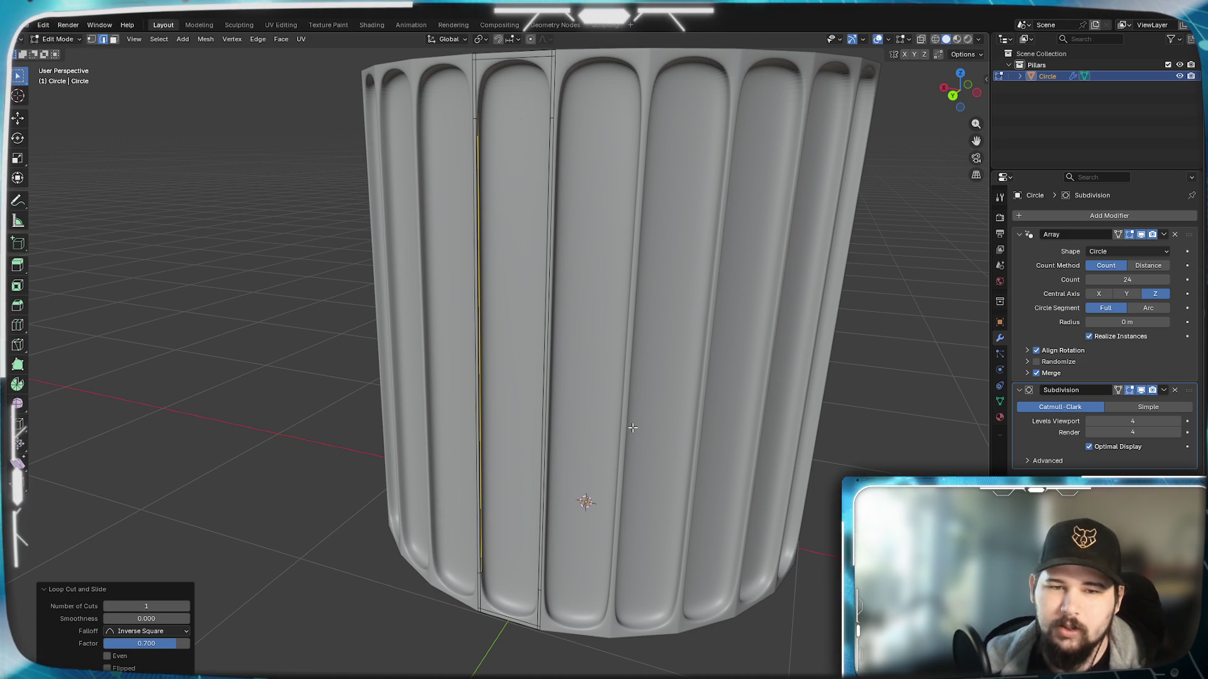
scroll(670, 382, "down", 2)
scroll(648, 408, "down", 4)
scroll(649, 409, "up", 1)
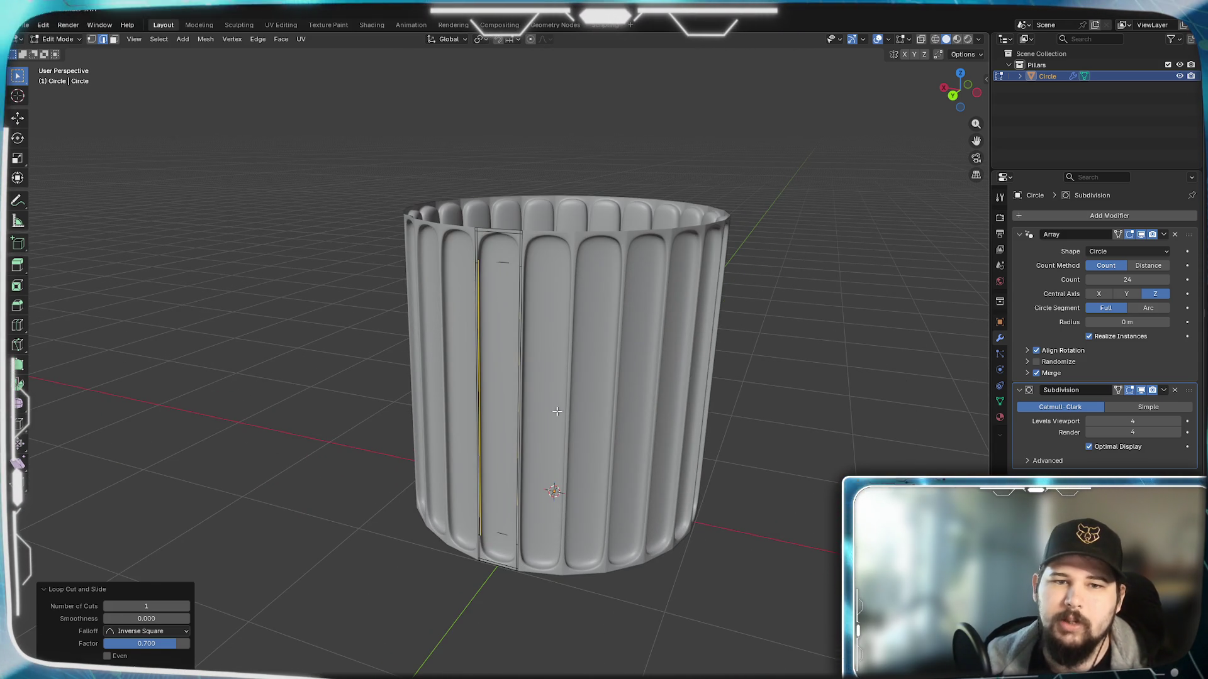
mouse_move(579, 380)
middle_mouse_down()
mouse_move(656, 320)
mouse_move(618, 394)
middle_mouse_up()
Step: In wireframe vertex-select mode select the strip's top vertices, then return to solid shading
key("z")
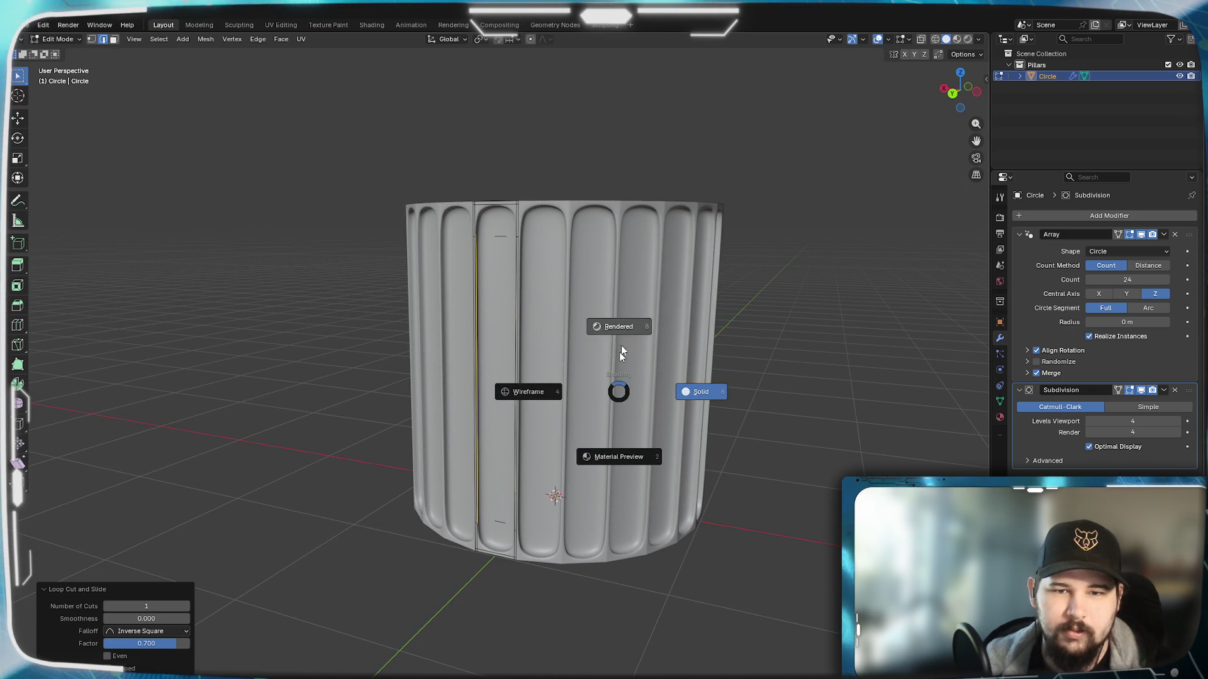
left_click(527, 392)
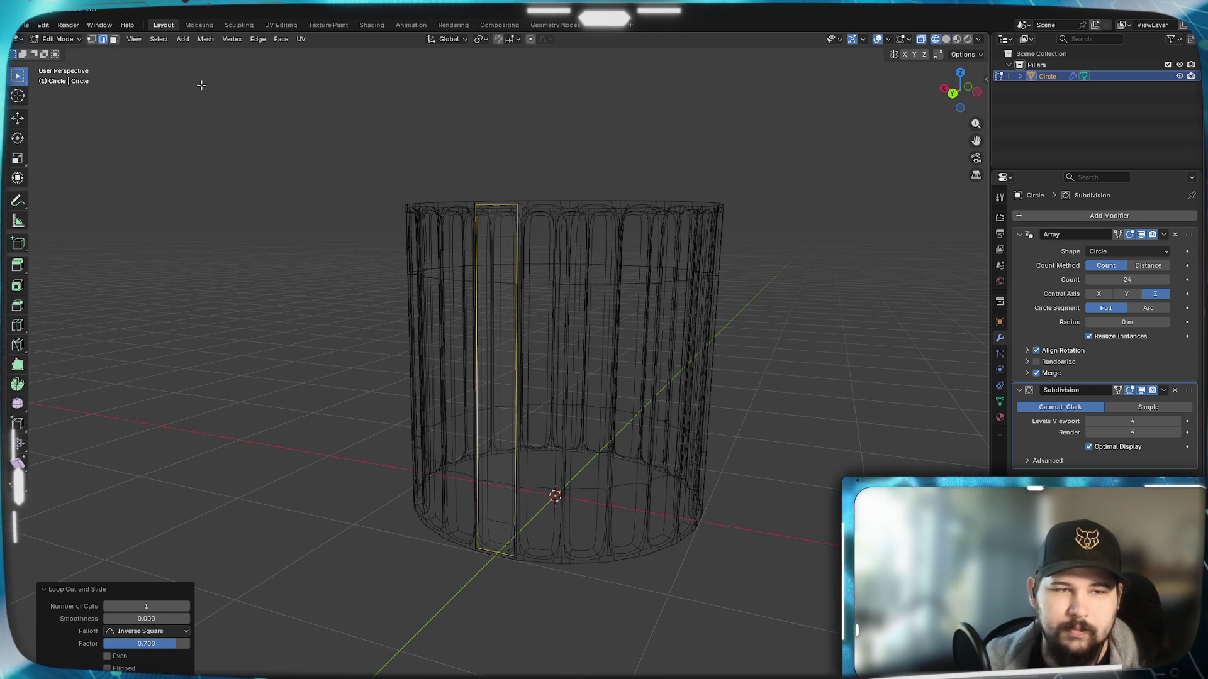
left_click(92, 40)
key("a")
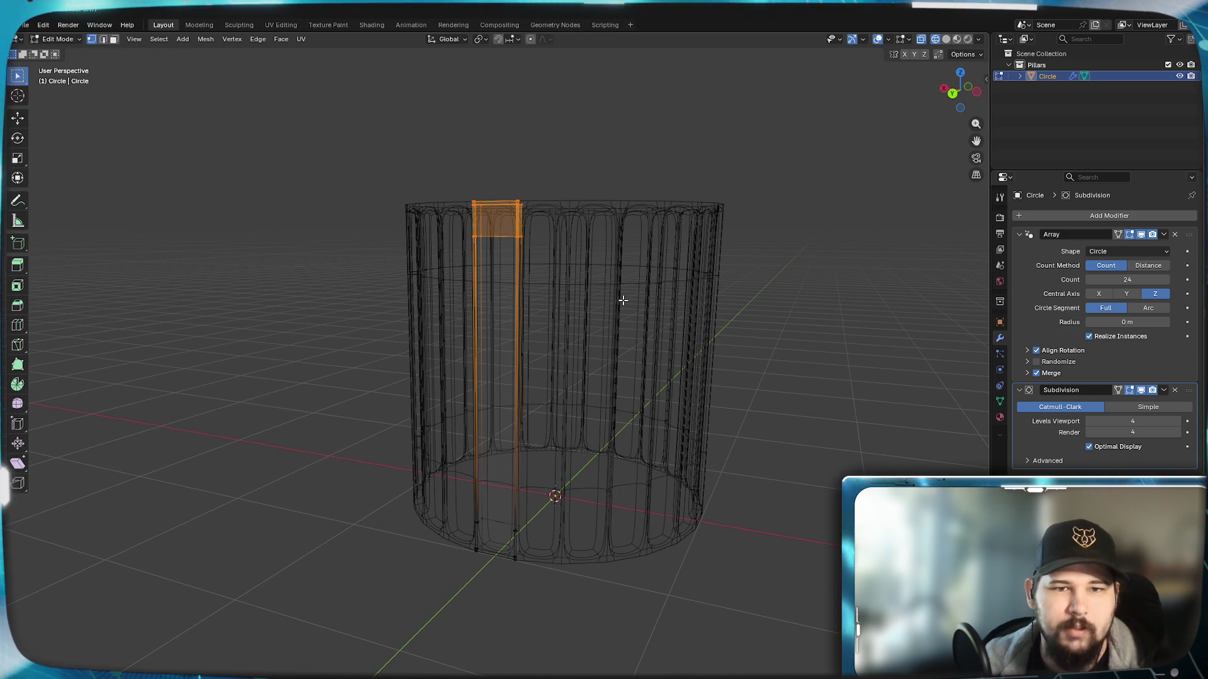
middle_click_drag(507, 419, 567, 448, "shift")
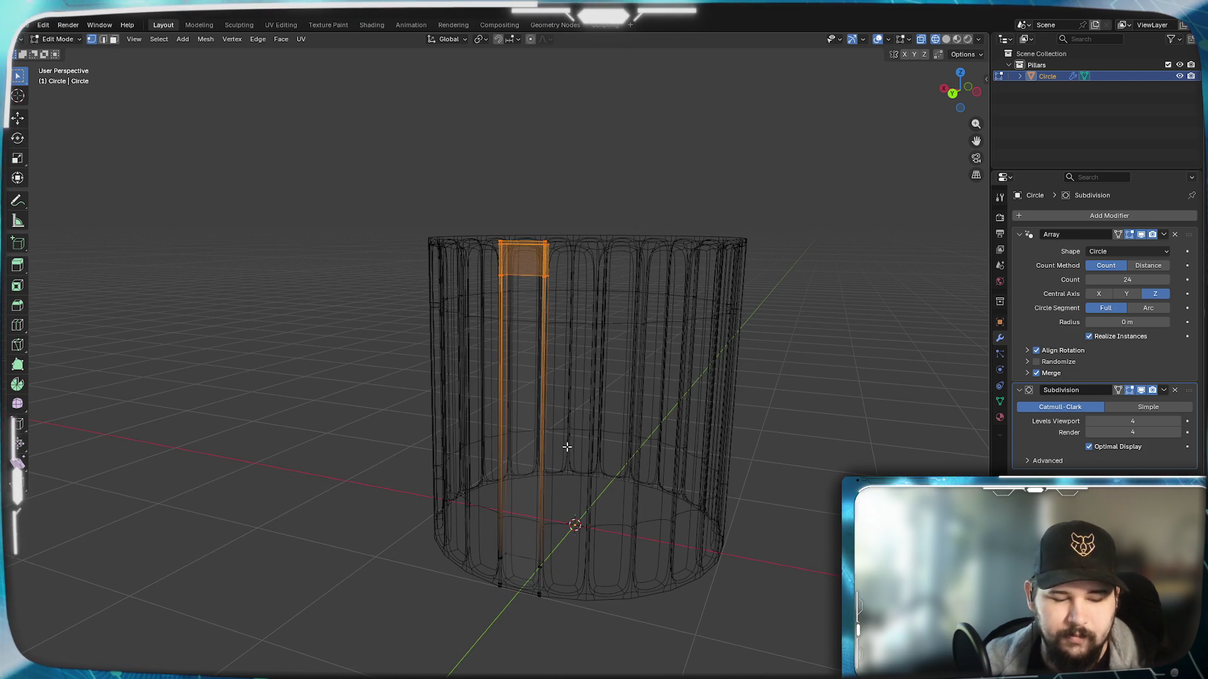
key("z")
left_click(683, 452)
Step: Move the selected top vertices straight up along Z to restore the column's height
middle_click_drag(677, 529, 569, 424)
key("g")
key("z")
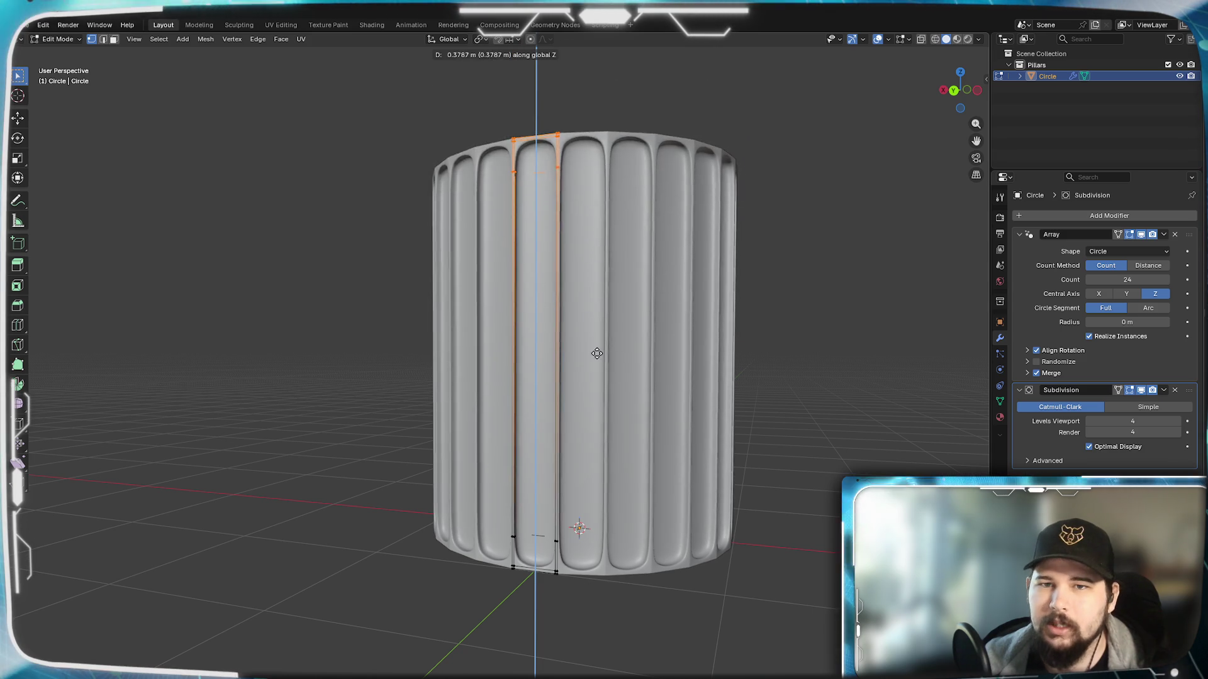
left_click(580, 444)
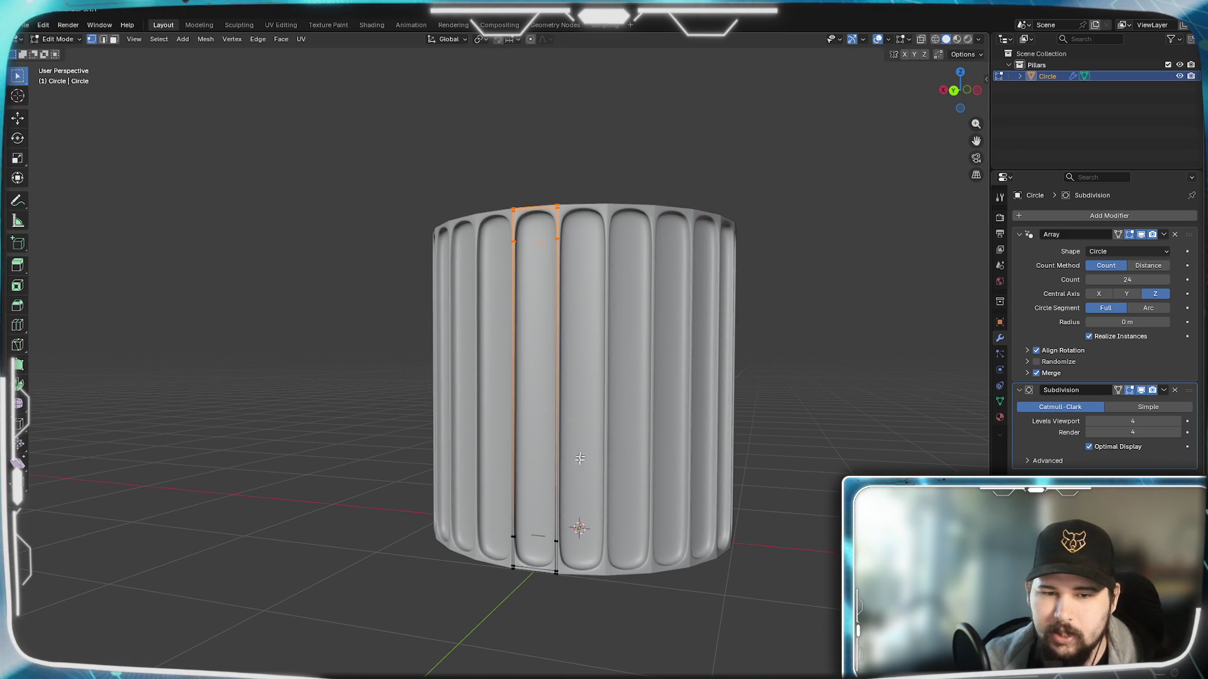
Step: Inspect the flute bases from above and the side, then bring up the Add Modifier list
mouse_move(428, 322)
middle_mouse_down()
mouse_move(572, 409)
mouse_move(626, 461)
middle_mouse_up()
scroll(625, 462, "up", 4)
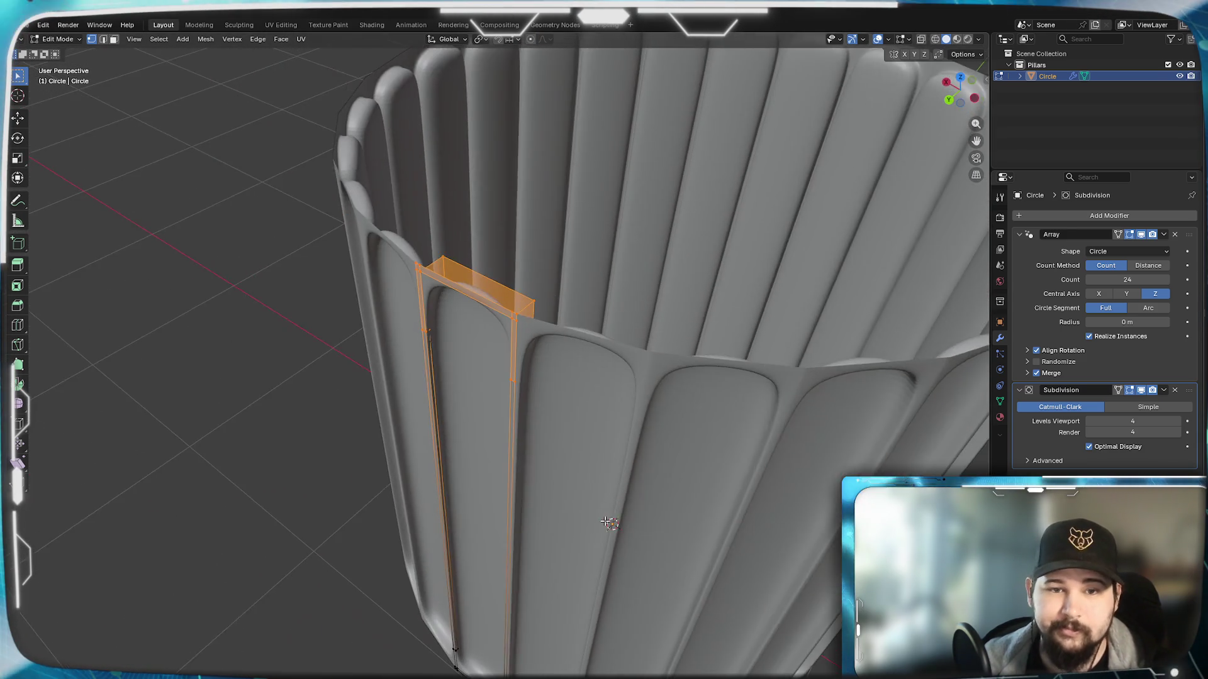
scroll(626, 462, "down", 5)
mouse_move(626, 462)
middle_mouse_down()
mouse_move(622, 483)
mouse_move(712, 471)
middle_mouse_up()
scroll(622, 483, "up", 2)
scroll(713, 470, "up", 2)
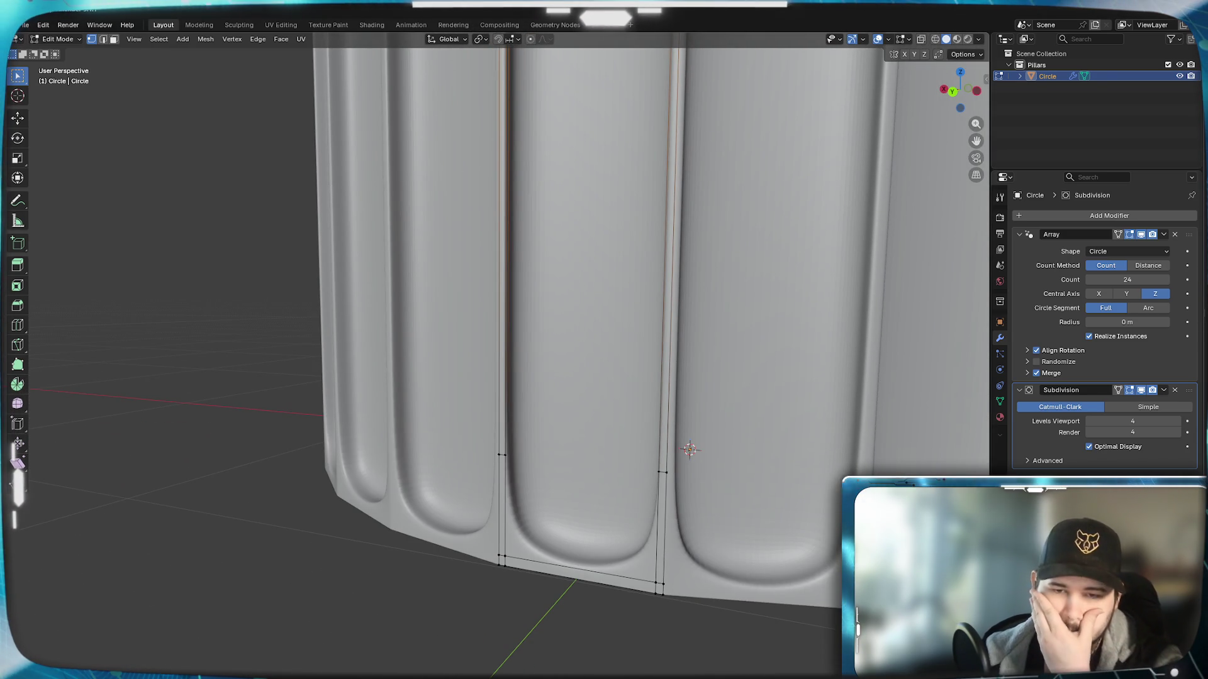
scroll(669, 532, "up", 2)
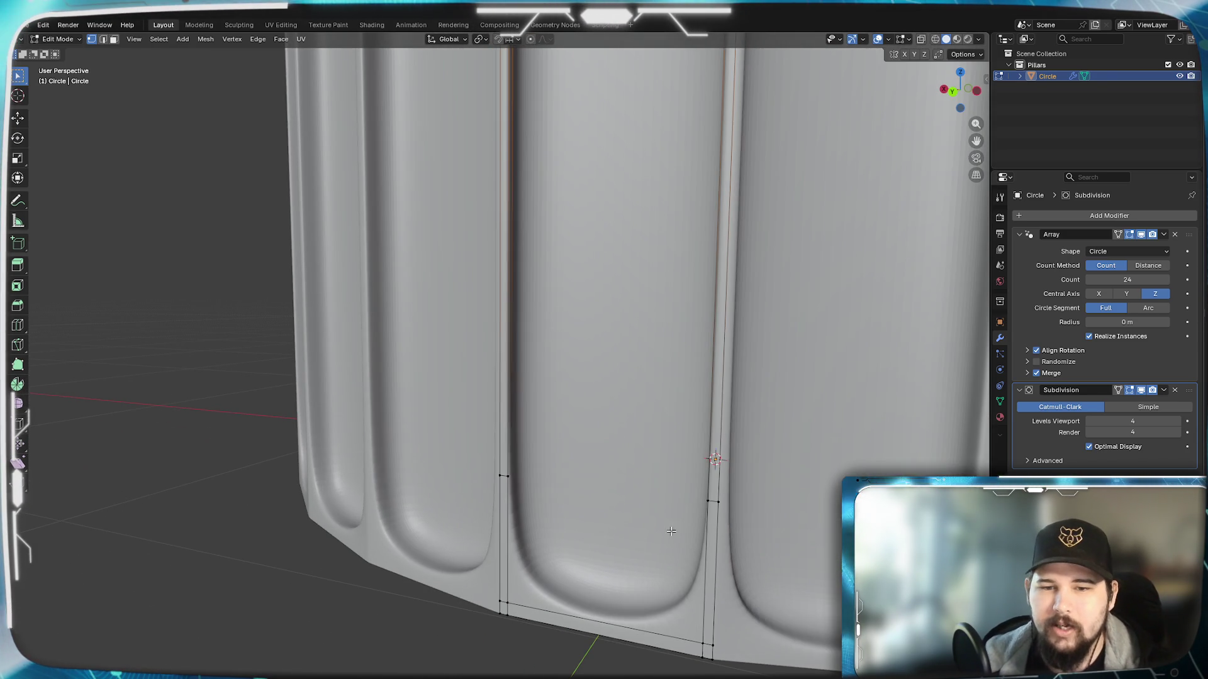
middle_click_drag(728, 591, 689, 521)
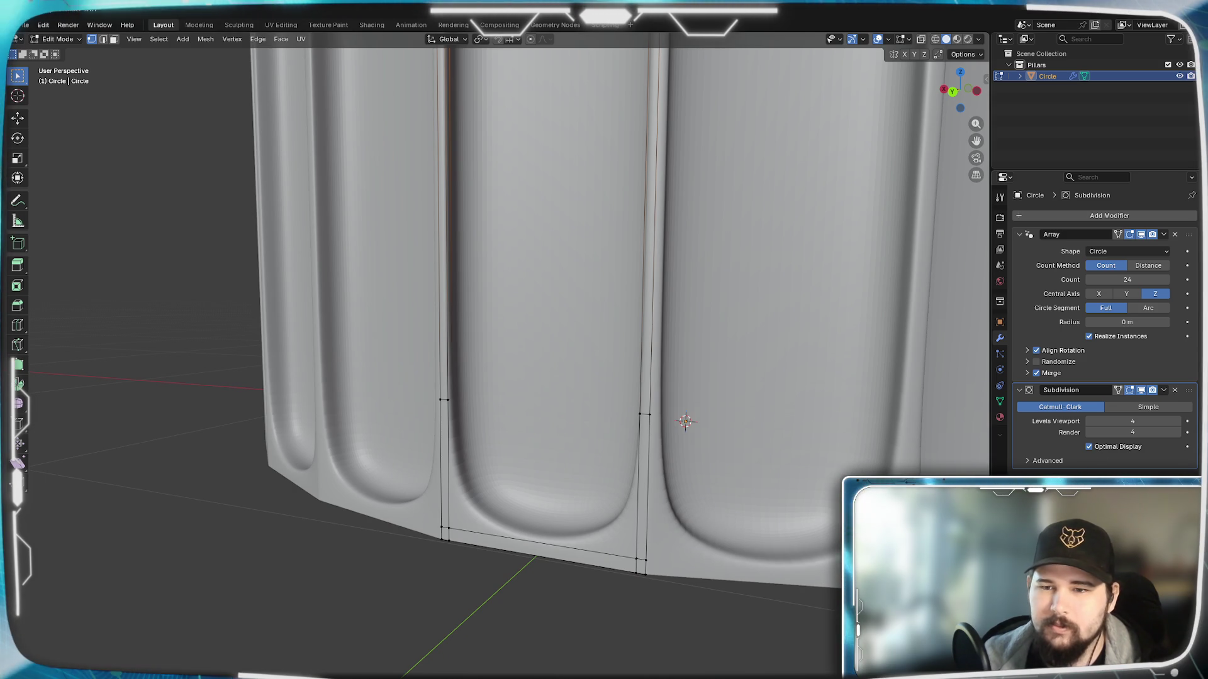
left_click(1090, 217)
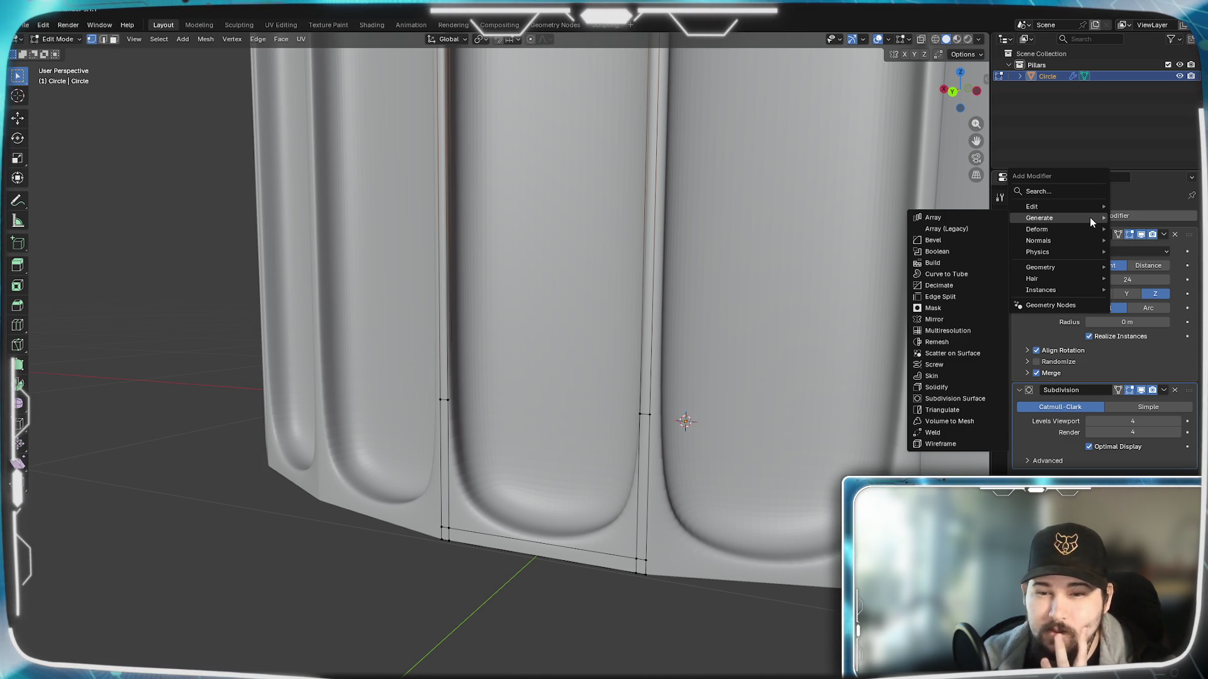
mouse_move(1039, 218)
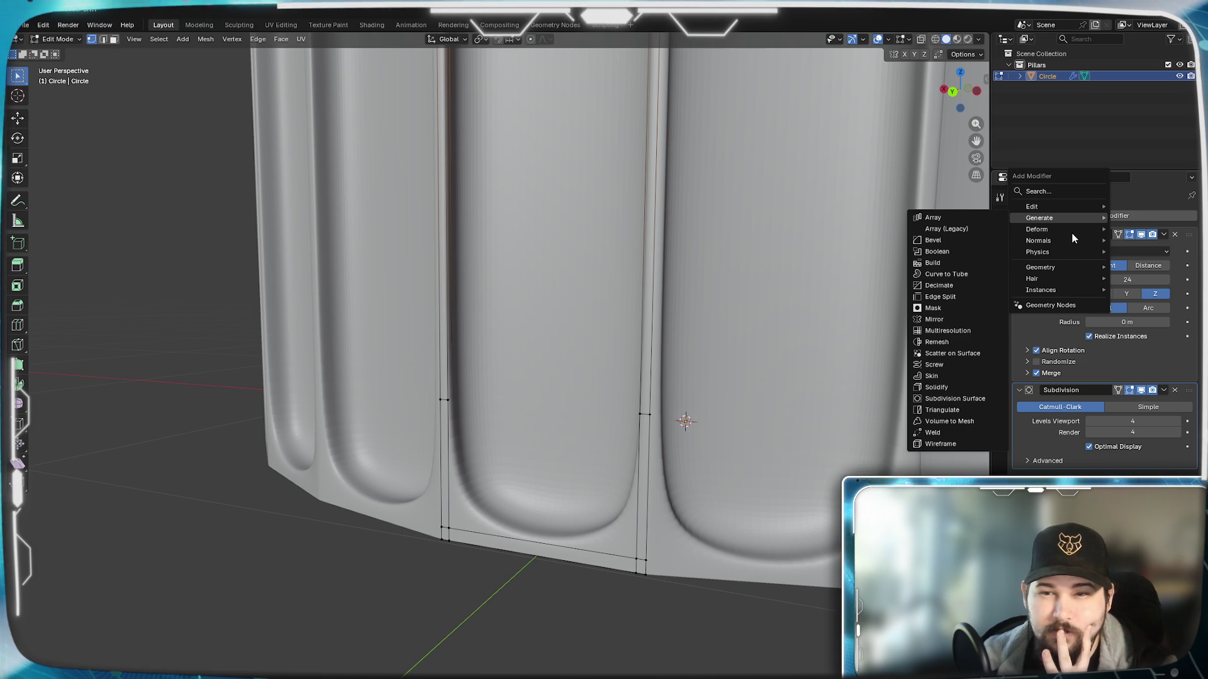
Step: Add a Generate > Decimate modifier to the column and select the flute's vertical edge loop
key("Escape")
left_click(1066, 220)
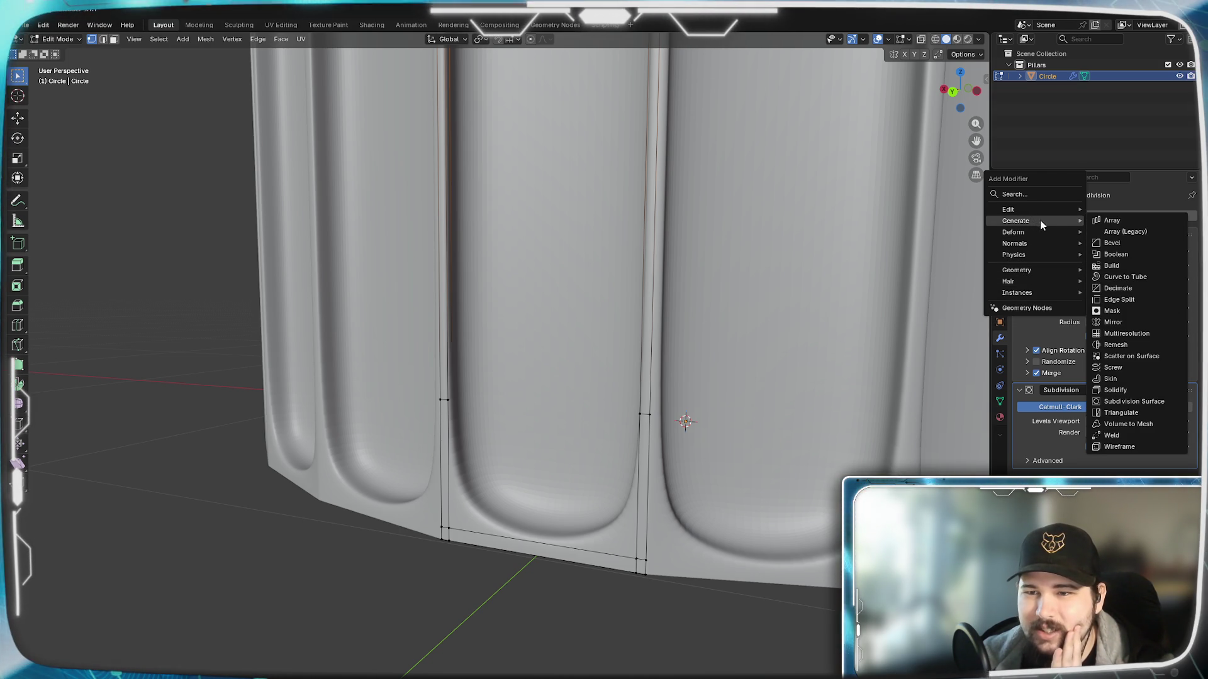
left_click(1140, 288)
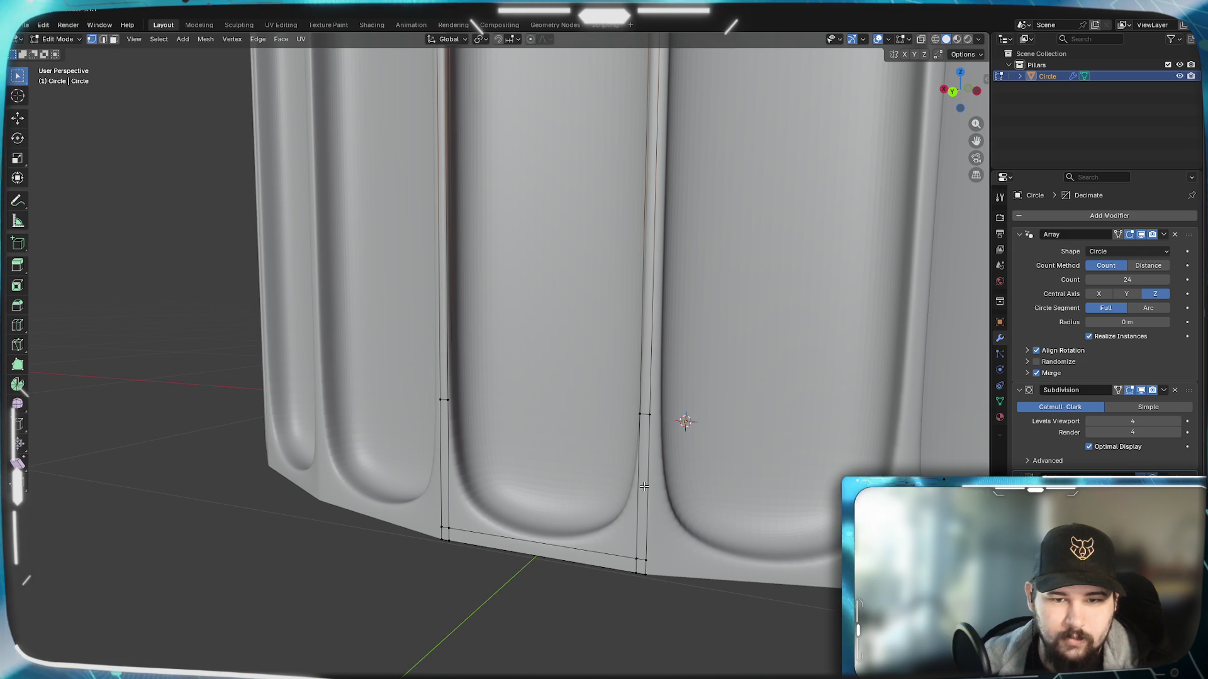
left_click(648, 486, "alt")
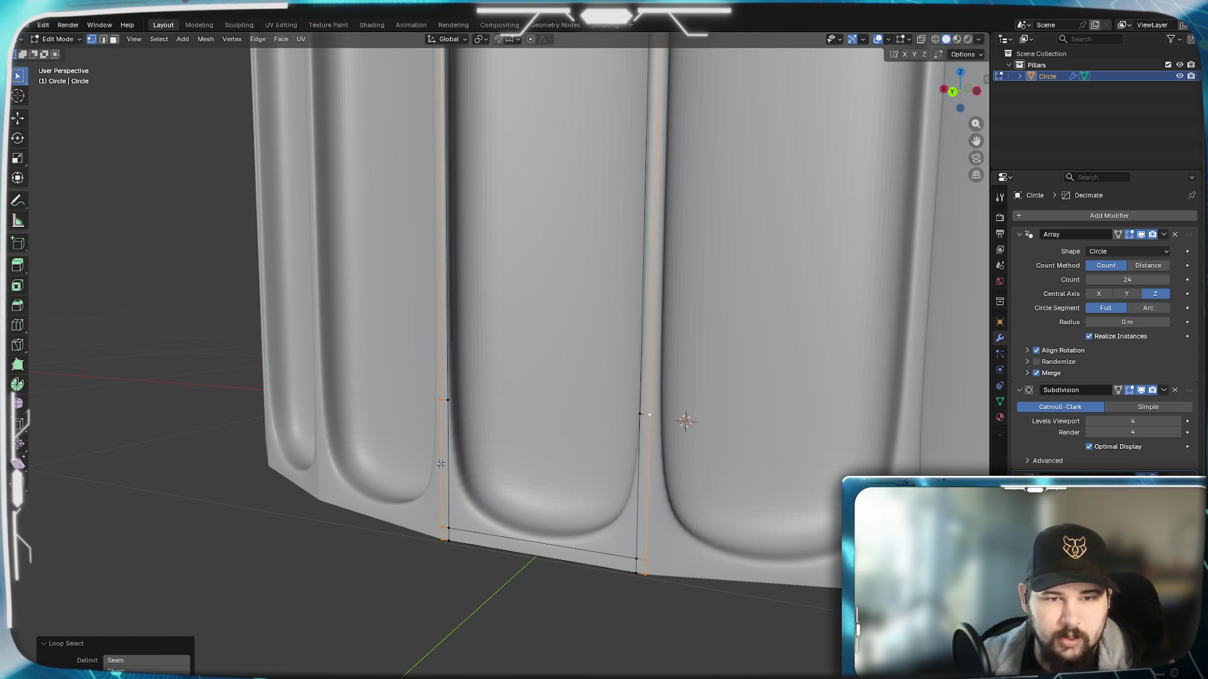
scroll(440, 463, "down", 2)
scroll(591, 504, "down", 2)
scroll(605, 425, "up", 2)
scroll(661, 538, "up", 2)
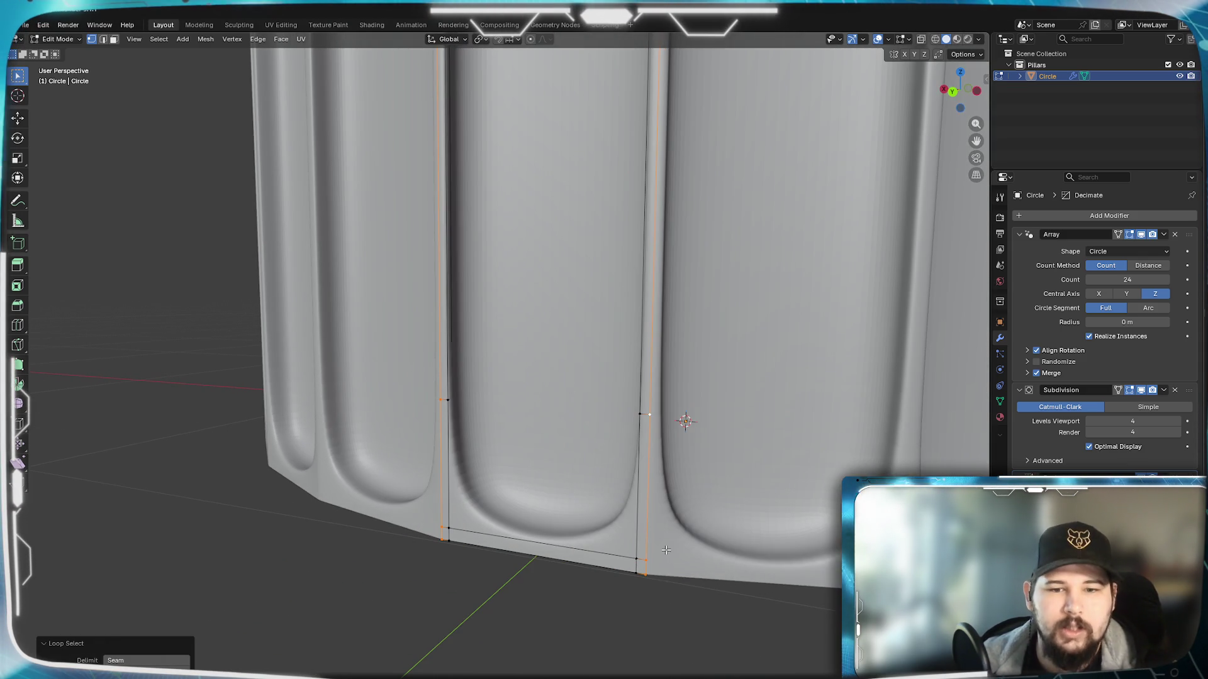
scroll(662, 538, "down", 2)
scroll(661, 538, "up", 2)
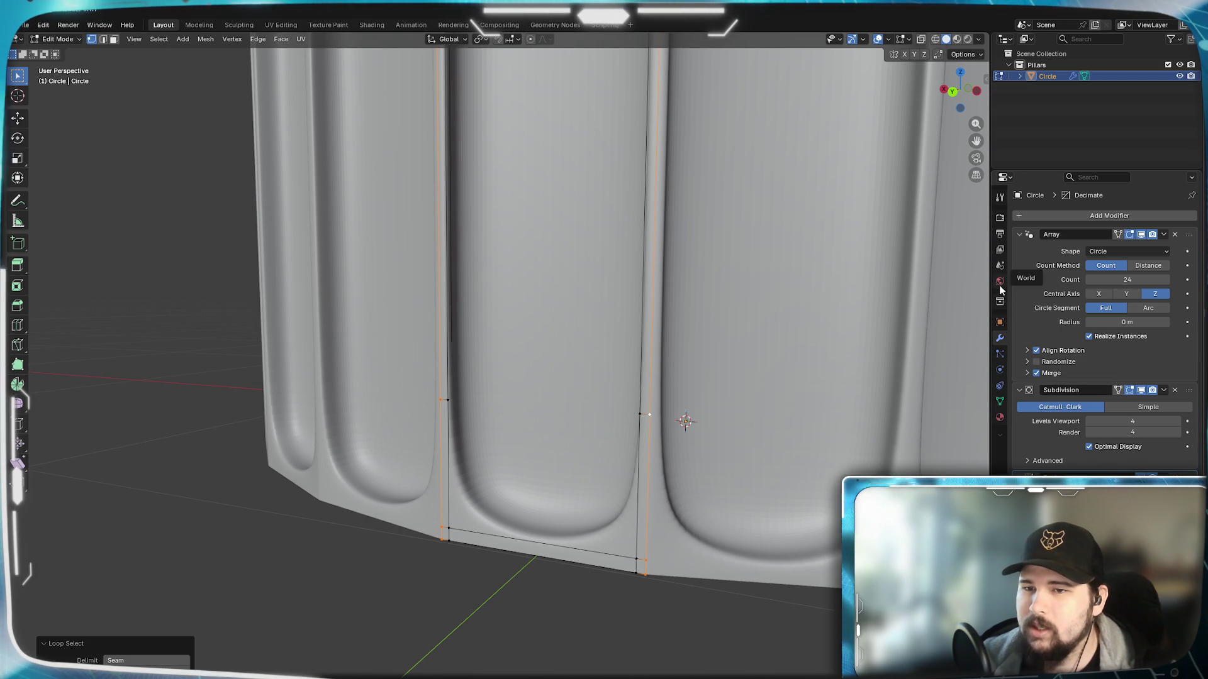
Step: In Object Data Properties add a vertex group named Decimate_Only
left_click(1000, 403)
left_click(1188, 251)
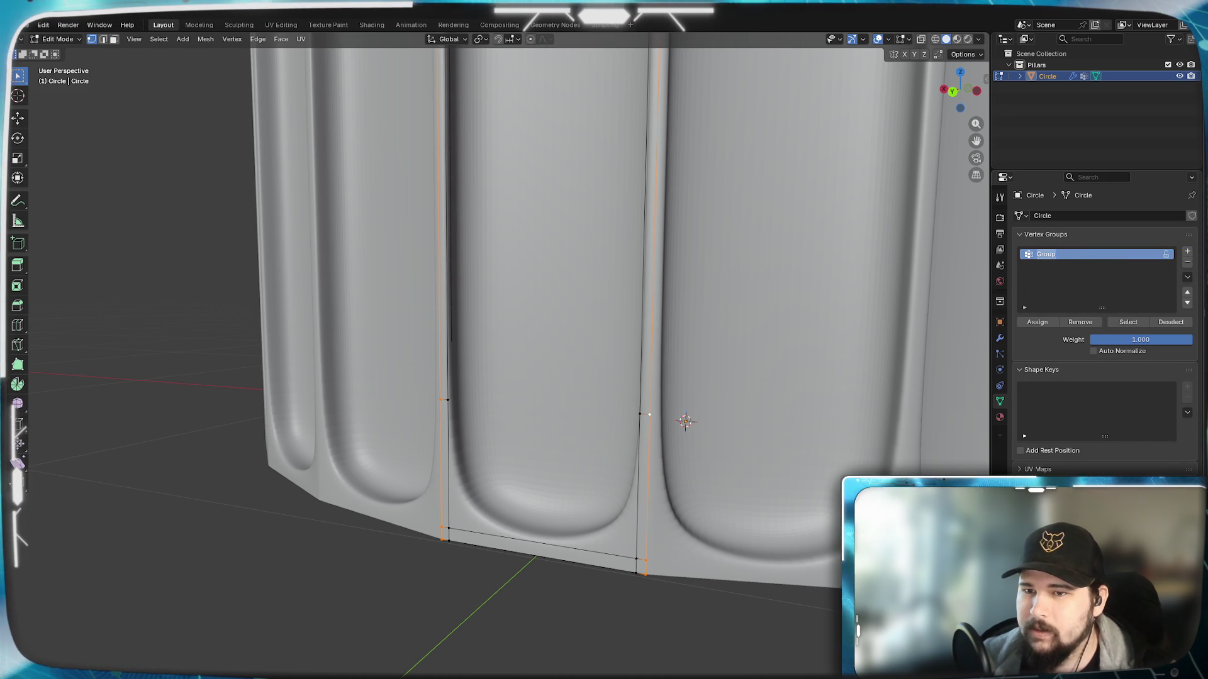
type("Decima")
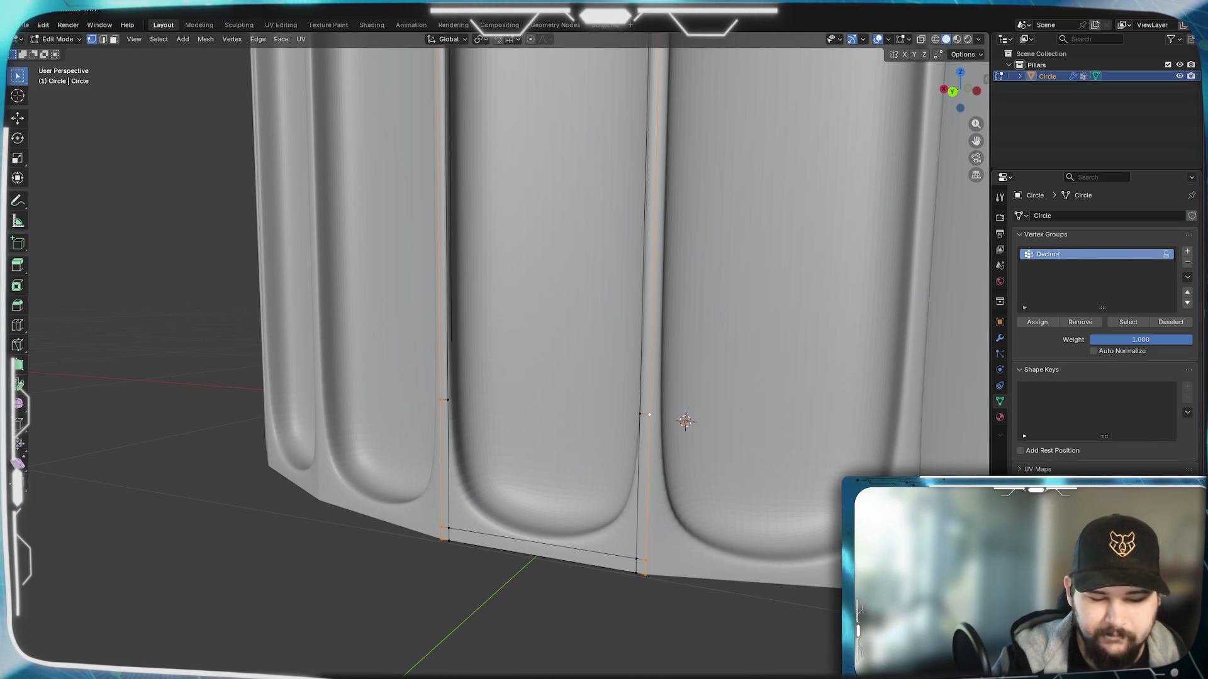
type("te_")
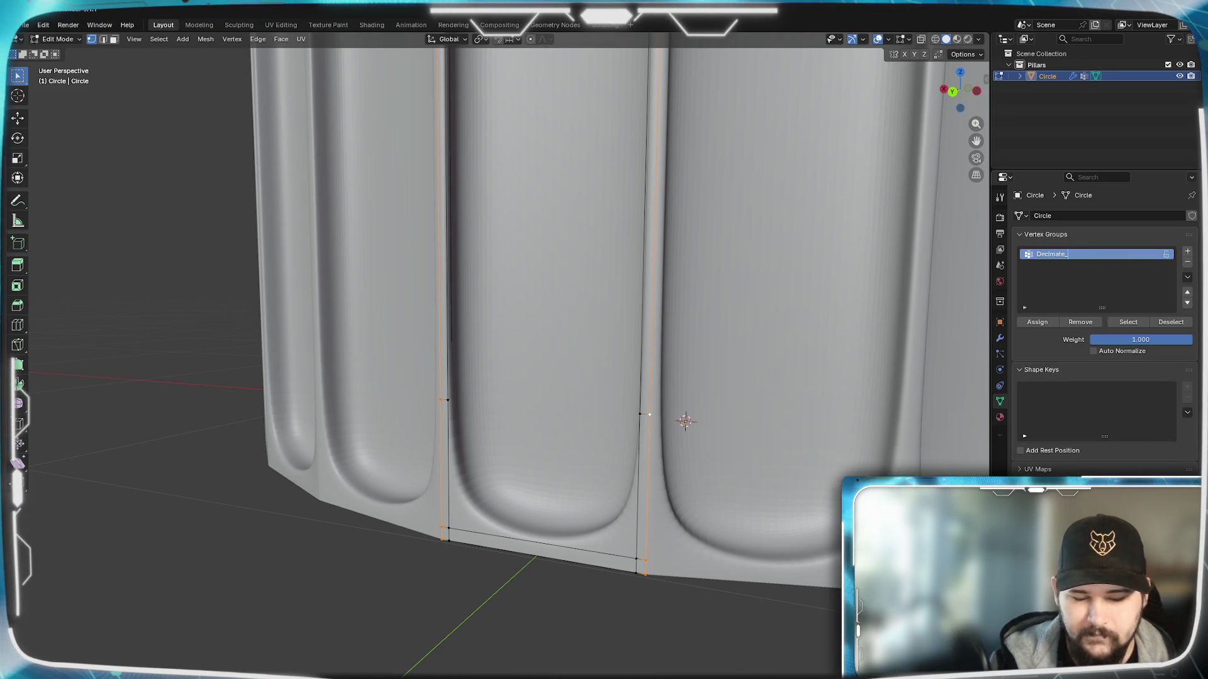
type("0nly")
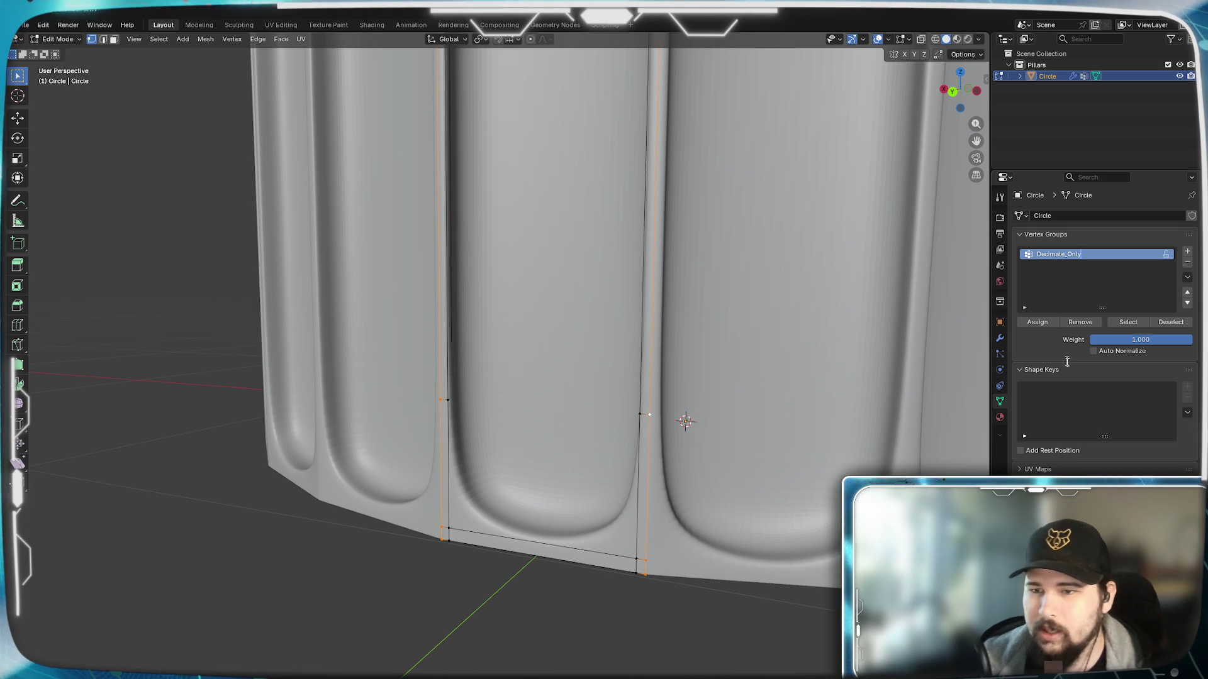
key("Return")
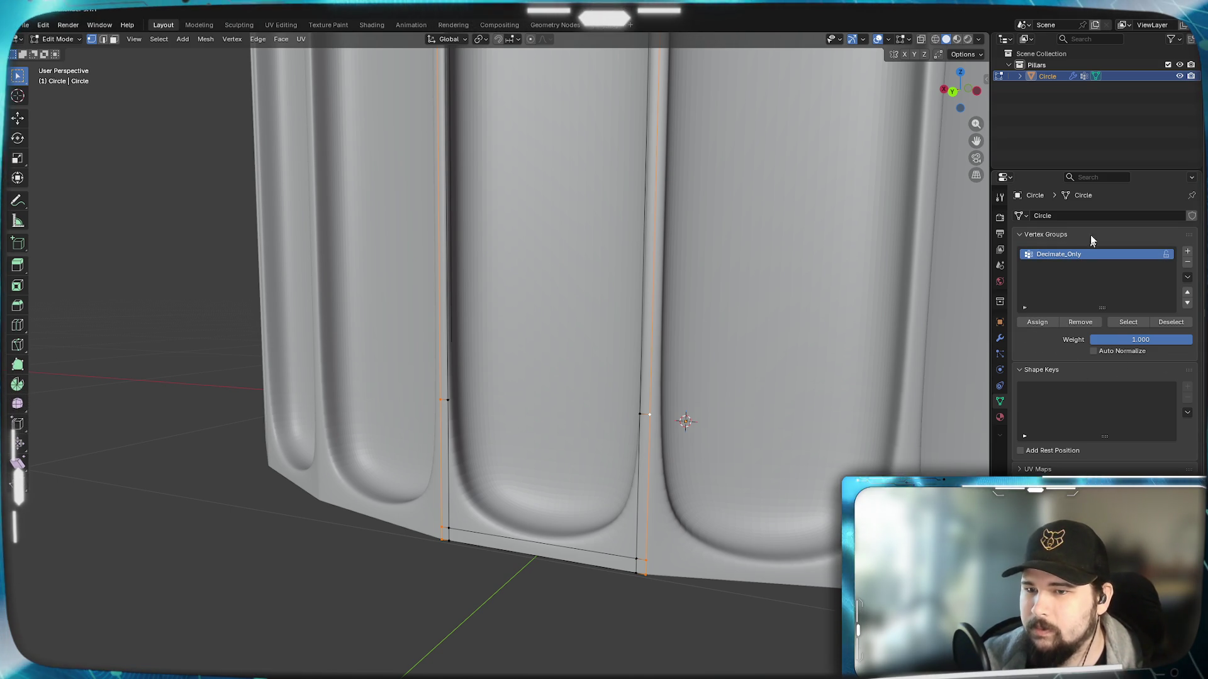
Step: Return to the modifier stack and switch the column back to Object Mode
left_click(1000, 339)
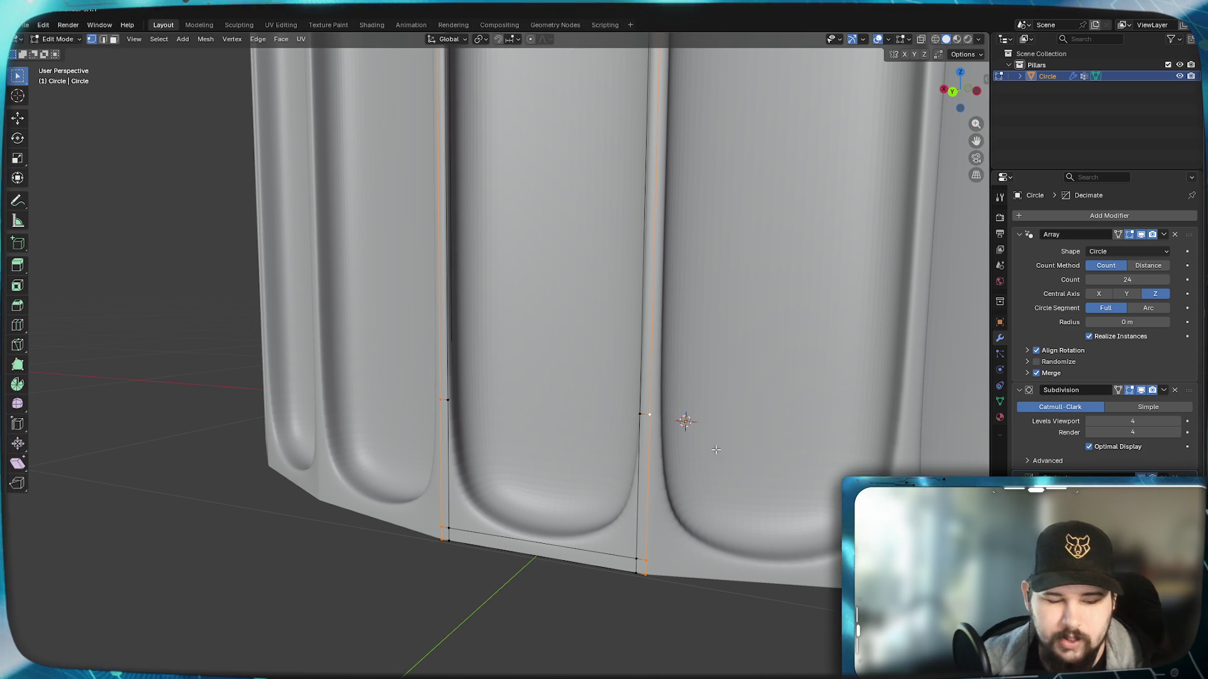
key("Tab")
middle_click_drag(785, 485, 723, 467)
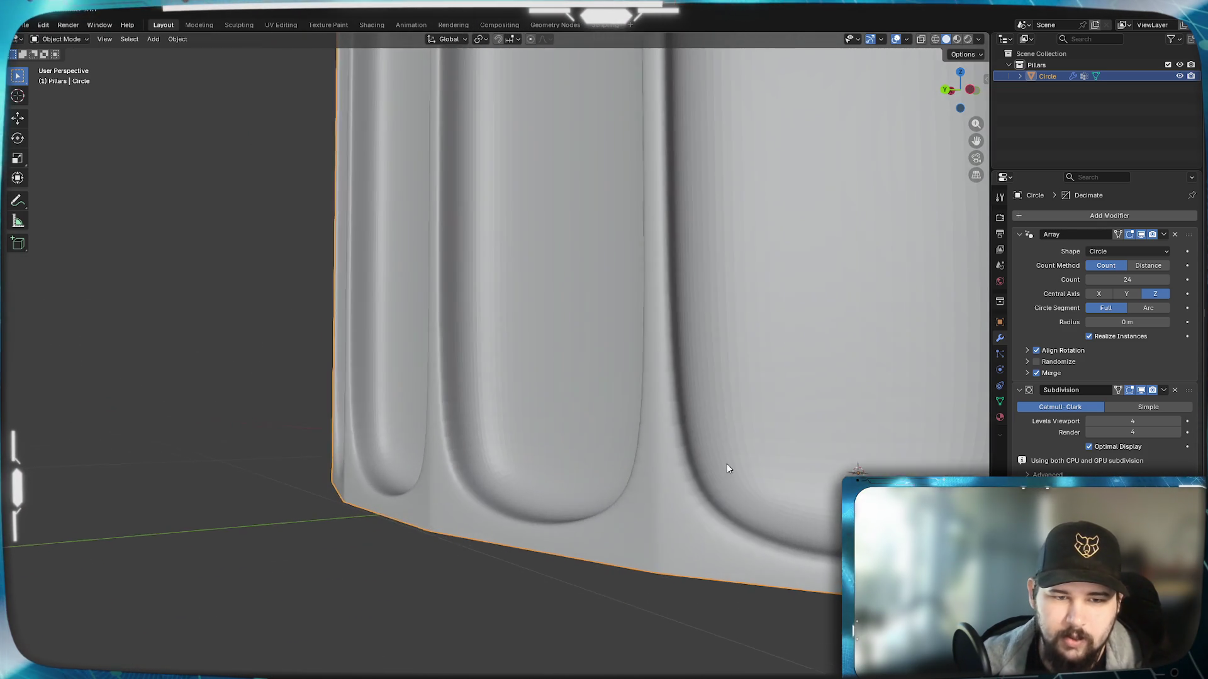
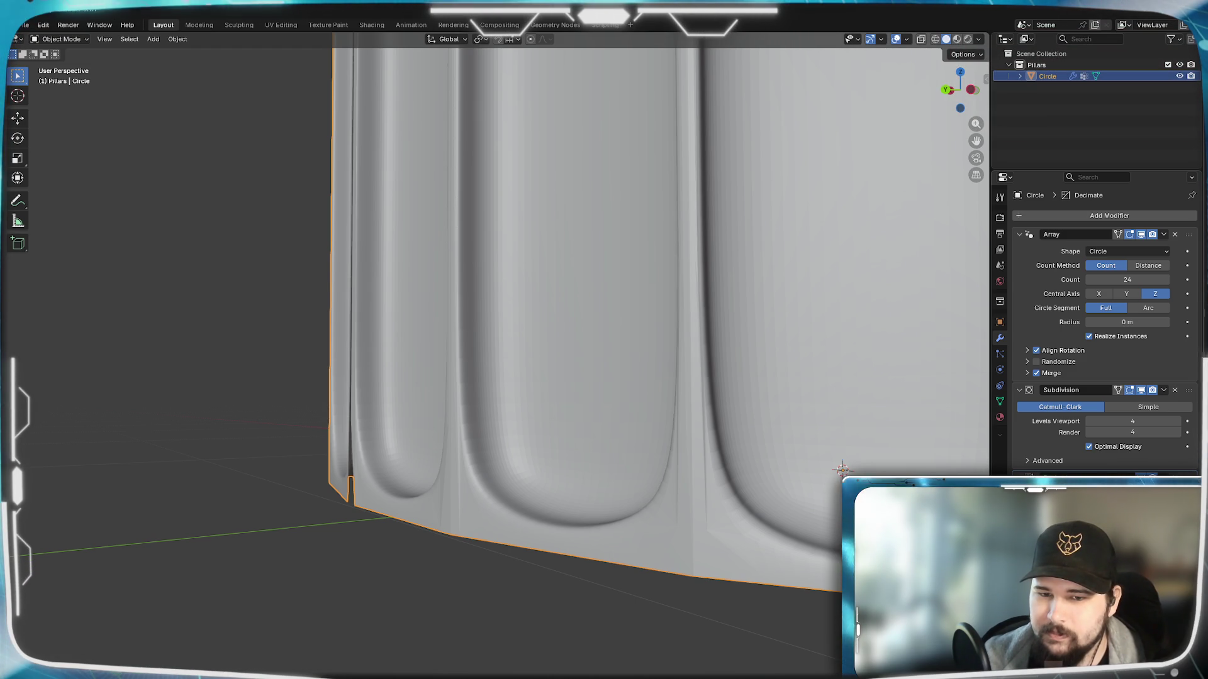
scroll(842, 470, "up", 5)
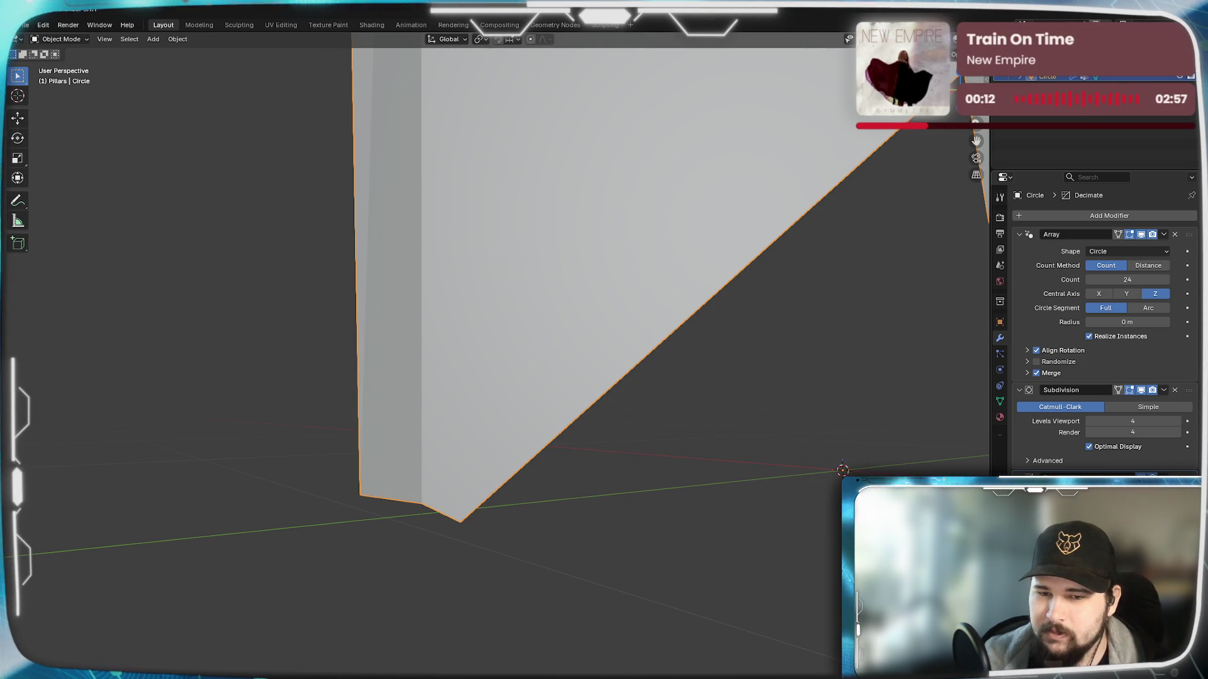
scroll(601, 427, "down", 3)
scroll(602, 427, "down", 2)
scroll(589, 423, "down", 2)
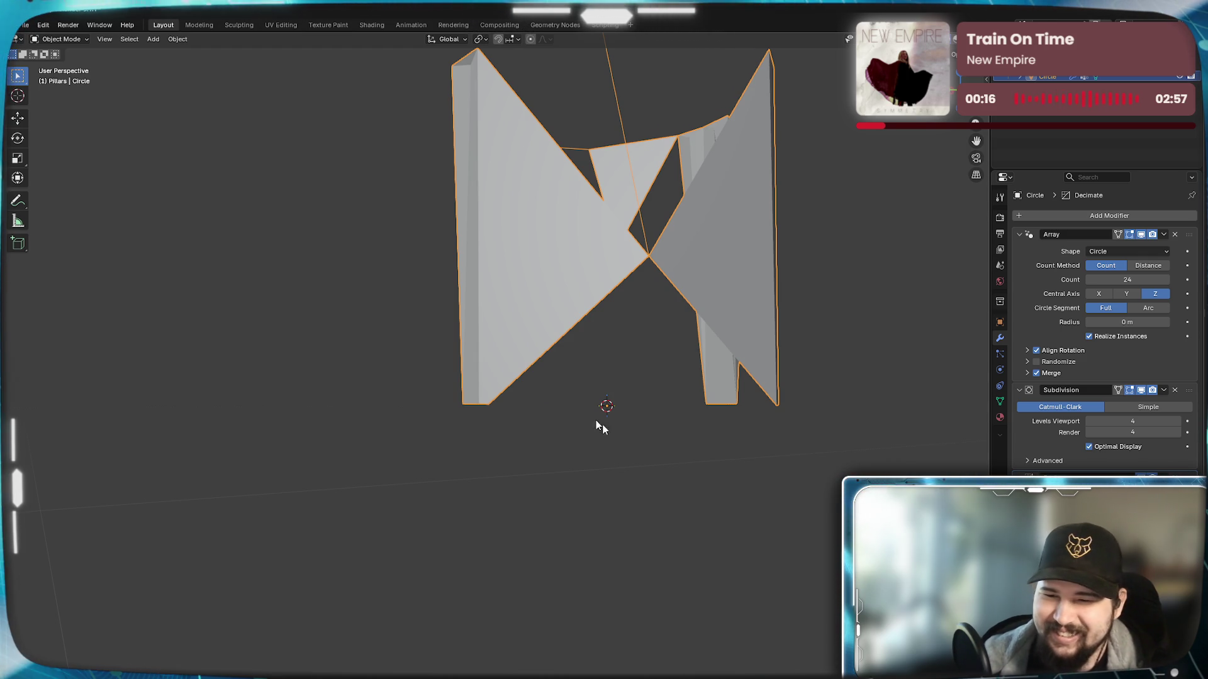
Step: Undo the last change, then reorder Decimate to sit above Subdivision in the pillar's modifier stack
key("ctrl+z")
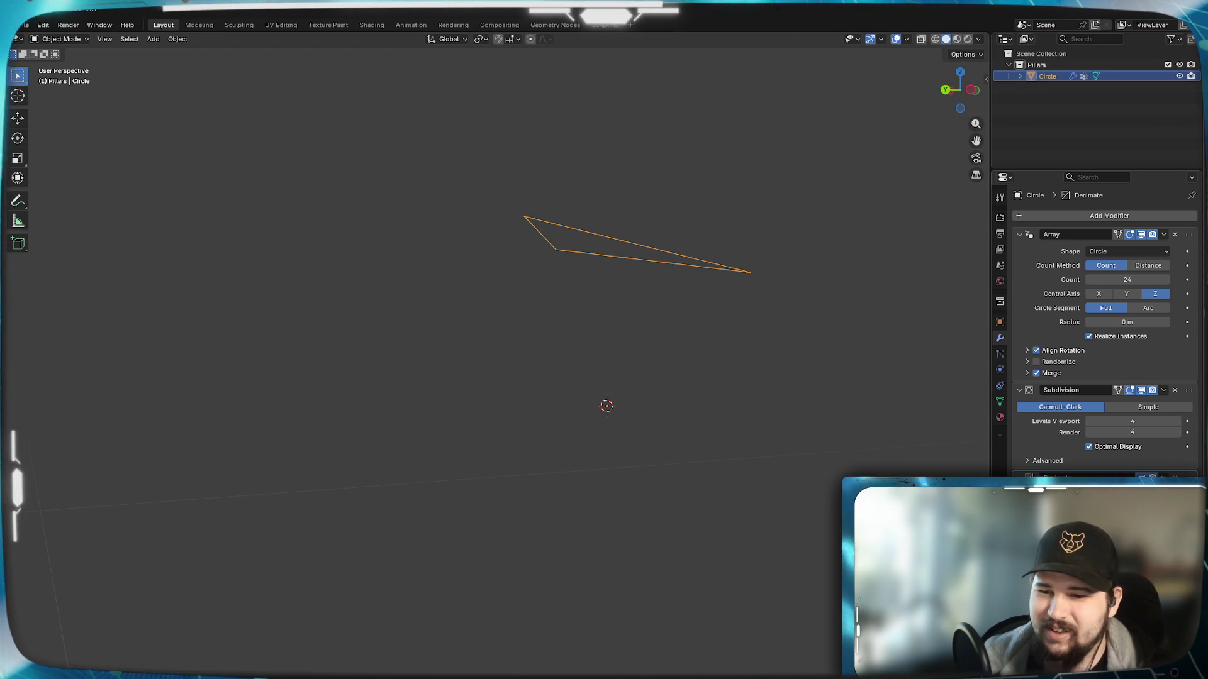
scroll(536, 370, "up", 1)
mouse_move(536, 370)
middle_mouse_down()
mouse_move(664, 484)
mouse_move(670, 471)
middle_mouse_up()
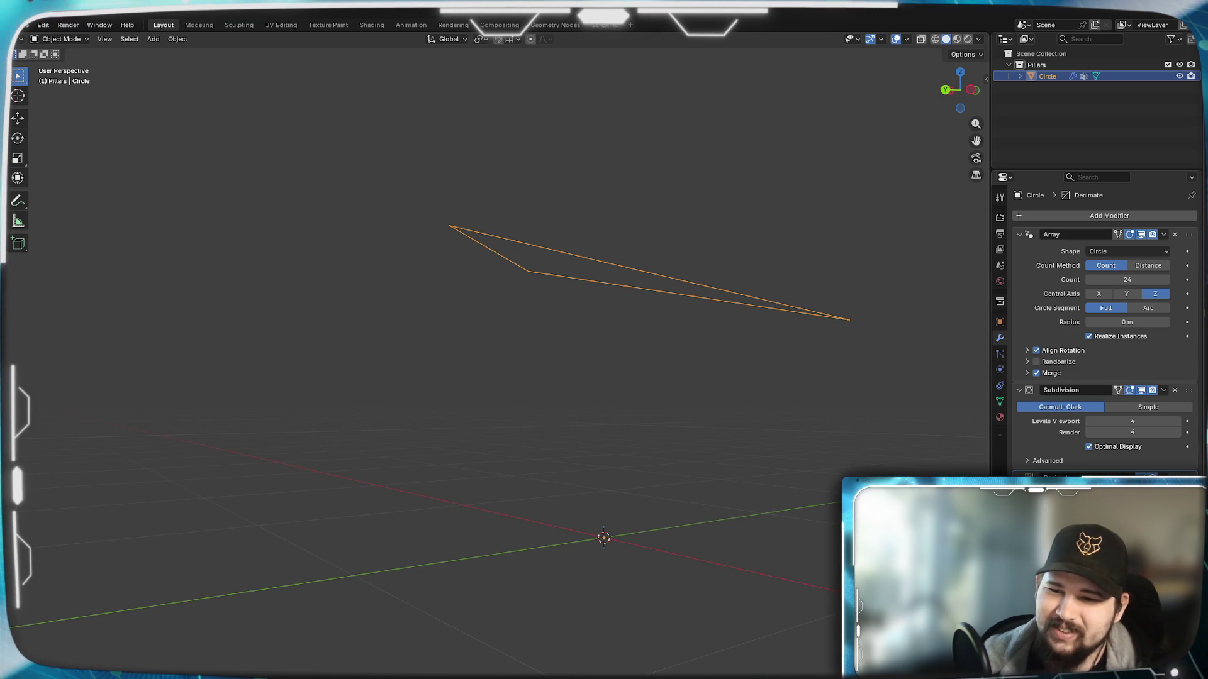
left_click_drag(1191, 479, 1194, 389)
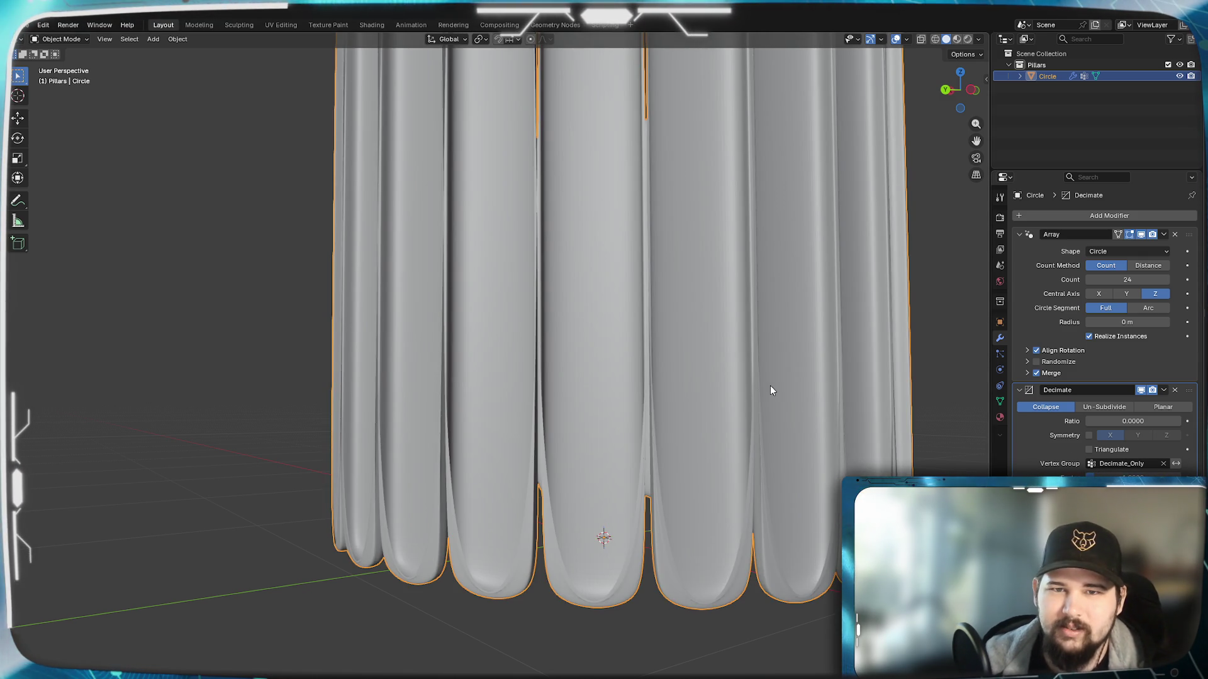
scroll(647, 429, "up", 1)
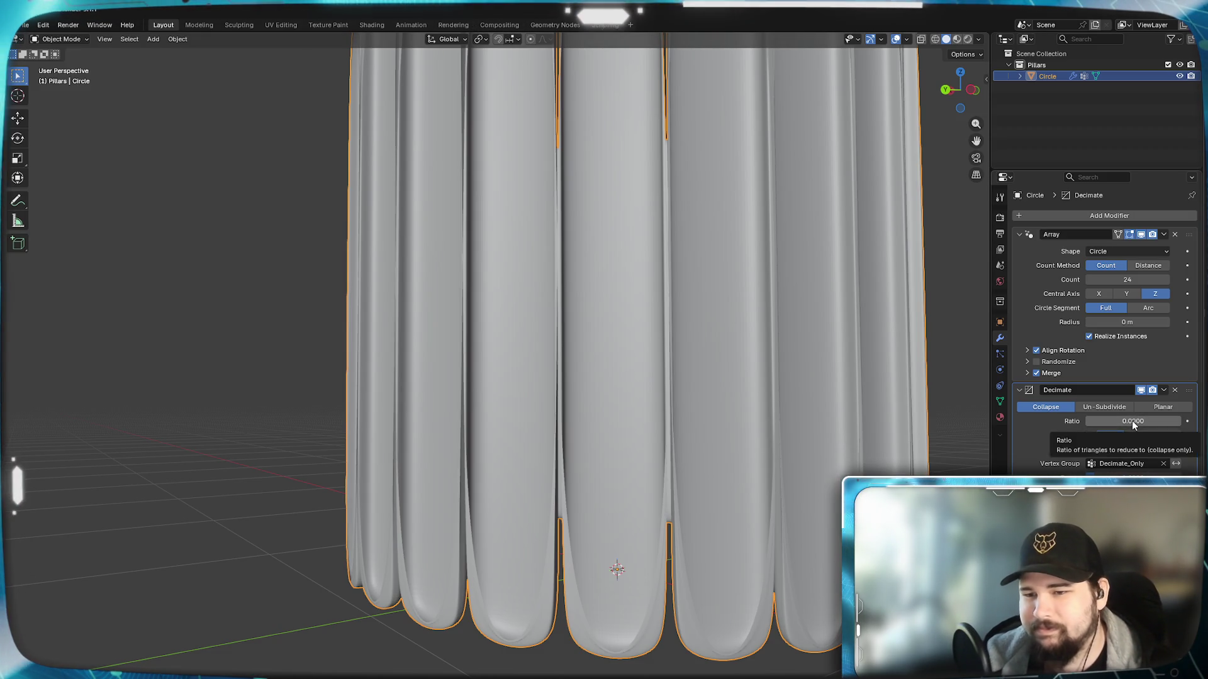
Step: Try Triangulate on and off, then set the Decimate ratio to 1 and back to 0.5
left_click(1090, 450)
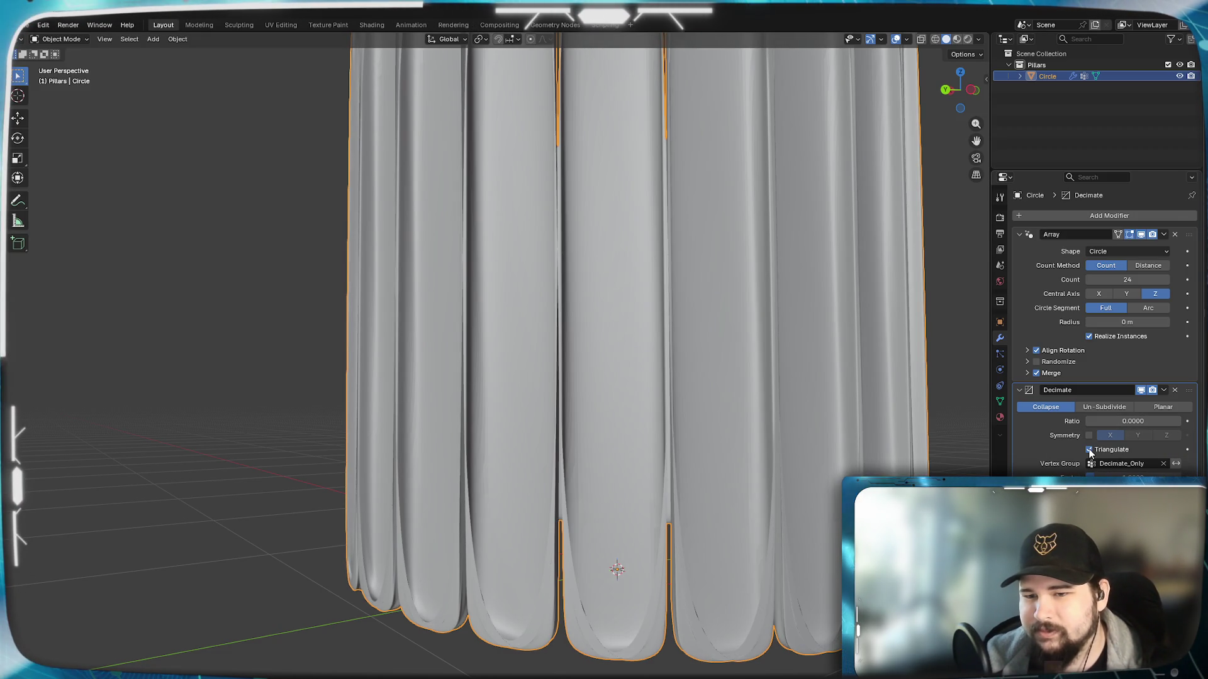
left_click(1090, 450)
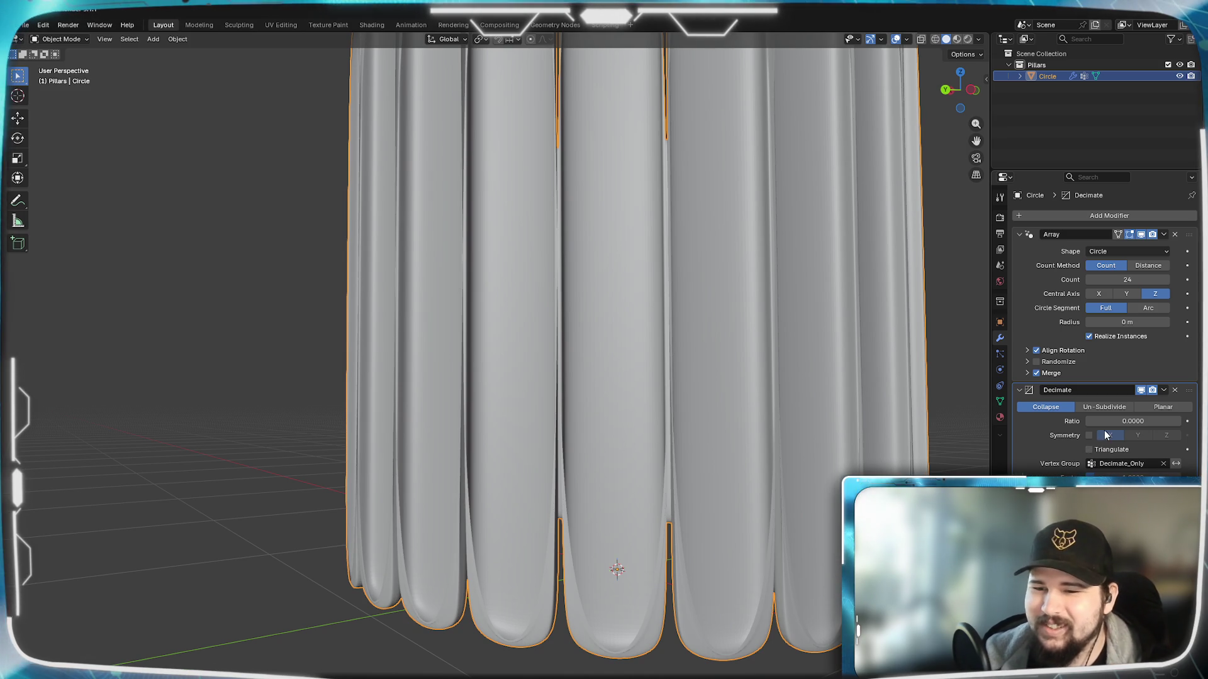
double_click(1133, 421)
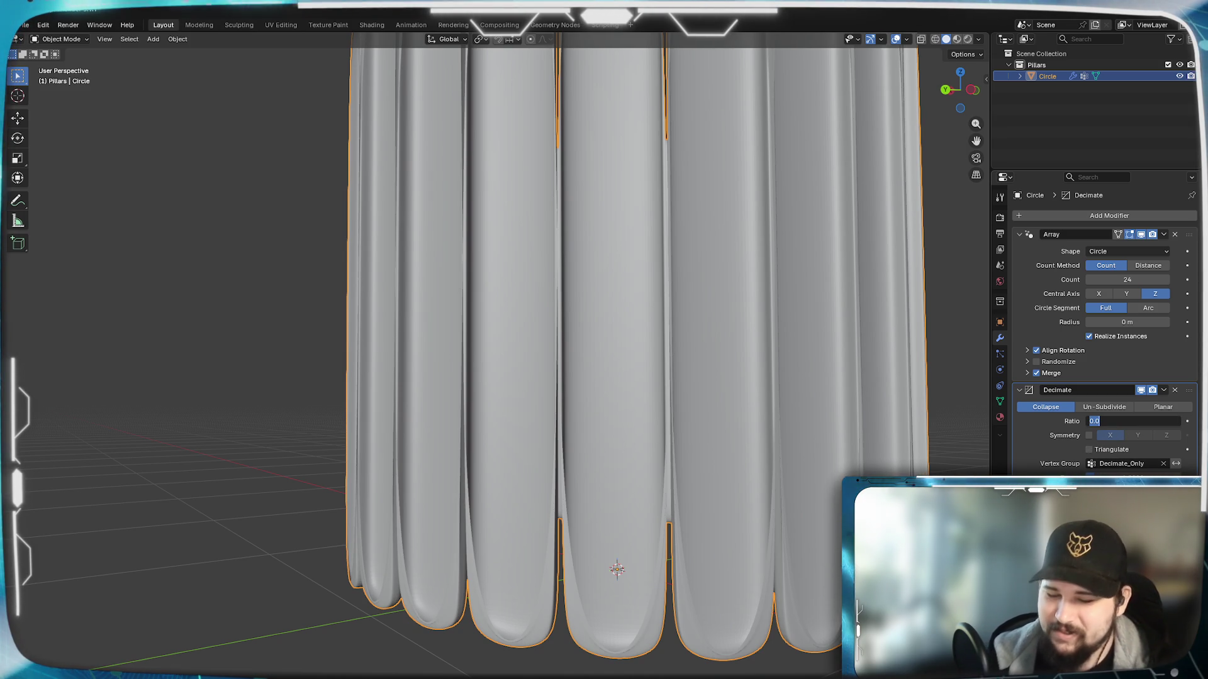
type("1")
key("Return")
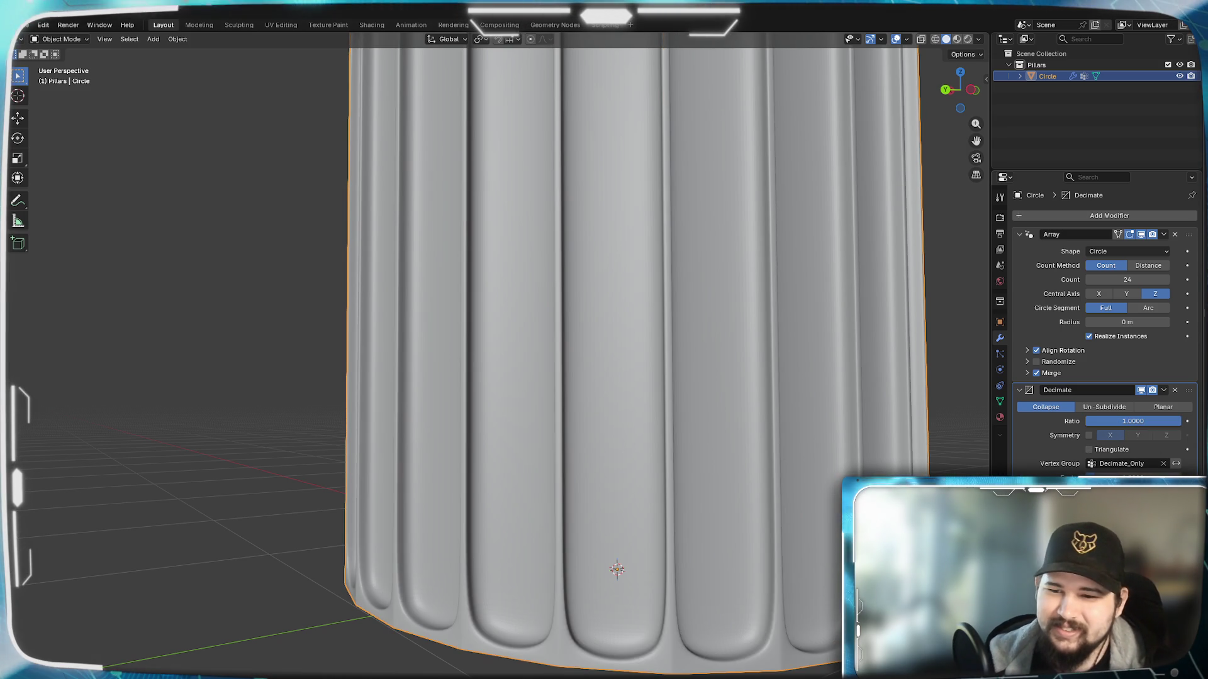
double_click(1133, 421)
type("0.")
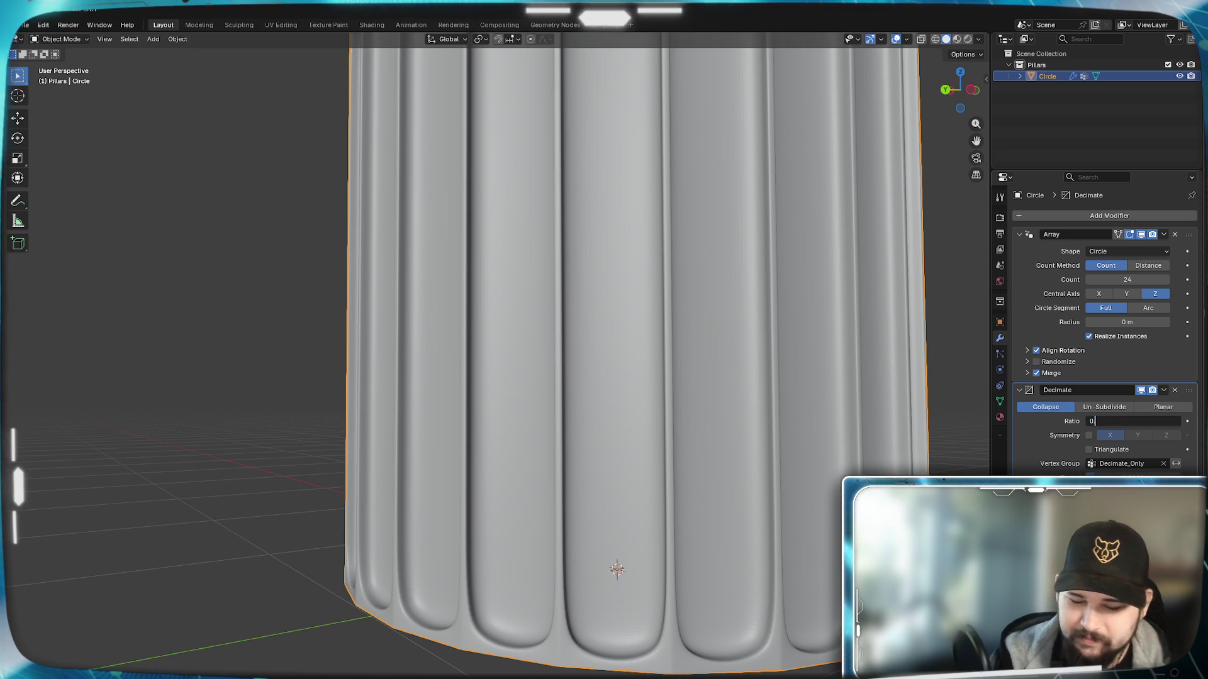
type("5")
key("Return")
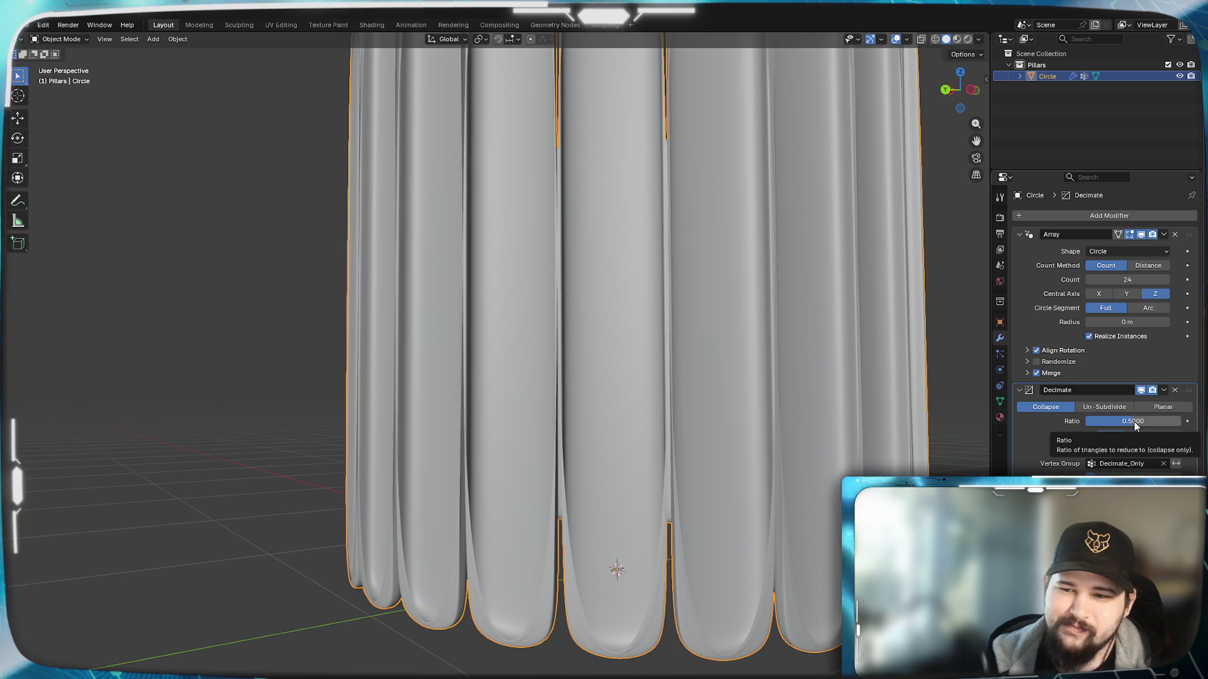
Step: Delete the Decimate modifier, leaving only Array and Subdivision, and reach for Add Modifier
left_click(1175, 390)
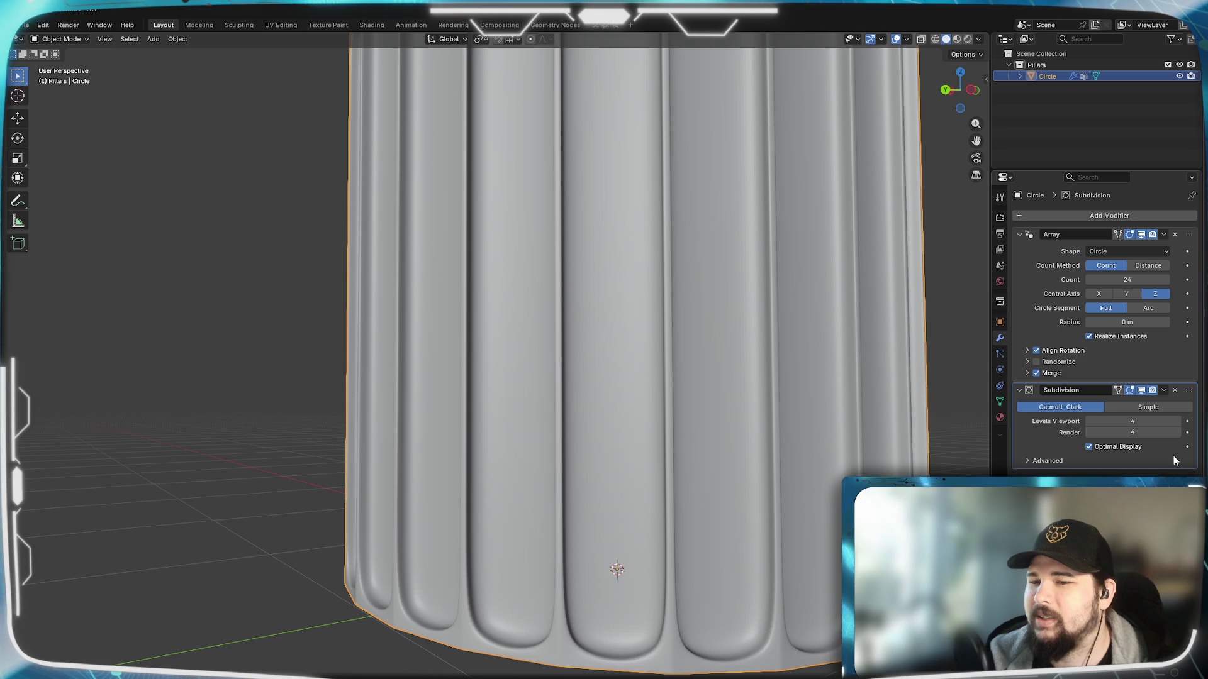
left_click(1077, 216)
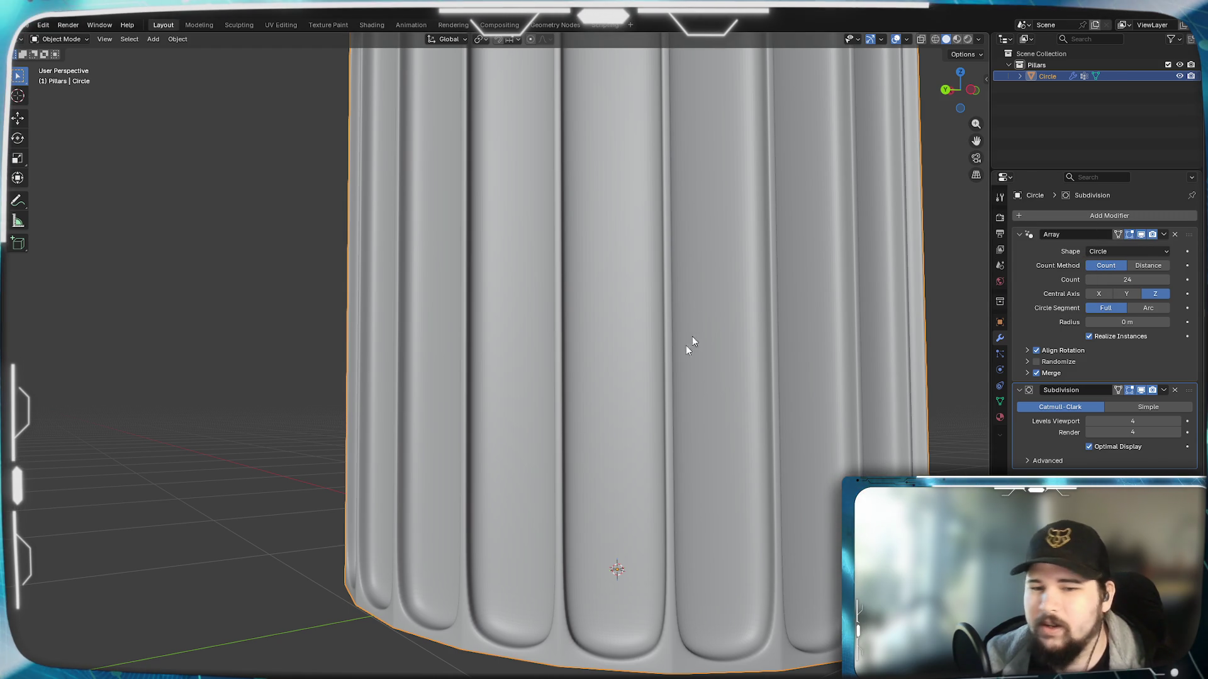
scroll(699, 308, "down", 2)
Step: Orbit below and beside the faceted pillar, then bring up the viewport's Object menu
mouse_move(527, 451)
middle_mouse_down()
mouse_move(476, 546)
mouse_move(461, 542)
mouse_move(548, 469)
mouse_move(543, 508)
mouse_move(630, 547)
mouse_move(614, 558)
mouse_move(564, 550)
mouse_move(567, 406)
mouse_move(566, 490)
middle_mouse_up()
middle_click_drag(579, 422, 568, 432)
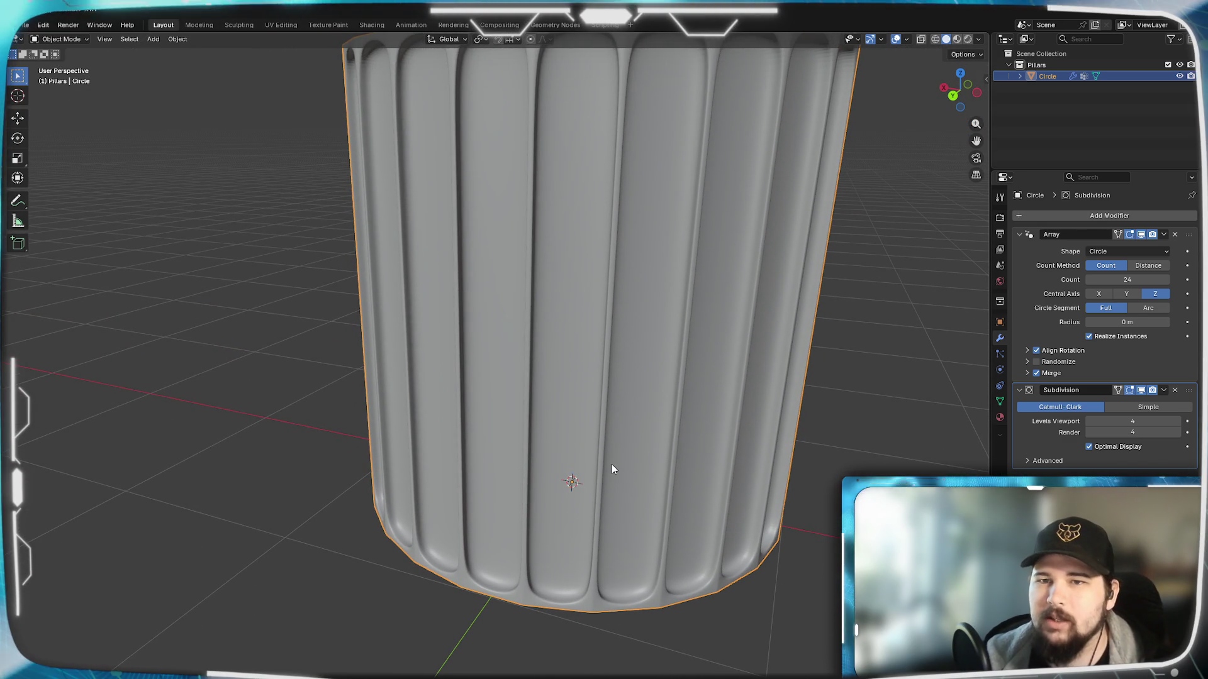
mouse_move(612, 395)
middle_mouse_down()
mouse_move(544, 408)
mouse_move(587, 351)
mouse_move(575, 379)
mouse_move(534, 395)
mouse_move(512, 314)
mouse_move(533, 278)
mouse_move(588, 426)
middle_mouse_up()
scroll(531, 391, "up", 2)
scroll(533, 367, "up", 1)
scroll(532, 367, "down", 3)
scroll(588, 425, "up", 2)
scroll(585, 417, "up", 2)
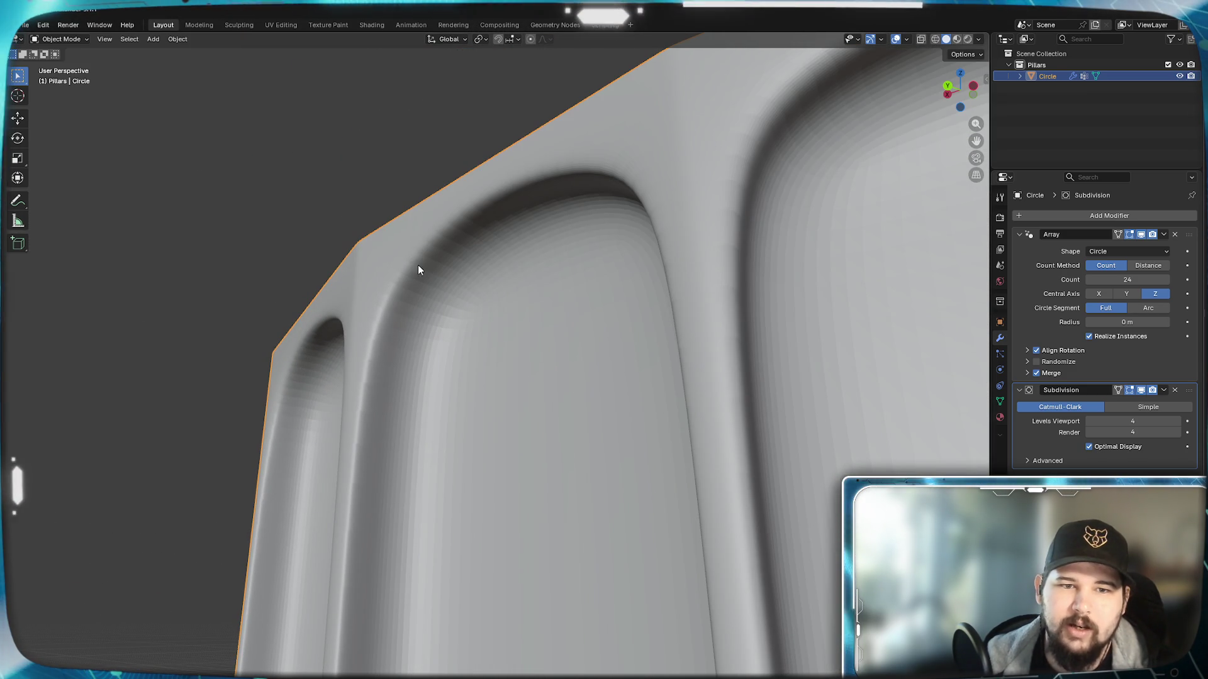
left_click(173, 39)
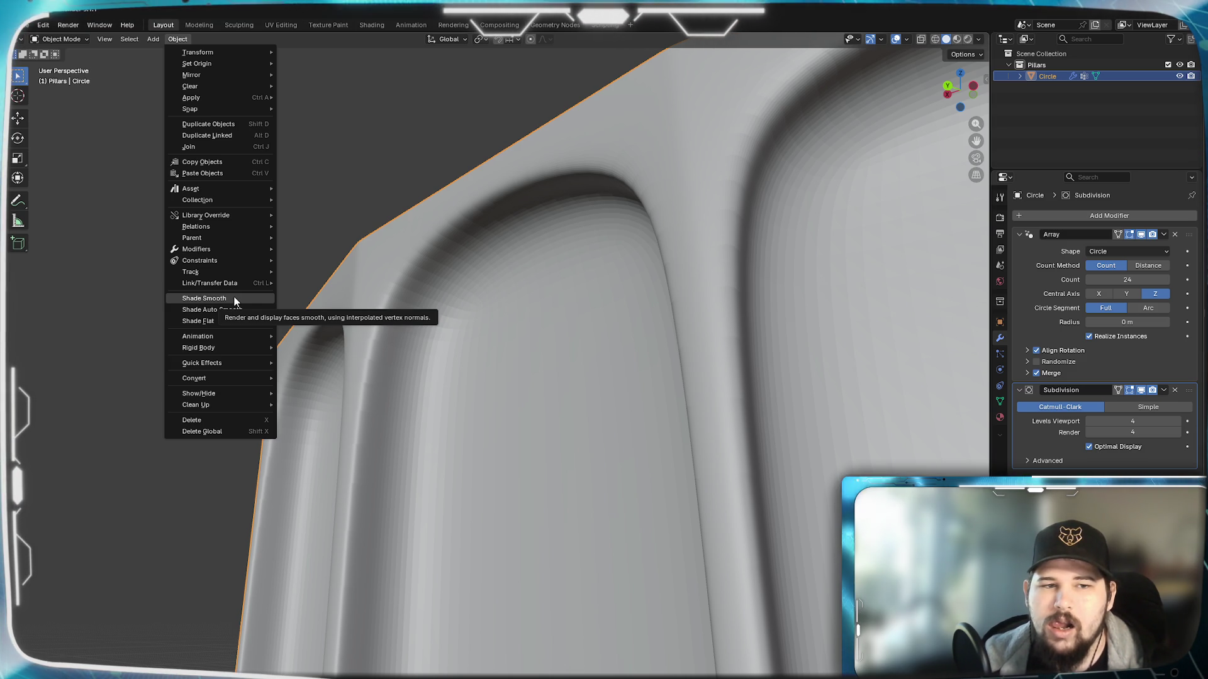
Step: Dismiss the Object menu, toggle Edit Mode and hide/unhide the pillar, then bring up its right-click context menu
left_click(186, 43)
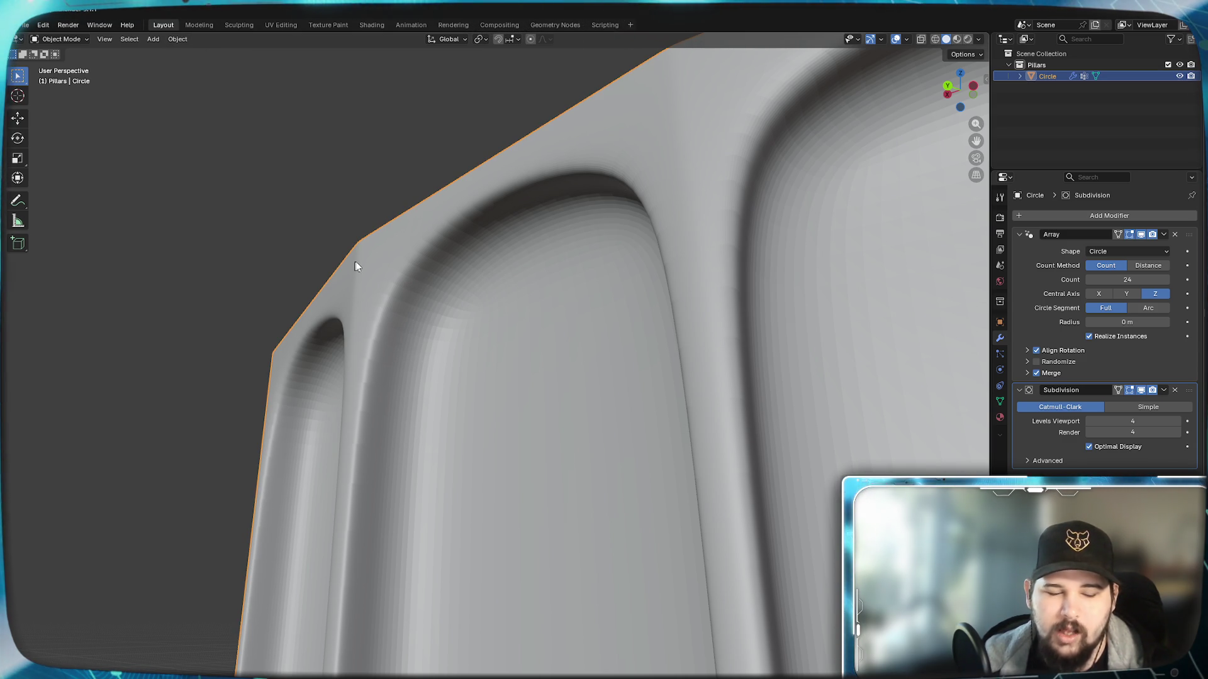
key("Tab")
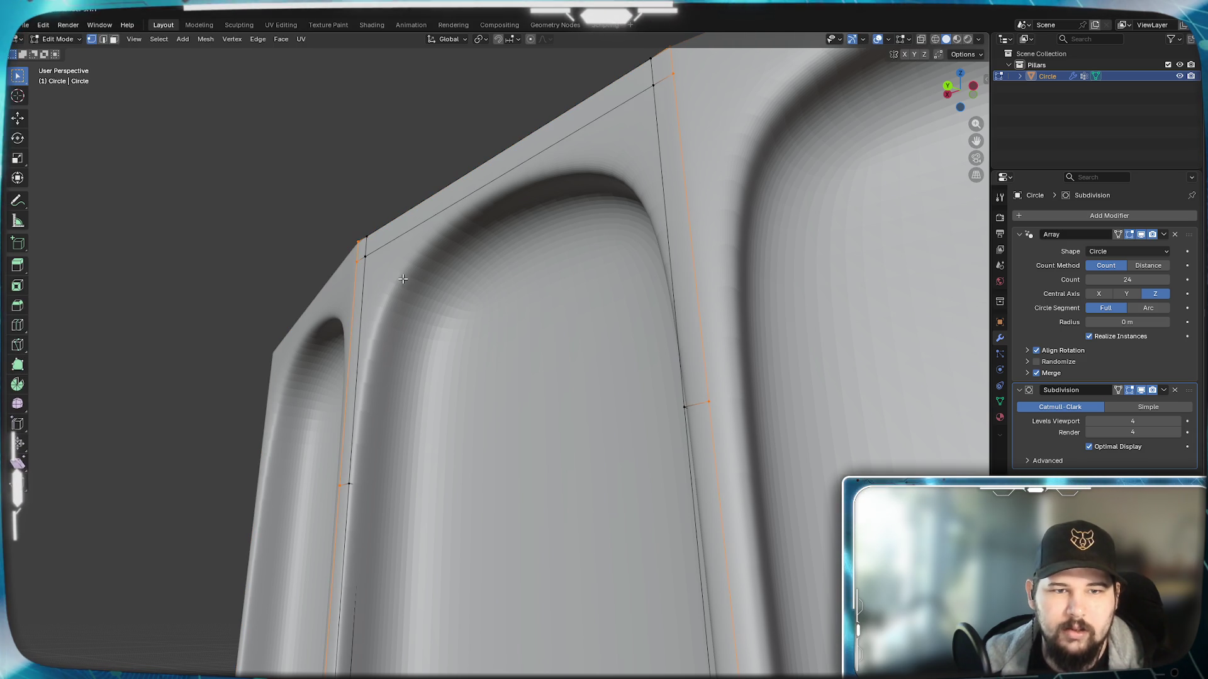
key("Tab")
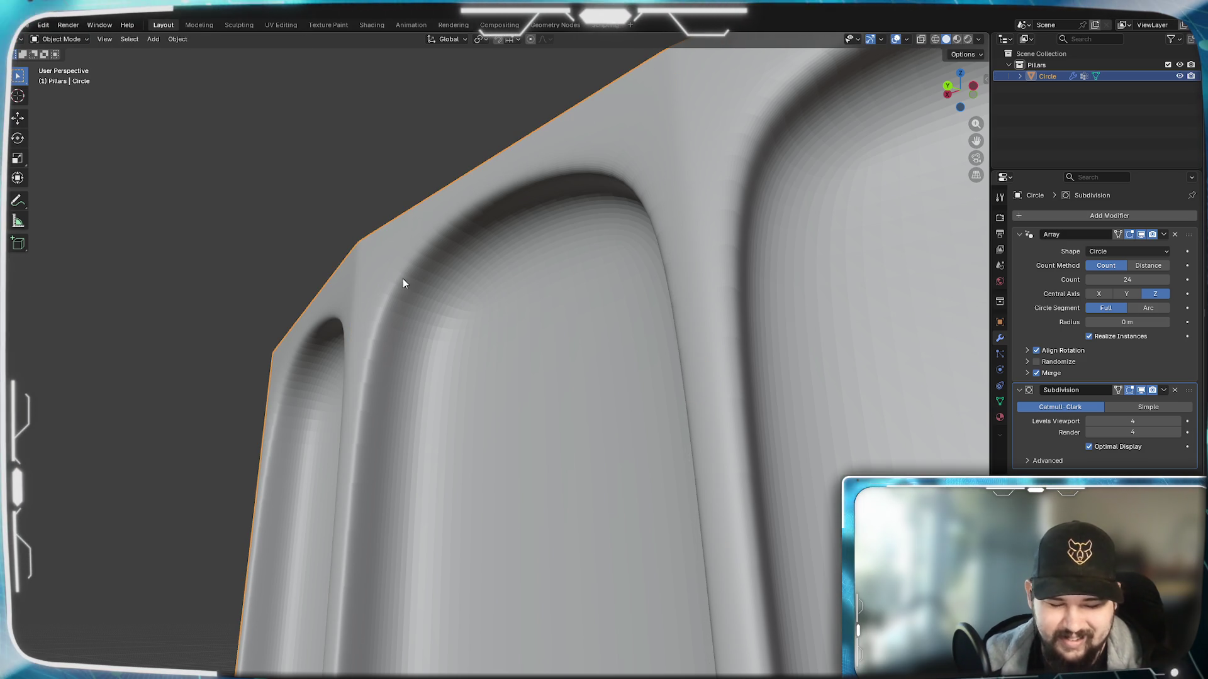
key("h")
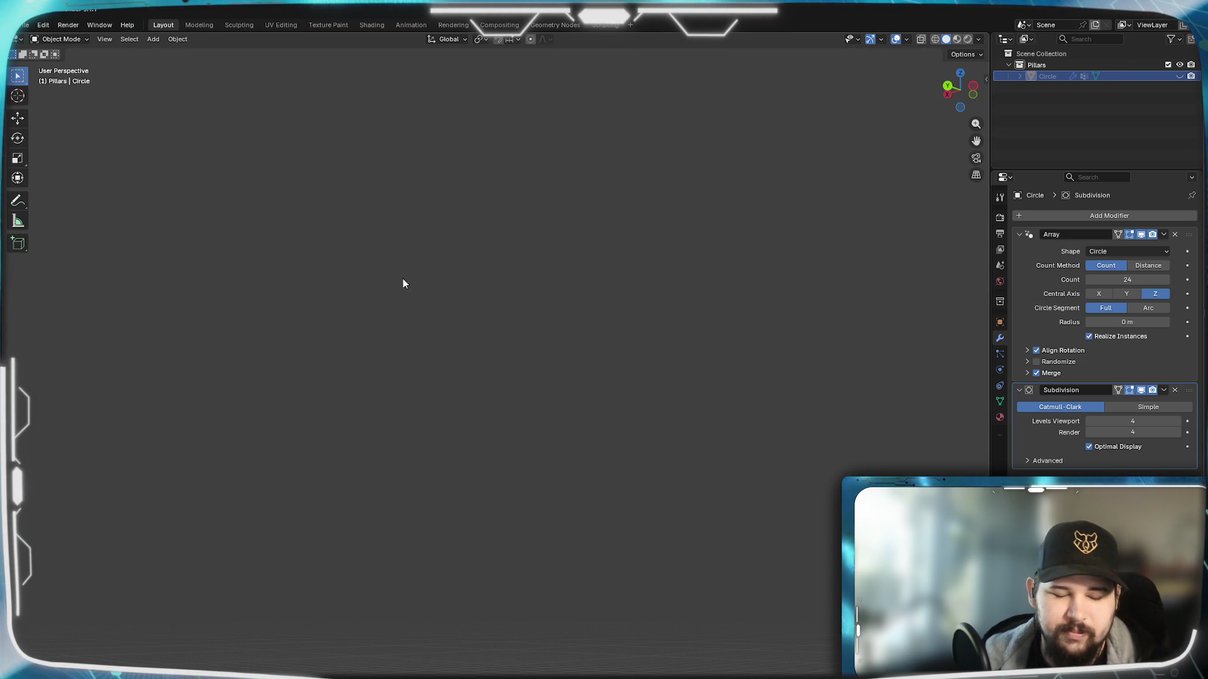
key("alt+h")
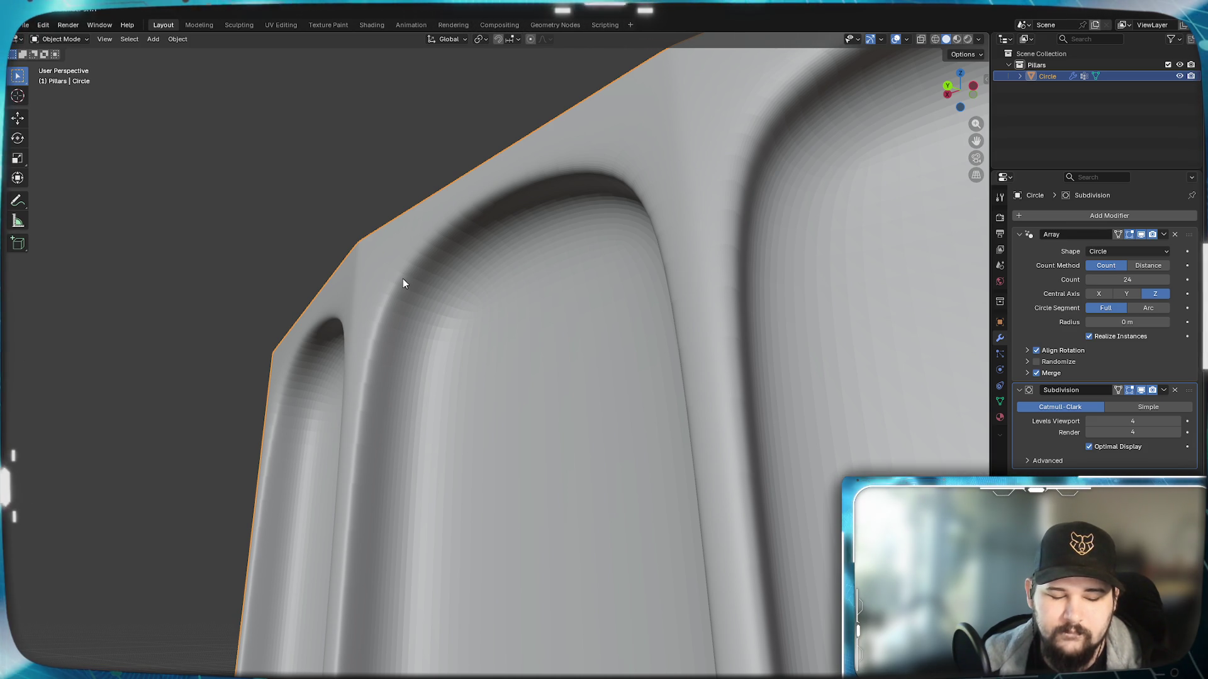
key("c")
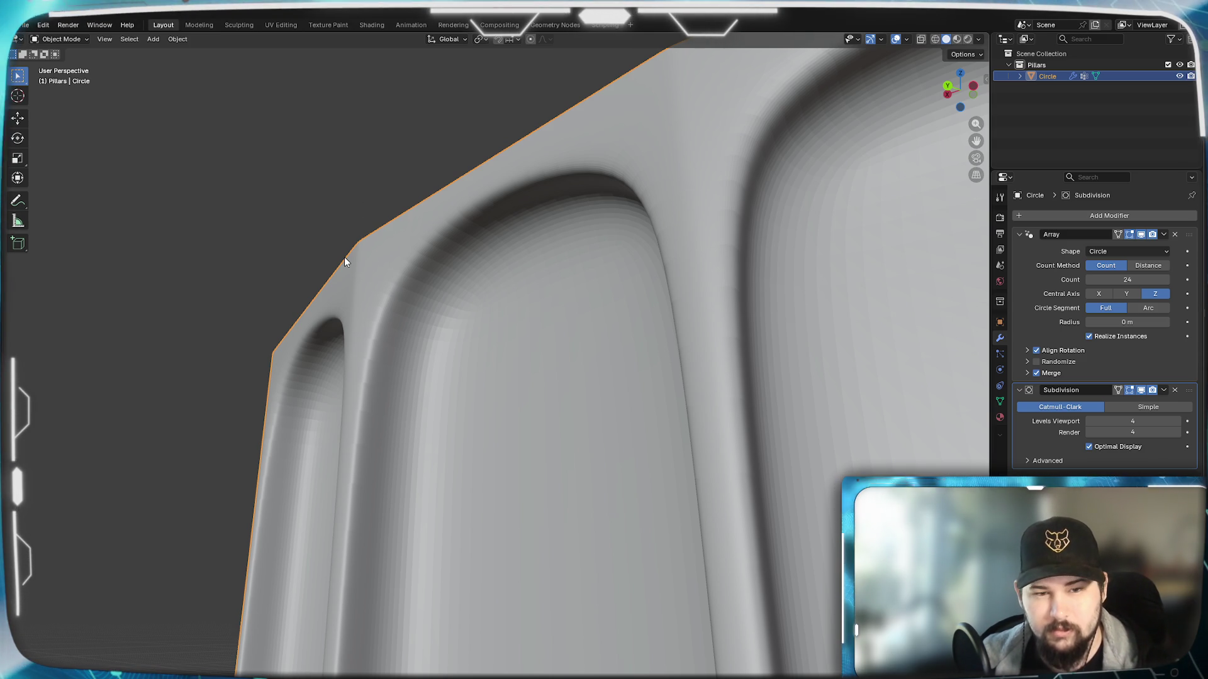
right_click(371, 354)
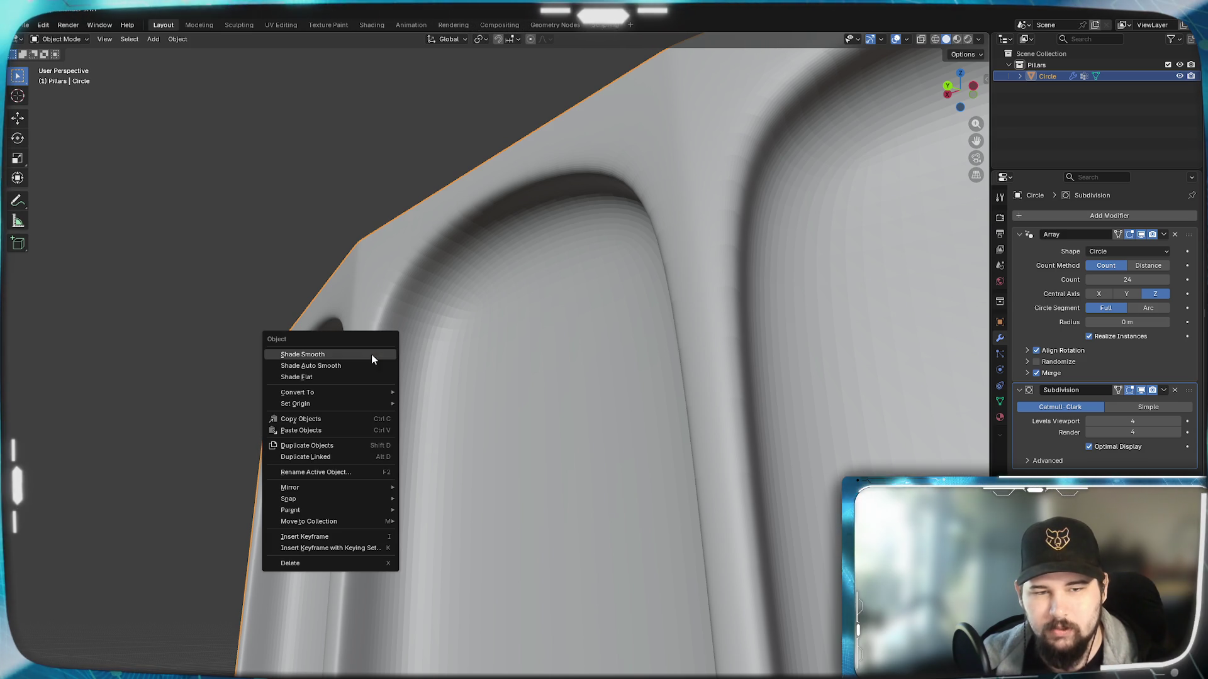
Step: Apply Shade Smooth to the pillar, inspect it from several angles, then switch to the Ionic column reference photo
left_click(371, 354)
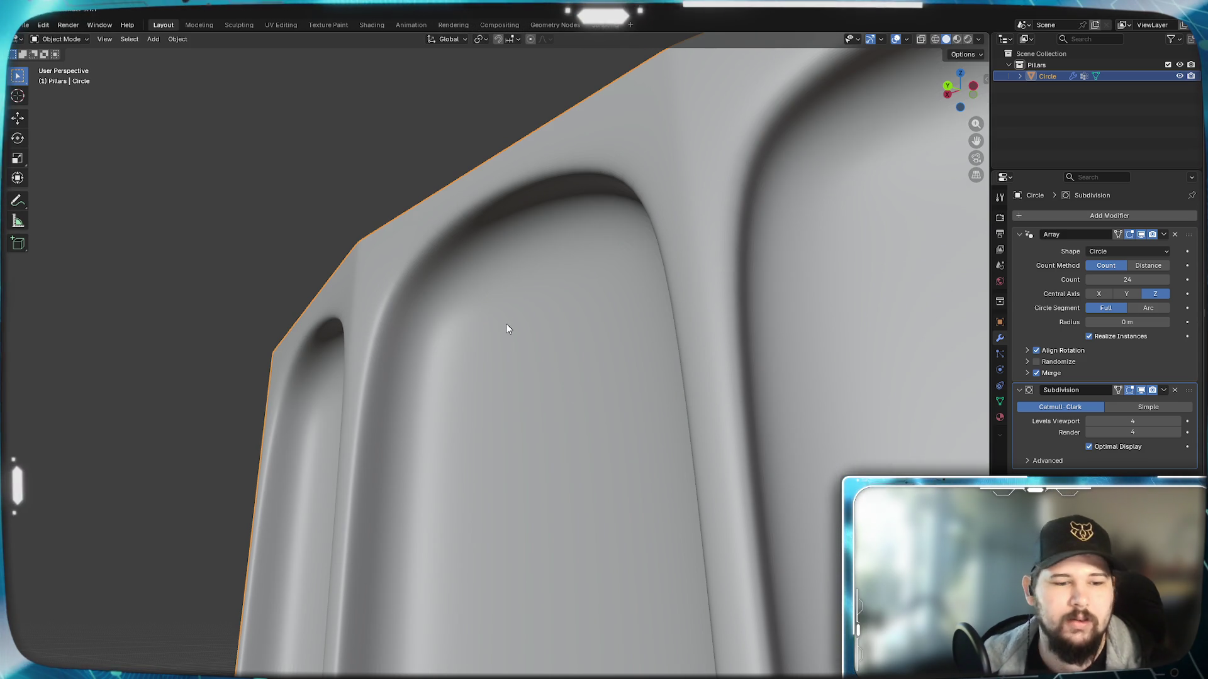
scroll(854, 299, "down", 5)
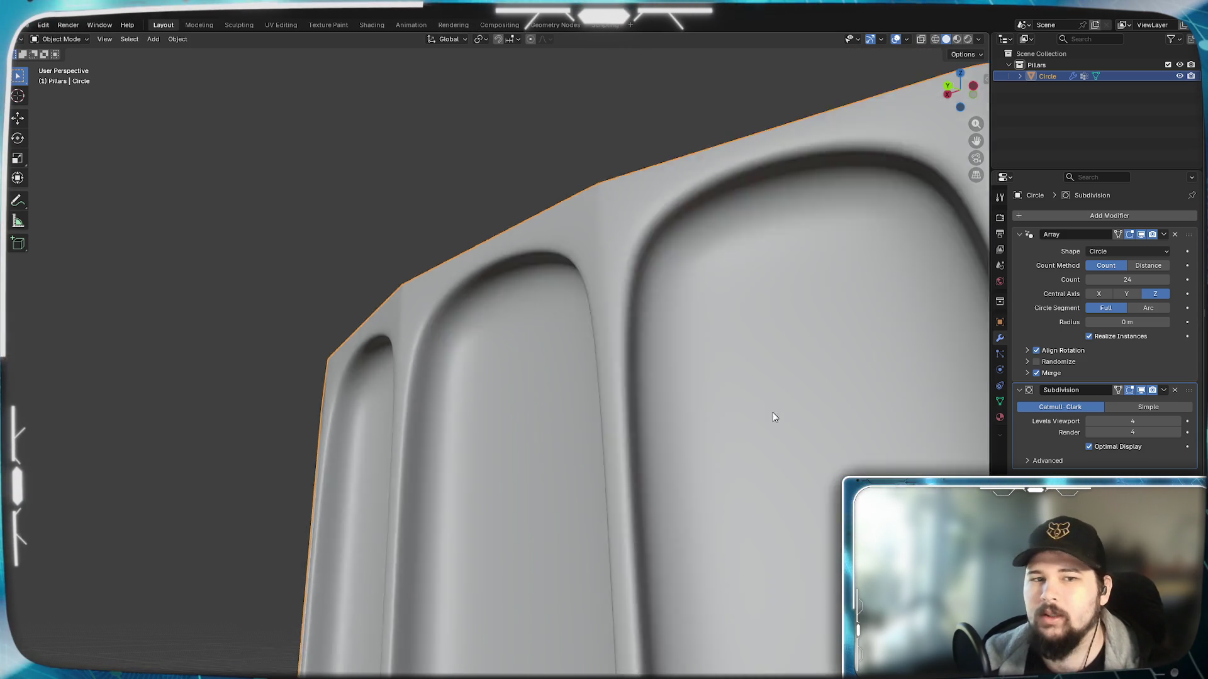
scroll(772, 412, "down", 5)
scroll(650, 516, "down", 2)
mouse_move(650, 516)
middle_mouse_down("shift")
mouse_move(647, 382)
mouse_move(639, 442)
mouse_move(560, 371)
middle_mouse_up("shift")
mouse_move(555, 466)
middle_mouse_down()
mouse_move(572, 358)
mouse_move(591, 422)
mouse_move(620, 472)
mouse_move(633, 469)
middle_mouse_up()
scroll(598, 421, "up", 4)
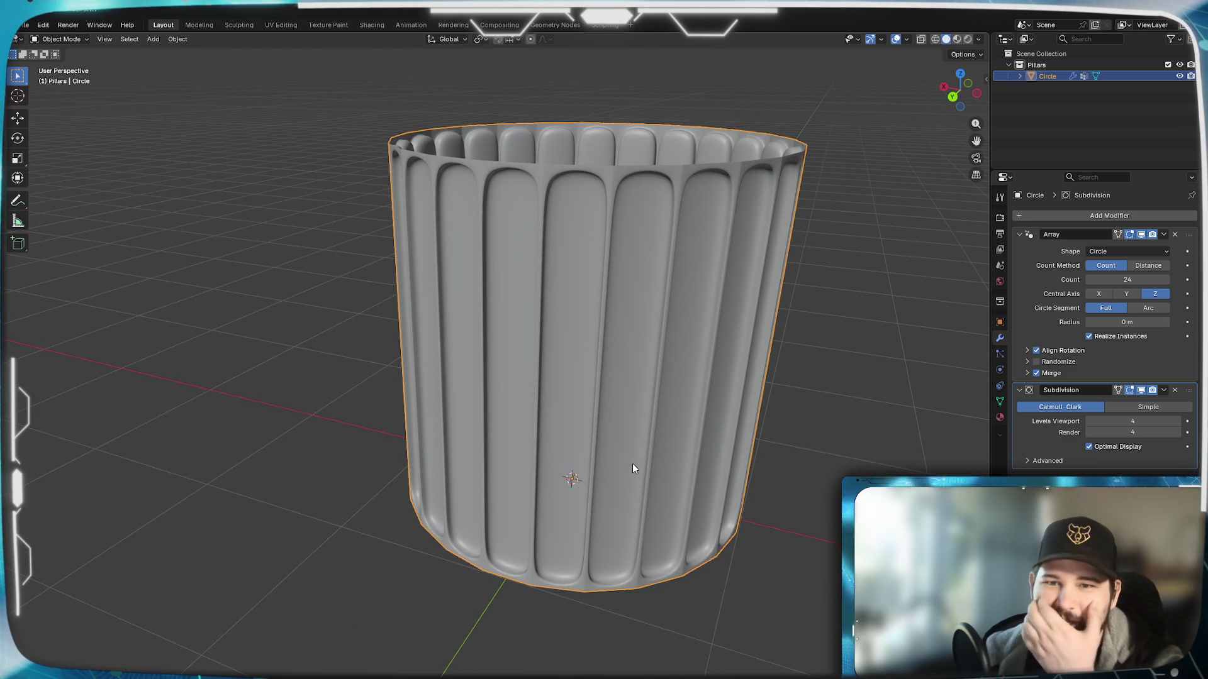
middle_click_drag(594, 497, 585, 459)
scroll(583, 460, "up", 2)
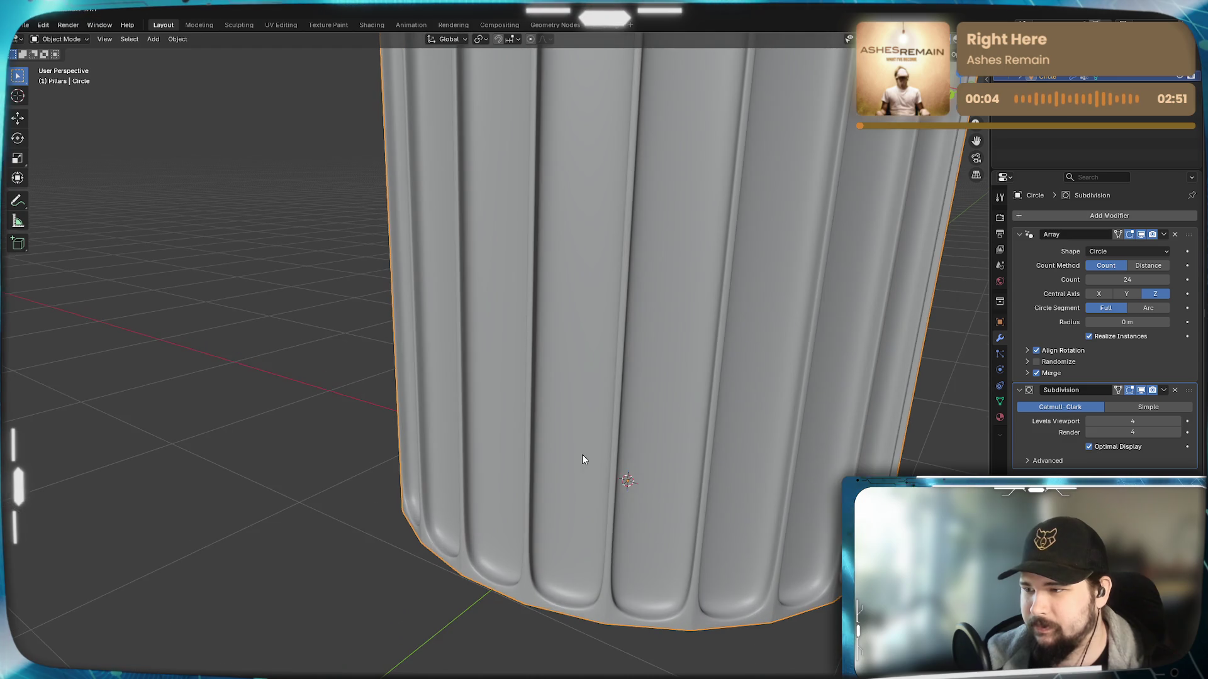
middle_click_drag(626, 494, 618, 459)
mouse_move(555, 489)
middle_mouse_down()
mouse_move(644, 510)
mouse_move(646, 487)
mouse_move(649, 541)
mouse_move(662, 547)
mouse_move(696, 381)
middle_mouse_up()
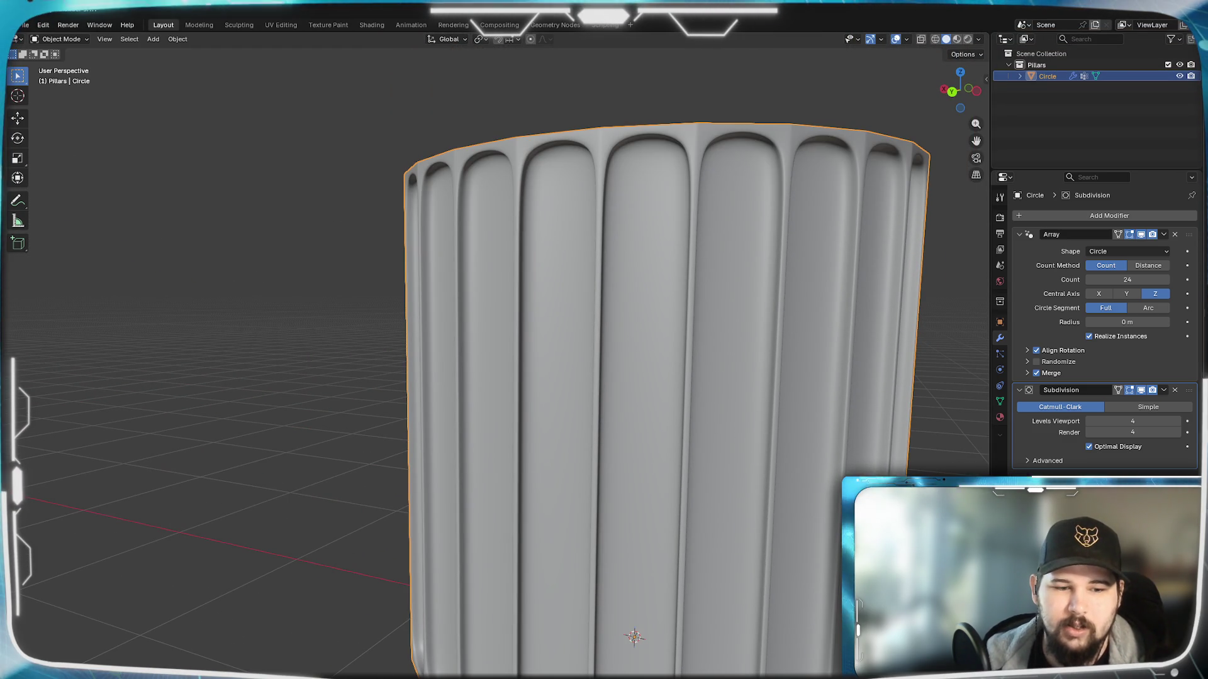
key("alt+Tab")
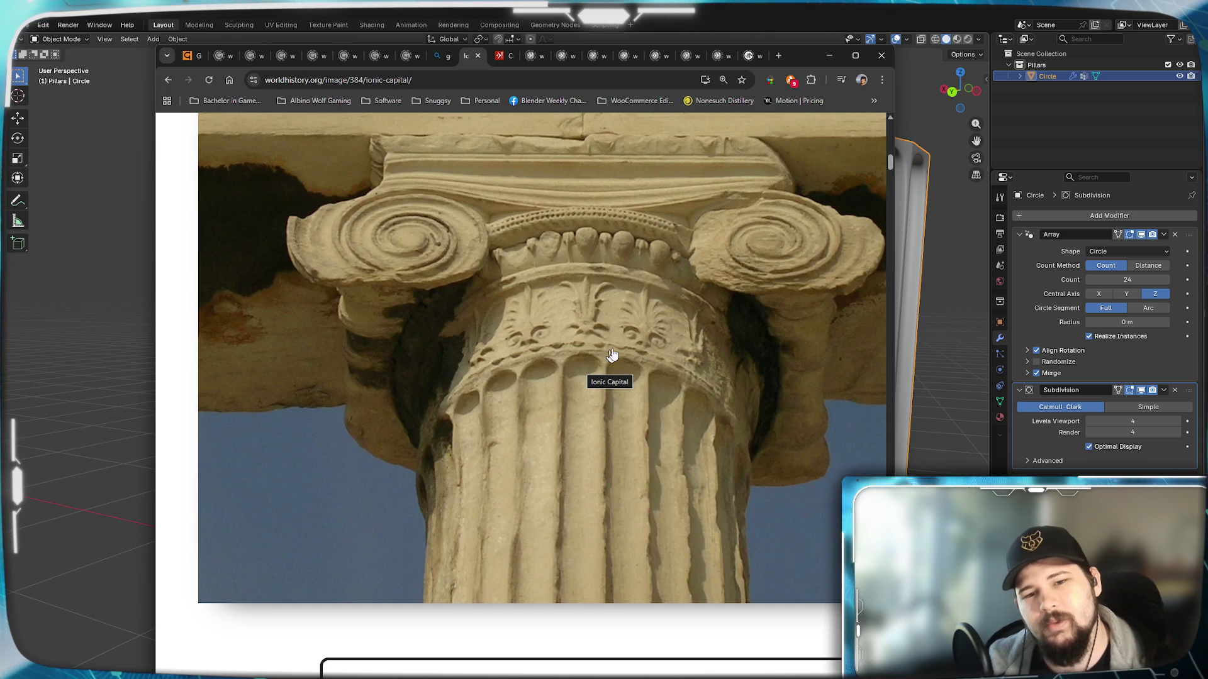
Step: Minimize Chrome with the Ionic capital photo to return to Blender
left_click(831, 55)
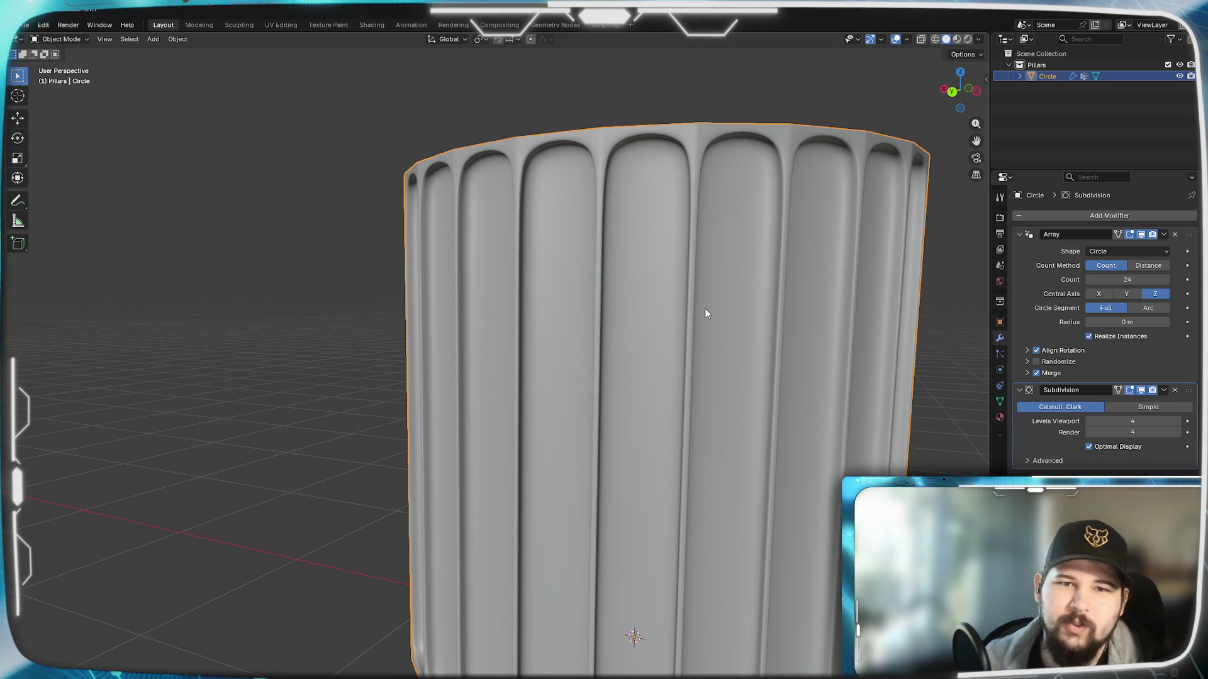
Step: Inspect the column's open top and sides, then enter Edit Mode on its mesh
mouse_move(584, 185)
middle_mouse_down("shift")
mouse_move(574, 294)
mouse_move(590, 302)
mouse_move(528, 296)
mouse_move(561, 296)
mouse_move(520, 337)
mouse_move(537, 170)
mouse_move(558, 242)
mouse_move(548, 331)
mouse_move(629, 211)
mouse_move(676, 290)
middle_mouse_up("shift")
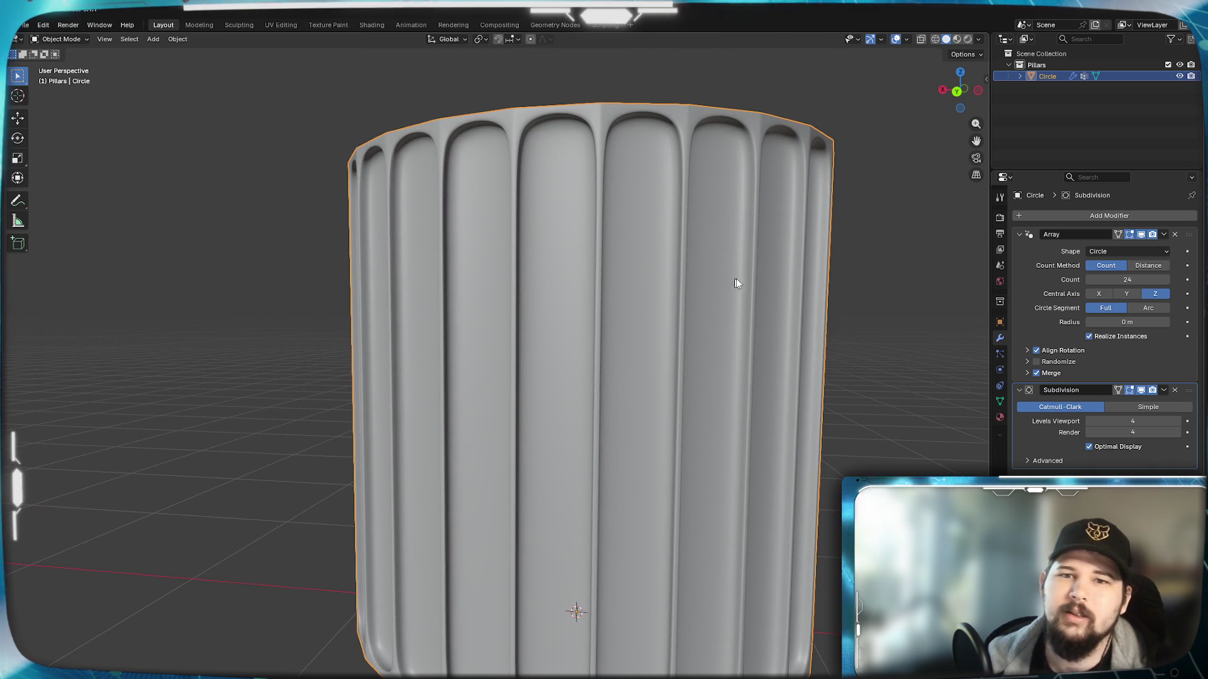
scroll(617, 246, "down", 2)
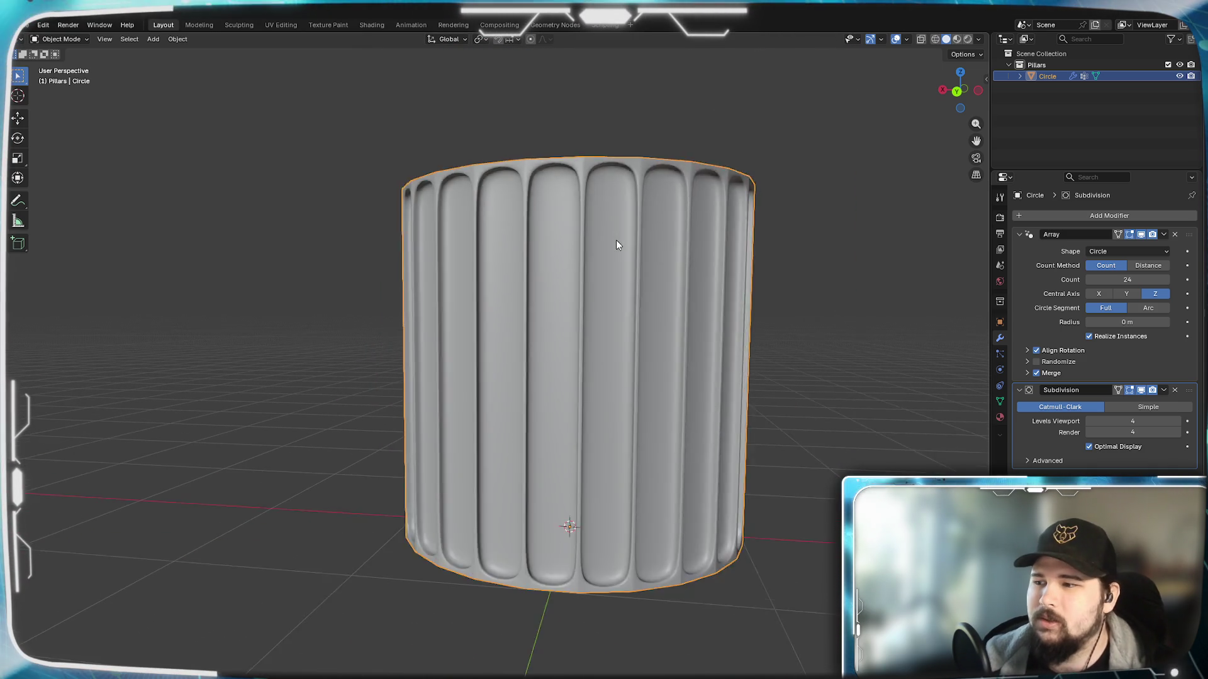
scroll(623, 247, "down", 2)
scroll(437, 251, "up", 2)
mouse_move(437, 251)
middle_mouse_down()
mouse_move(556, 264)
mouse_move(571, 302)
mouse_move(541, 305)
middle_mouse_up()
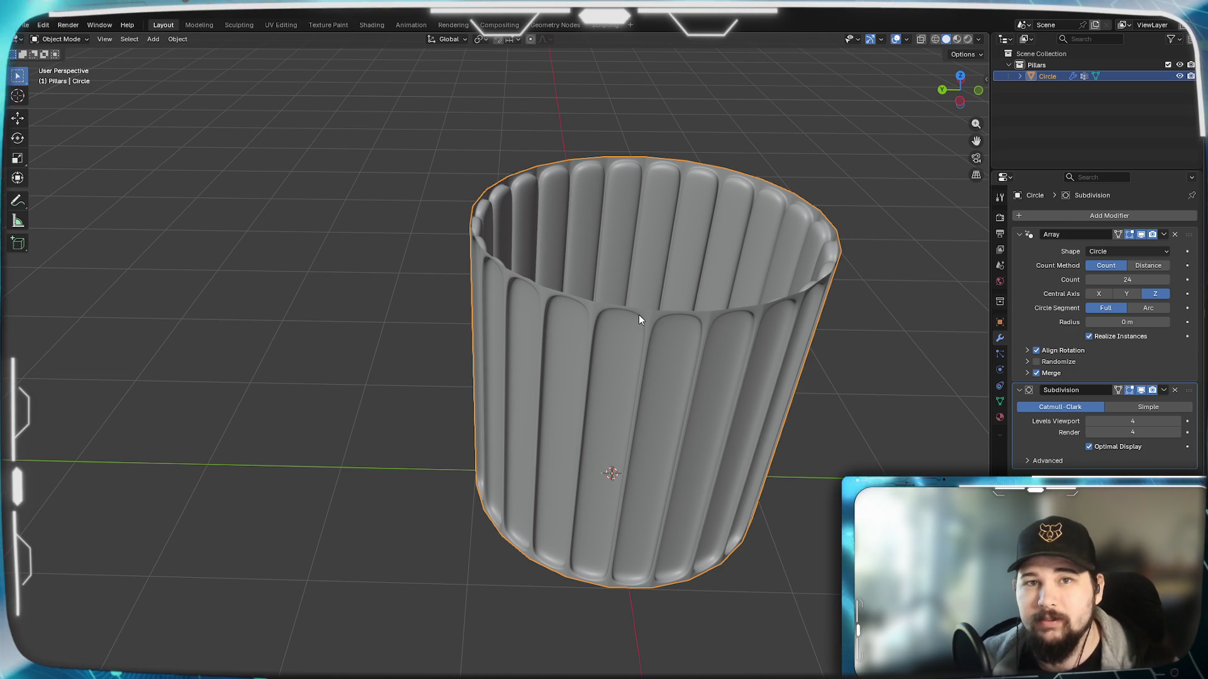
mouse_move(520, 359)
middle_mouse_down("shift")
mouse_move(552, 387)
mouse_move(512, 413)
mouse_move(583, 354)
mouse_move(556, 424)
mouse_move(585, 425)
middle_mouse_up("shift")
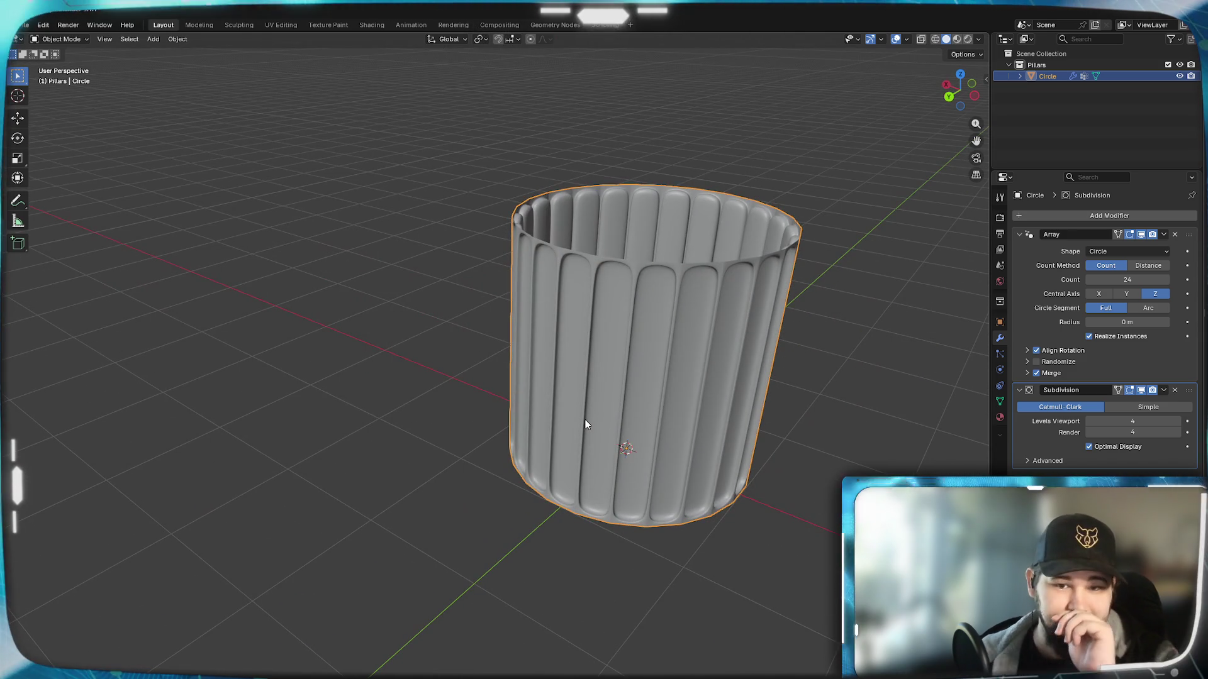
scroll(595, 378, "up", 2)
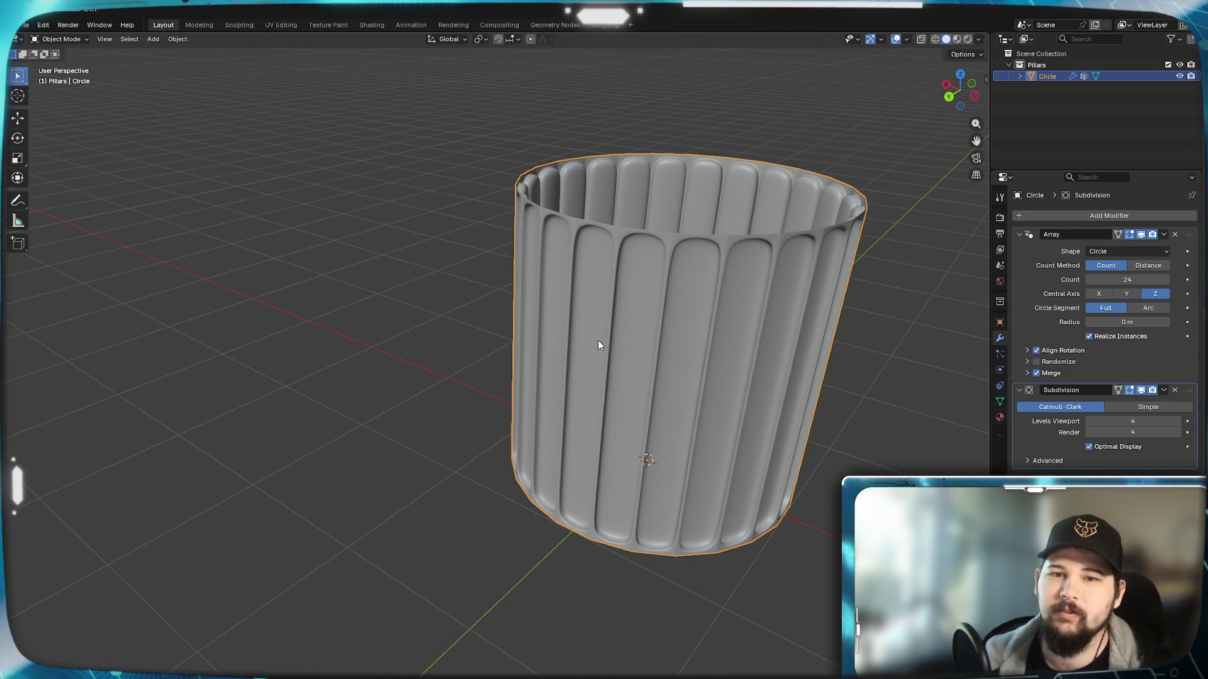
scroll(627, 344, "up", 2)
key("Tab")
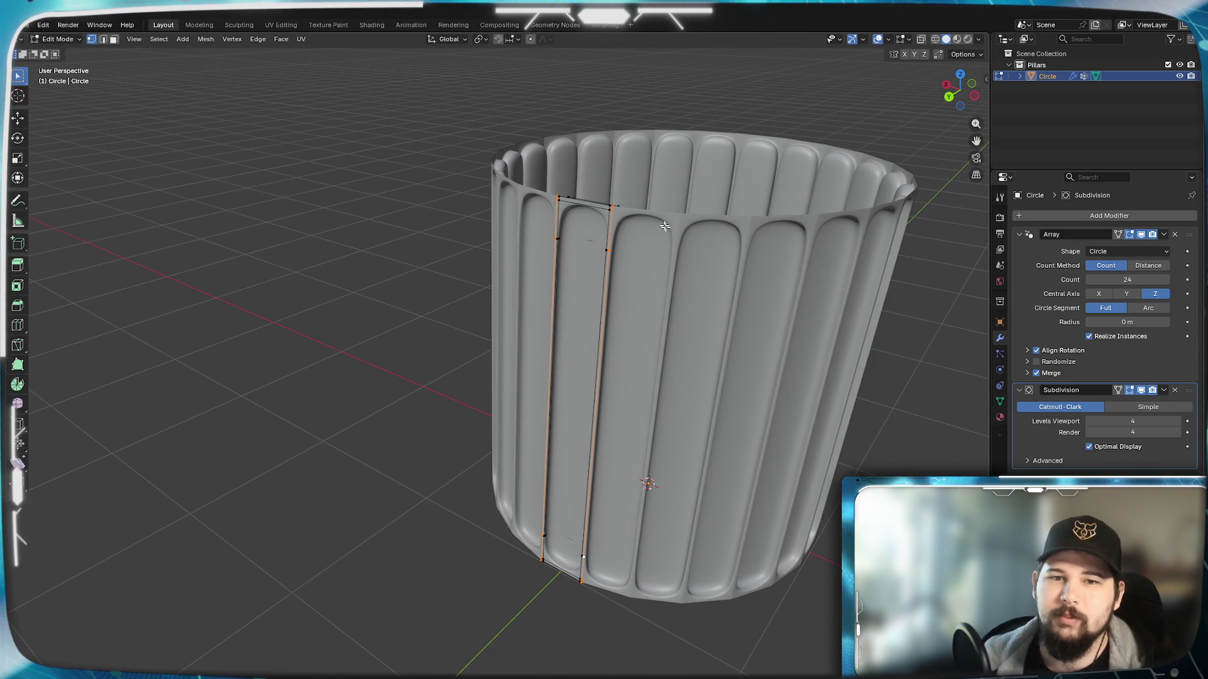
scroll(699, 348, "up", 4)
scroll(560, 180, "down", 2)
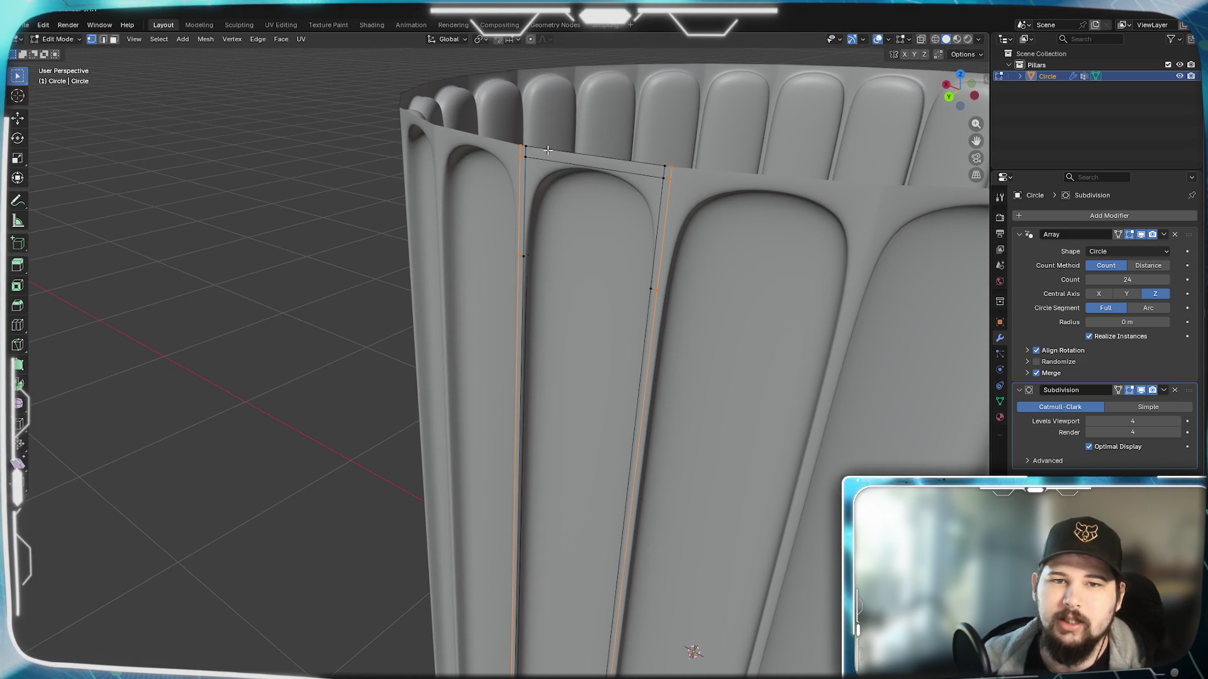
Step: Stop accidental playback, then extrude the column's top edge loop 5 cm upward along Z
key("space")
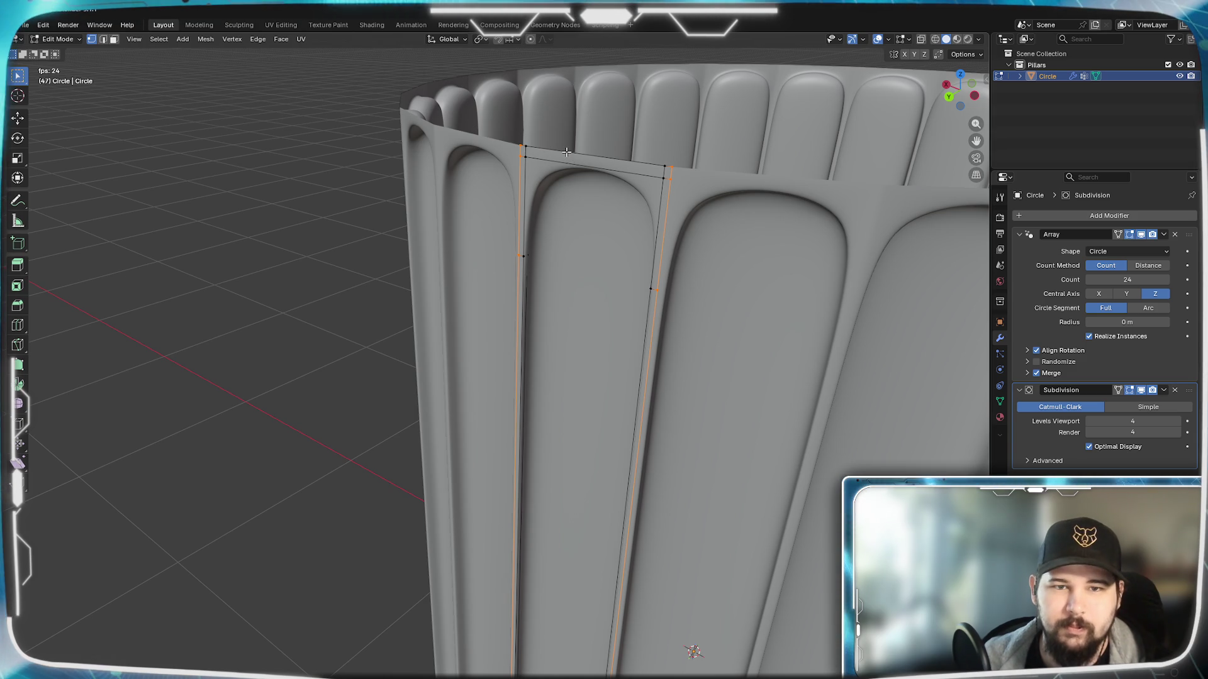
key("space")
key("shift+Left")
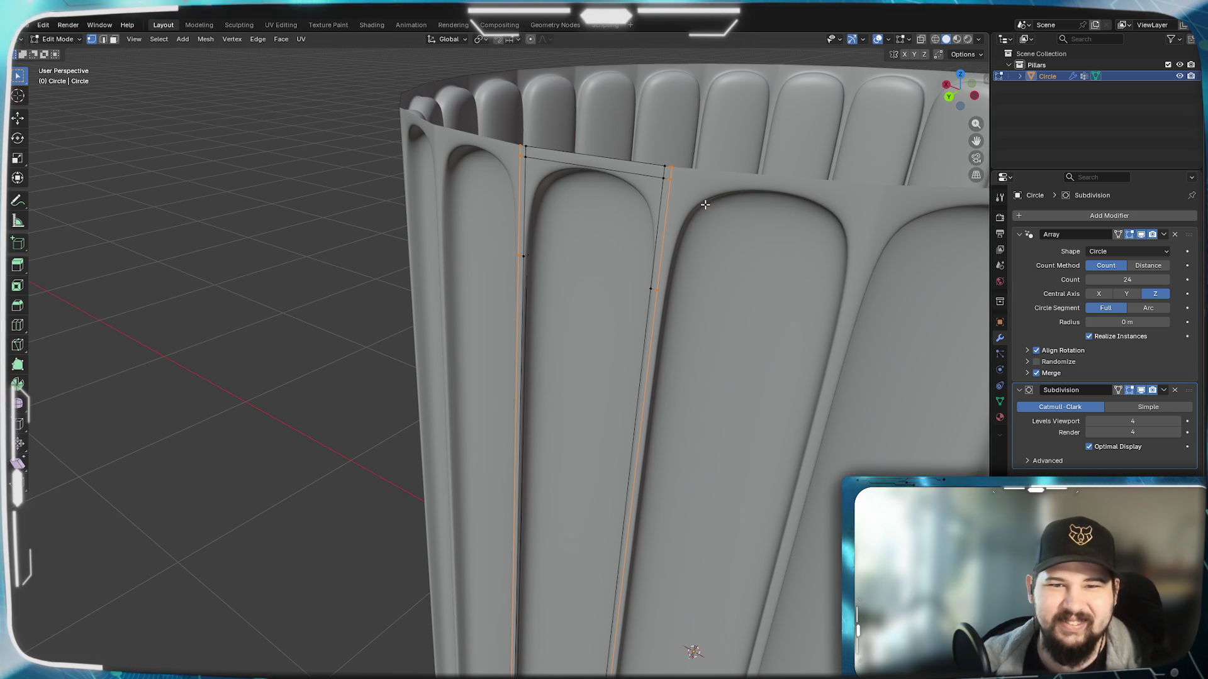
left_click(614, 160, "alt")
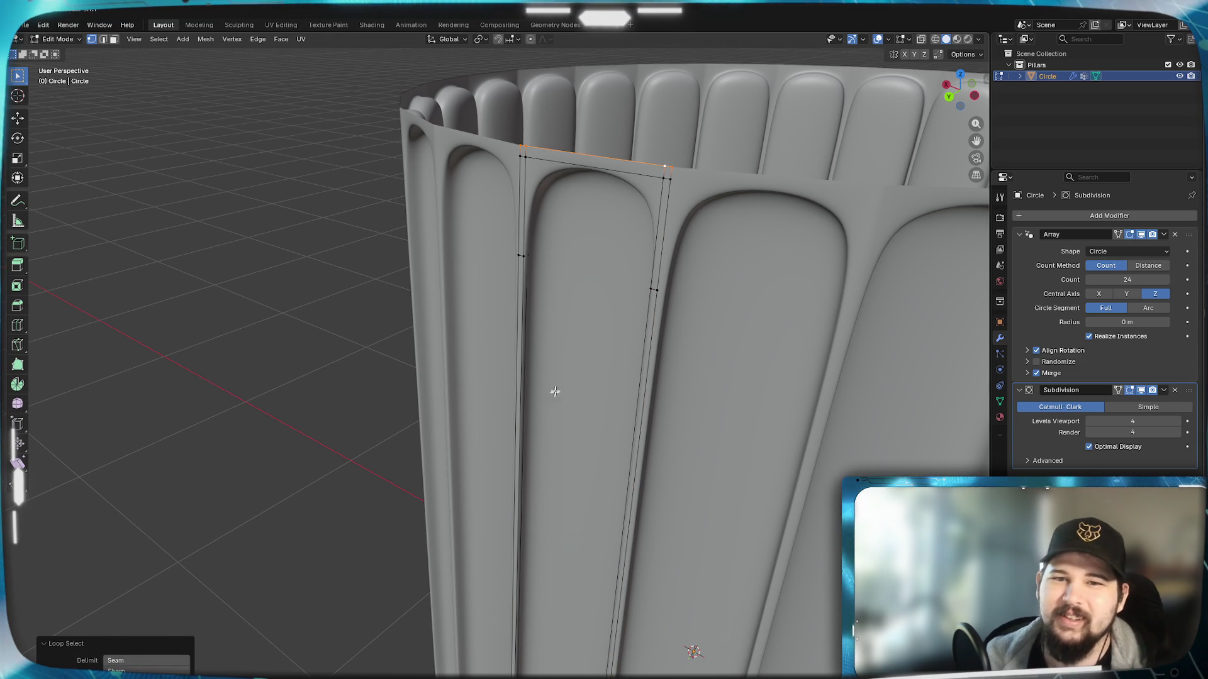
scroll(549, 417, "down", 3)
mouse_move(485, 445)
middle_mouse_down()
mouse_move(516, 366)
mouse_move(542, 344)
middle_mouse_up()
scroll(515, 366, "up", 3)
key("g")
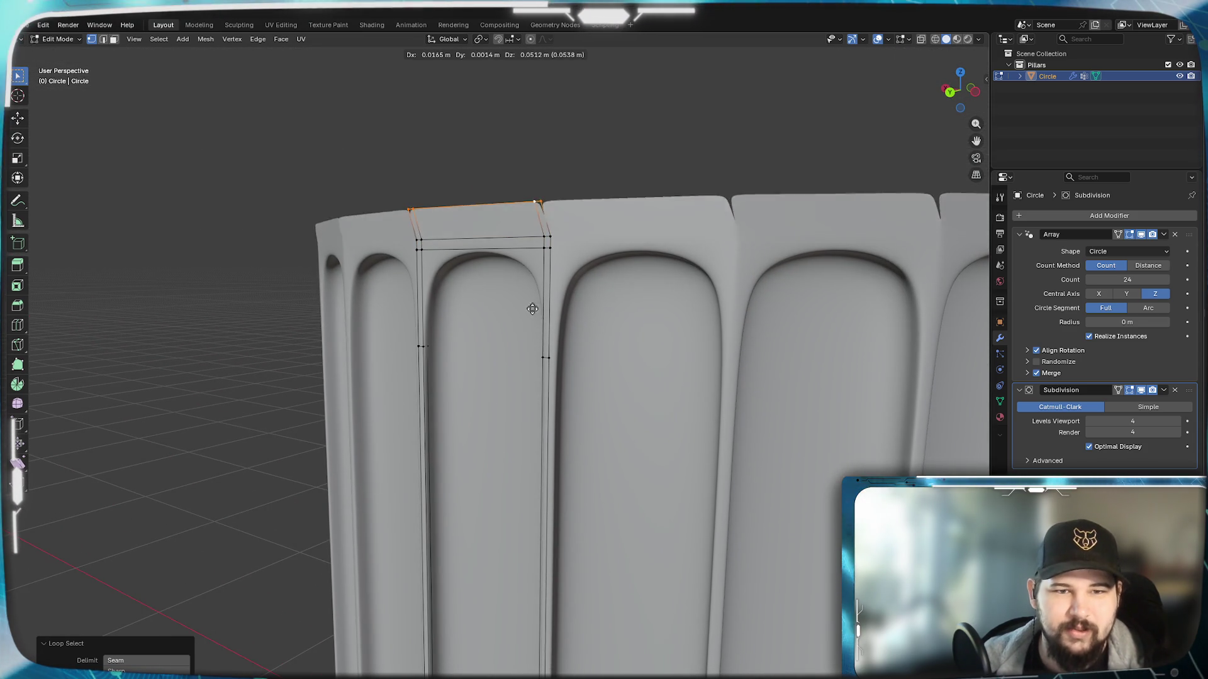
key("x")
key("z")
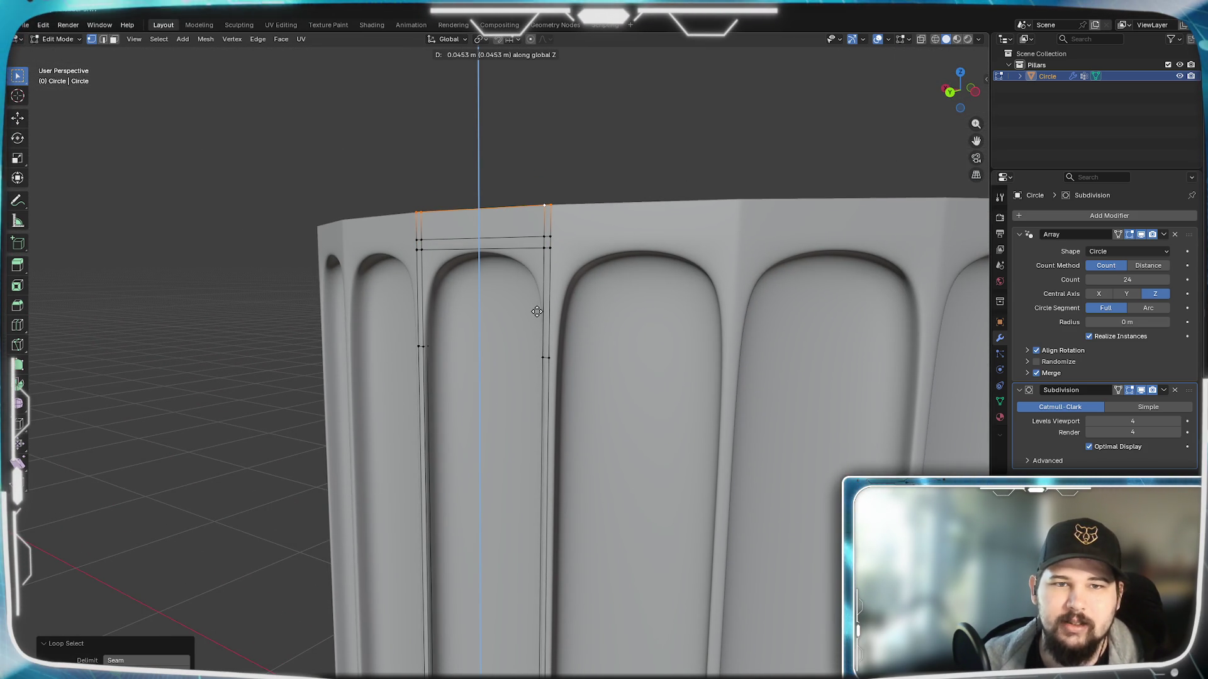
type(".05")
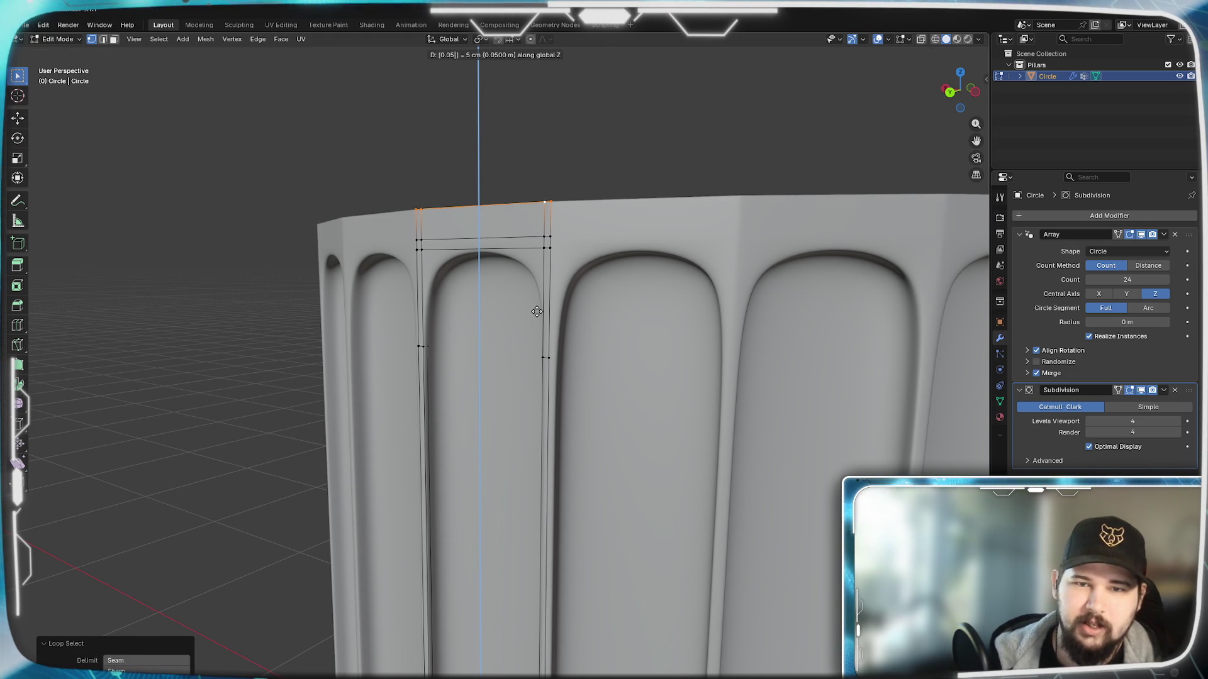
key("Return")
scroll(541, 312, "down", 2)
Step: Select the bottom edge loop and extrude it about 0.05 m downward along Z to start a base
middle_click_drag(541, 312, 639, 341, "shift")
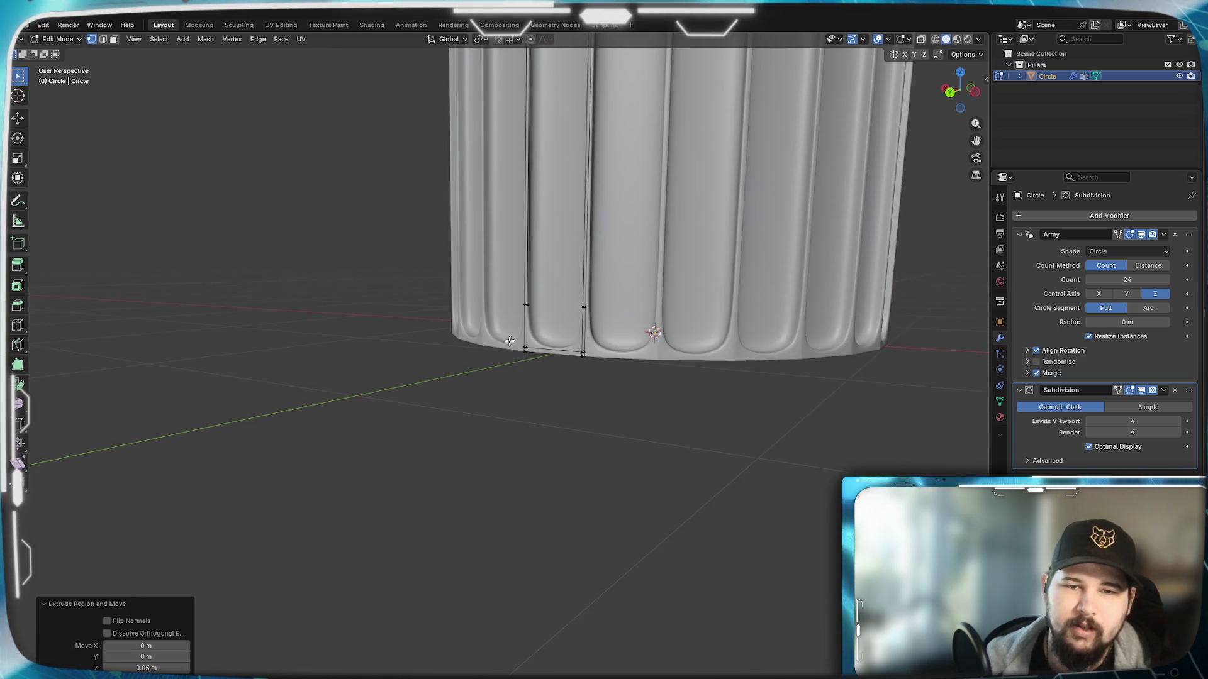
scroll(640, 340, "up", 3)
left_click(637, 315, "alt")
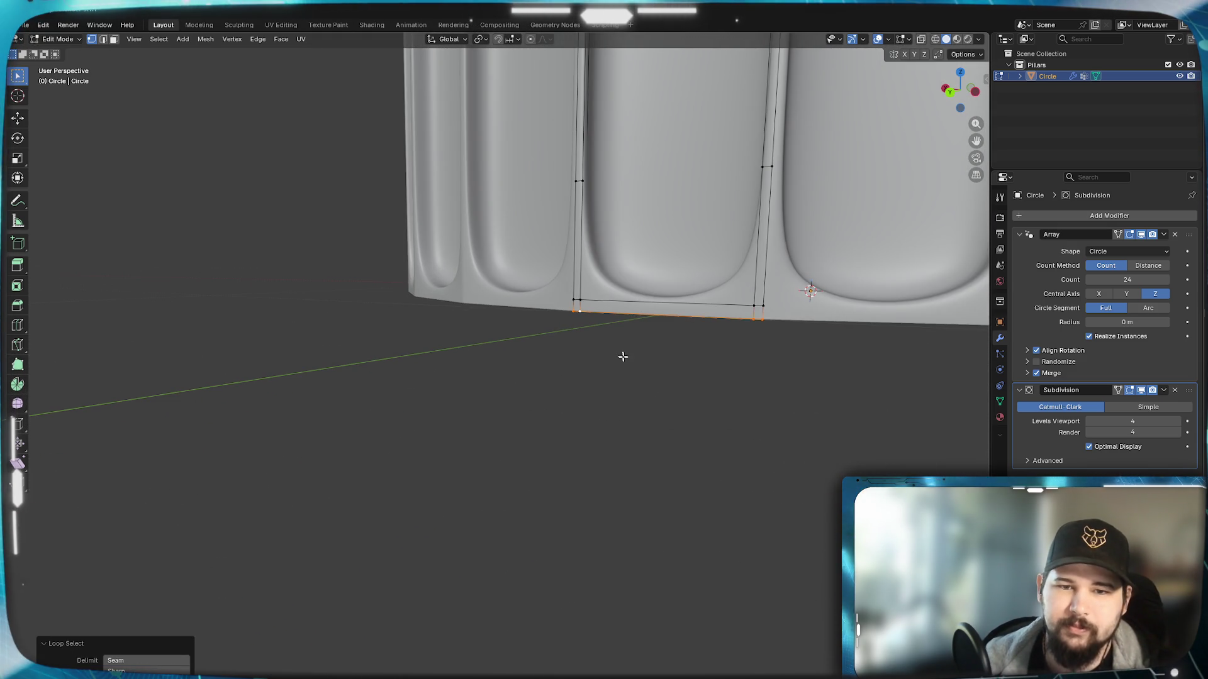
key("g")
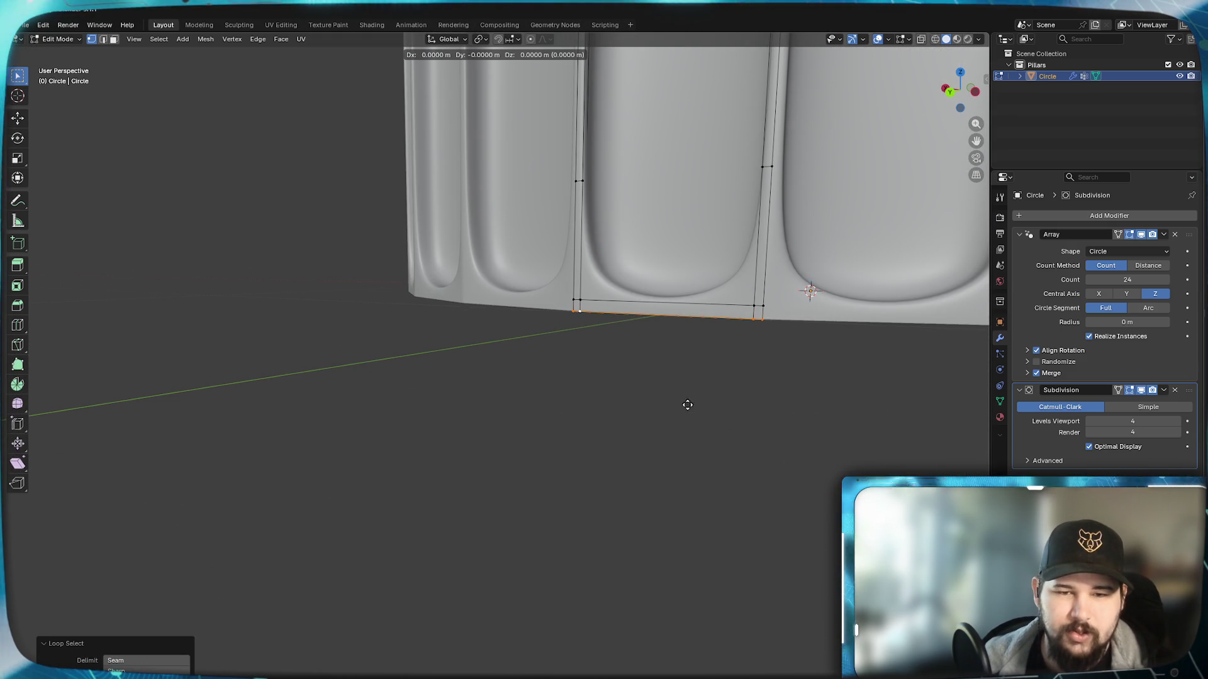
key("z")
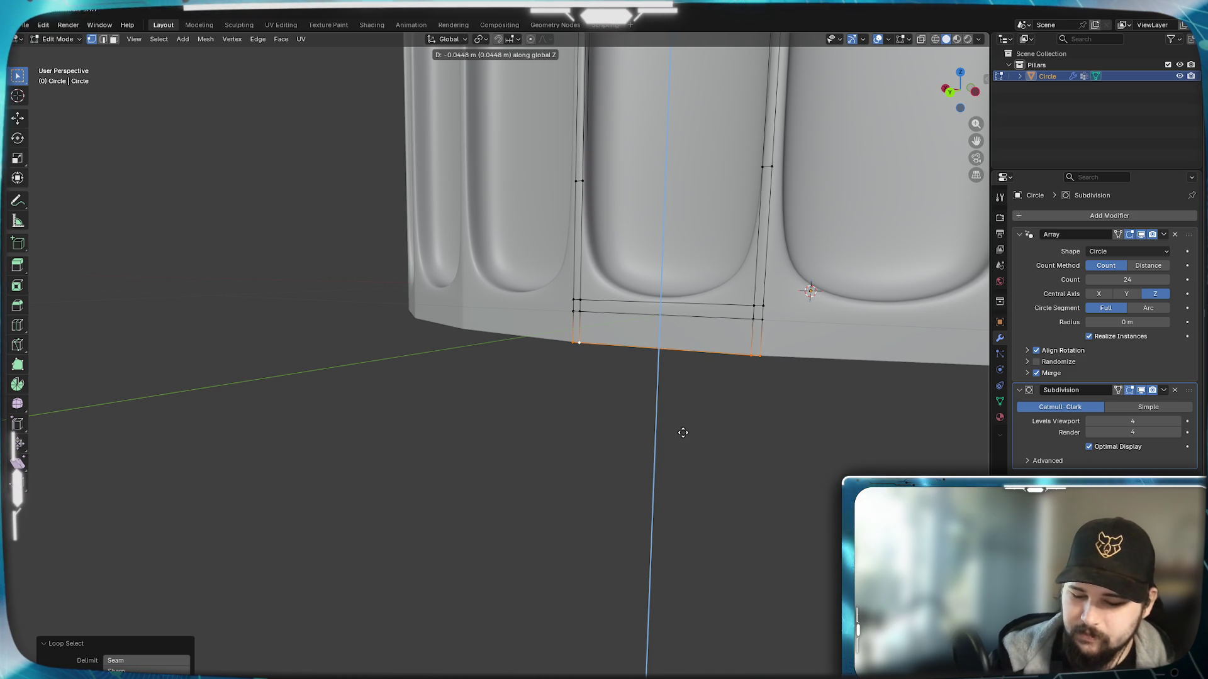
type("0.05")
key("Return")
key("e")
key("Return")
middle_click_drag(709, 283, 680, 411)
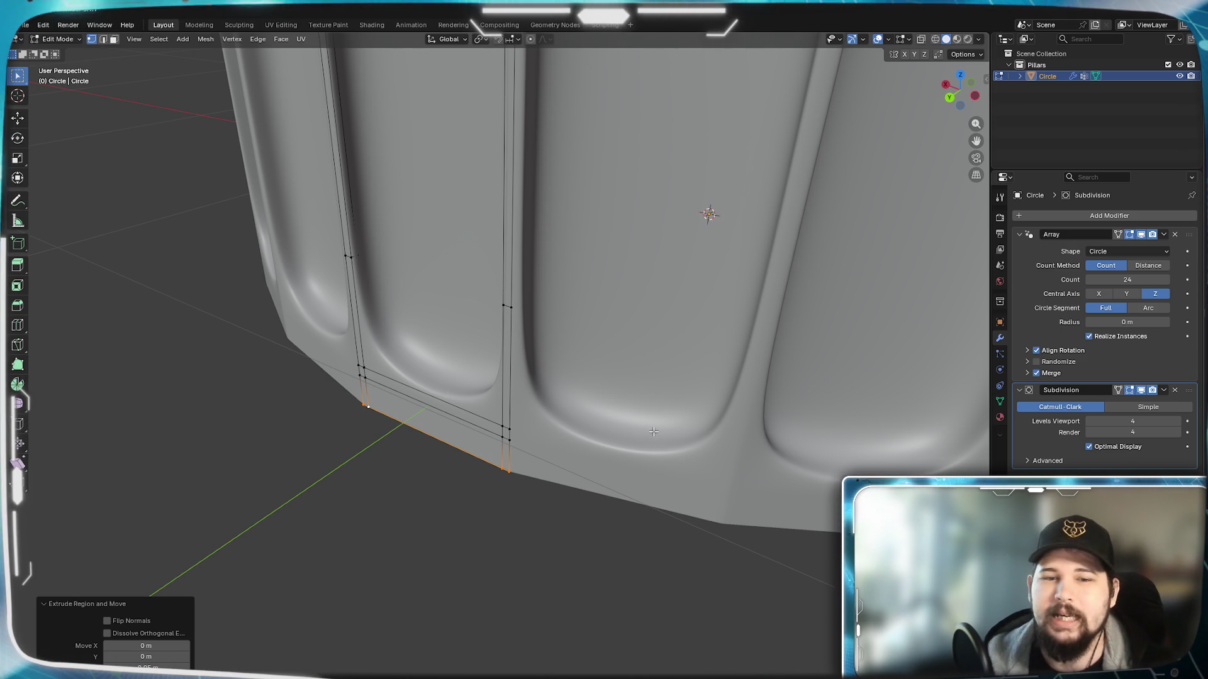
Step: Clear the edge selection, then start saving the scene with Desktop chosen as the location
key("alt+a")
mouse_move(494, 505)
middle_mouse_down()
mouse_move(500, 472)
mouse_move(551, 424)
mouse_move(560, 519)
middle_mouse_up()
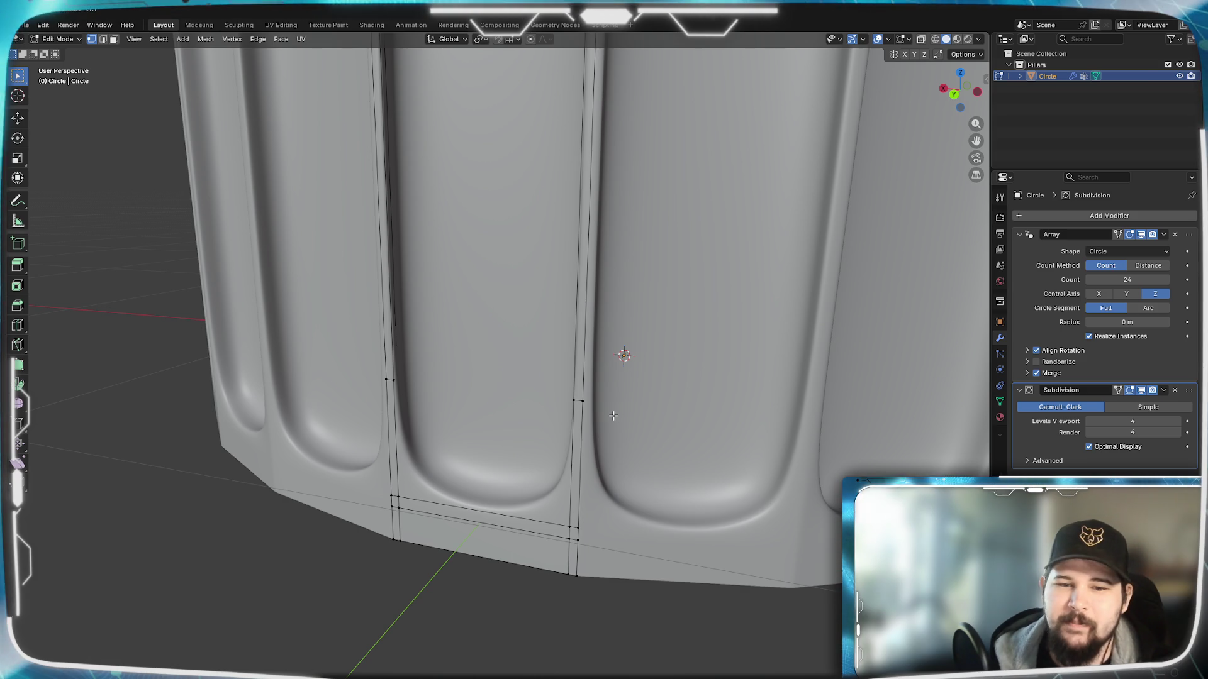
scroll(613, 416, "down", 5)
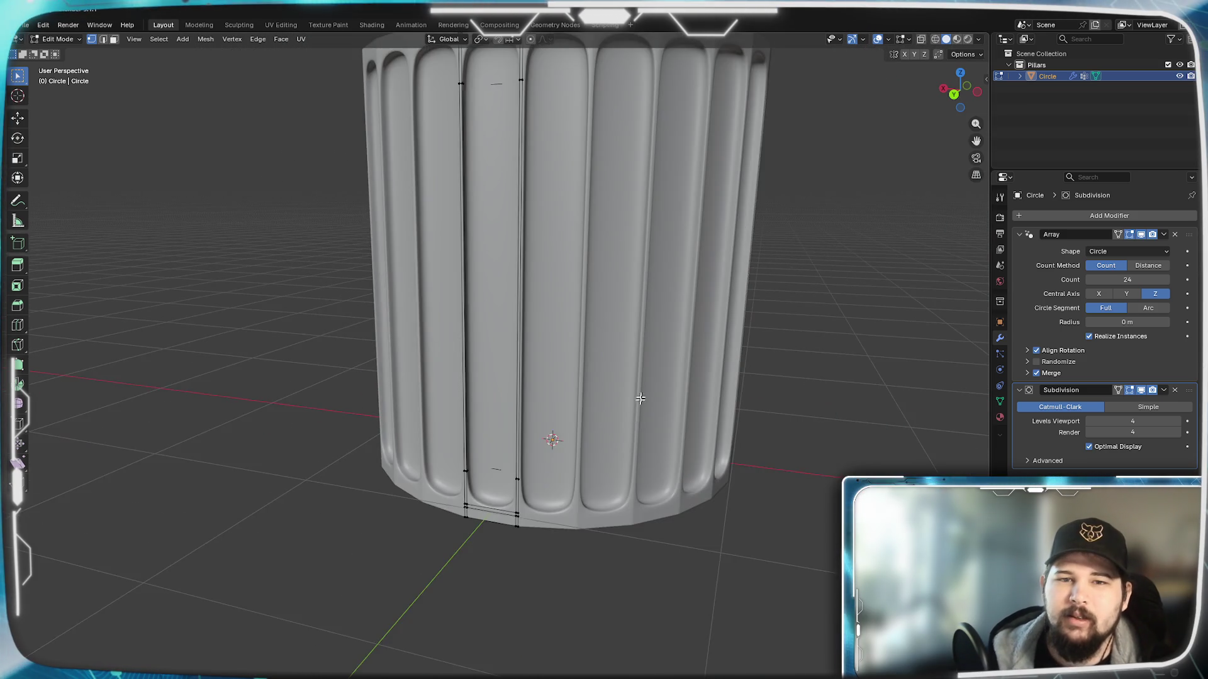
mouse_move(547, 440)
middle_mouse_down()
mouse_move(661, 426)
mouse_move(629, 397)
middle_mouse_up()
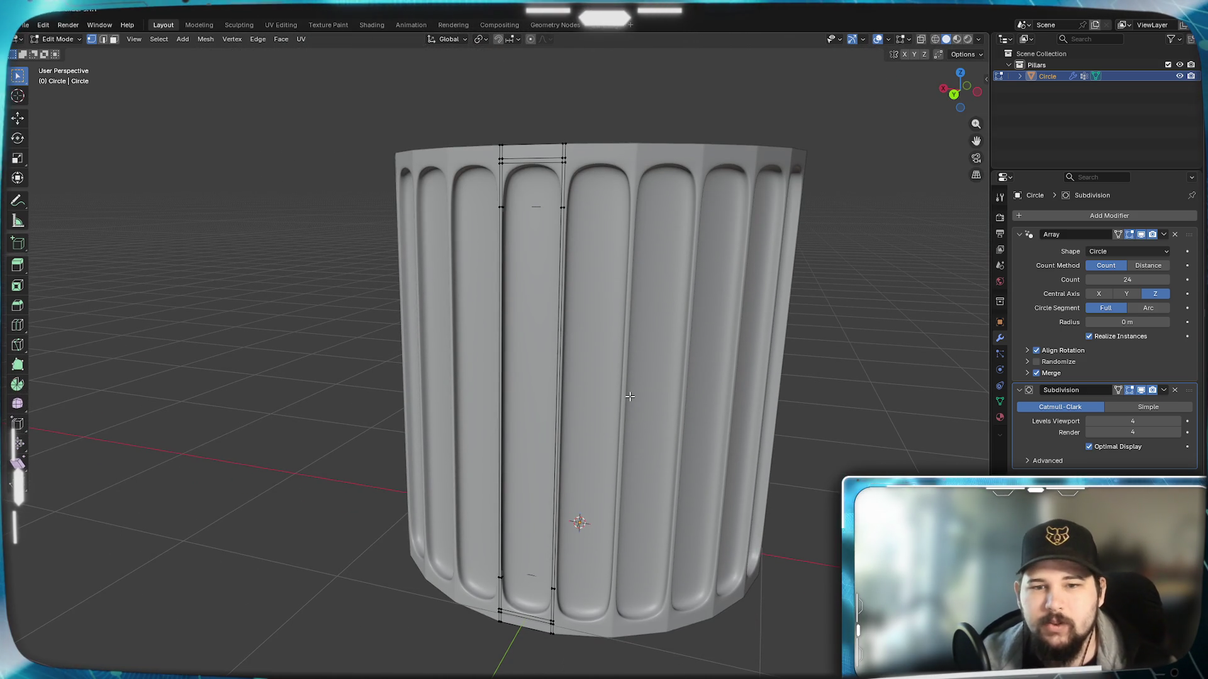
key("ctrl+o")
left_click_drag(432, 437, 1207, 325)
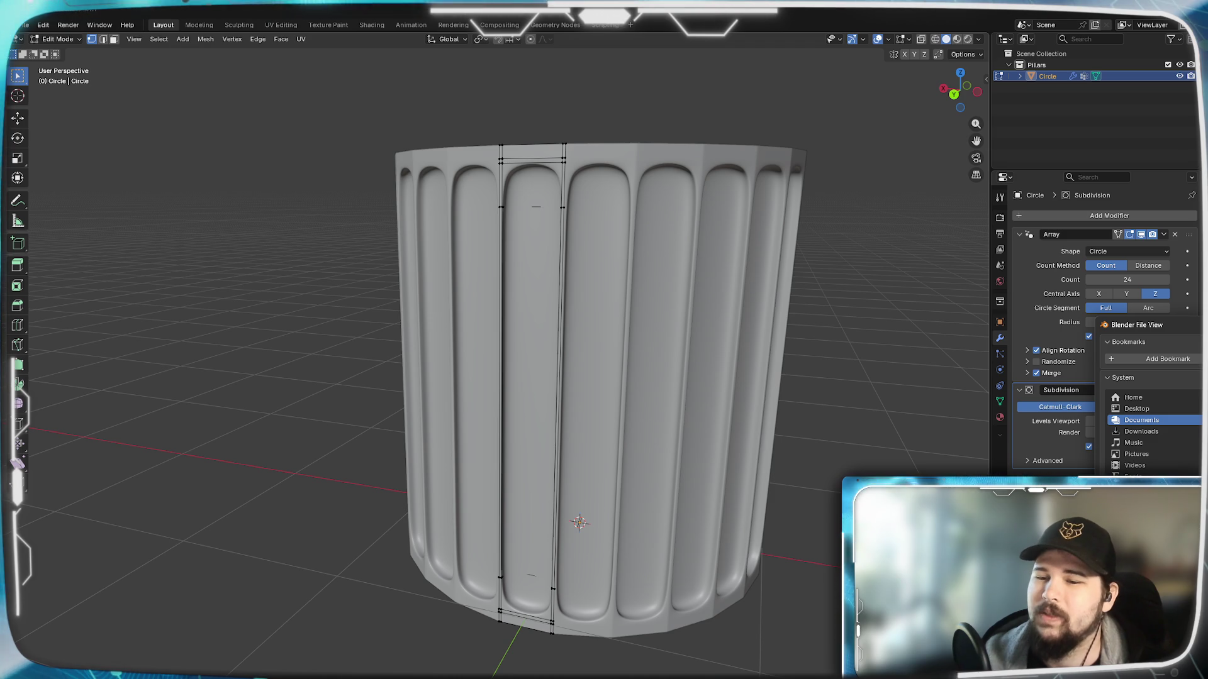
left_click(1152, 409)
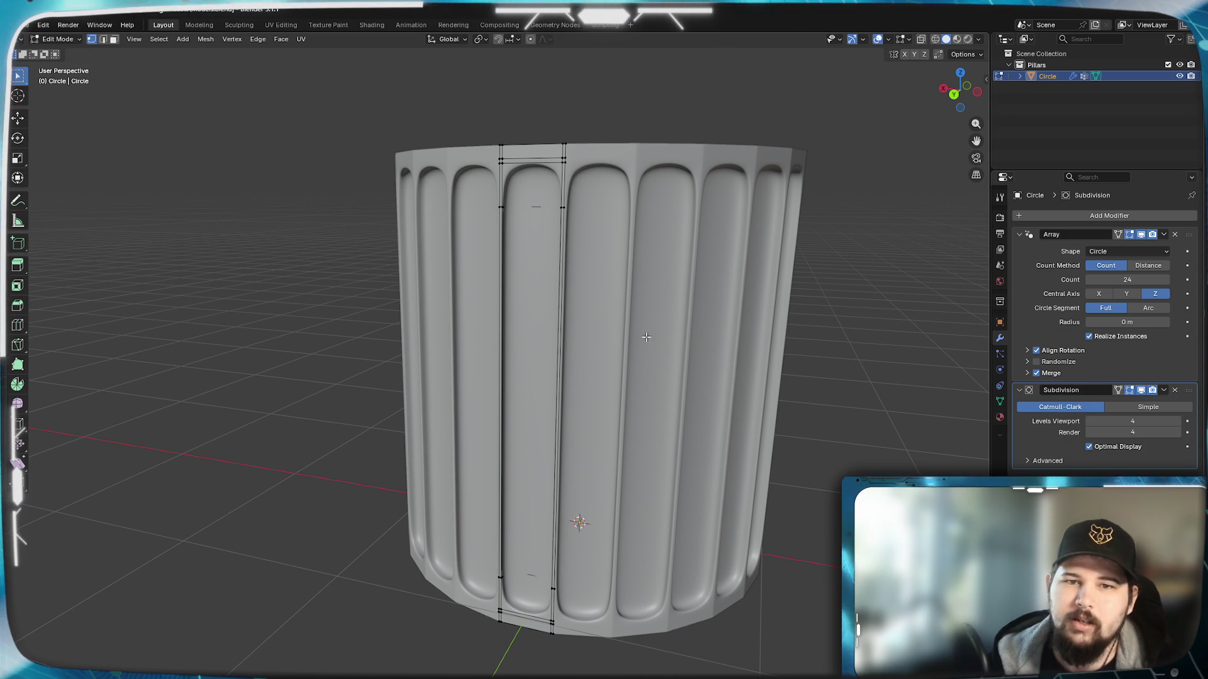
scroll(609, 273, "up", 1)
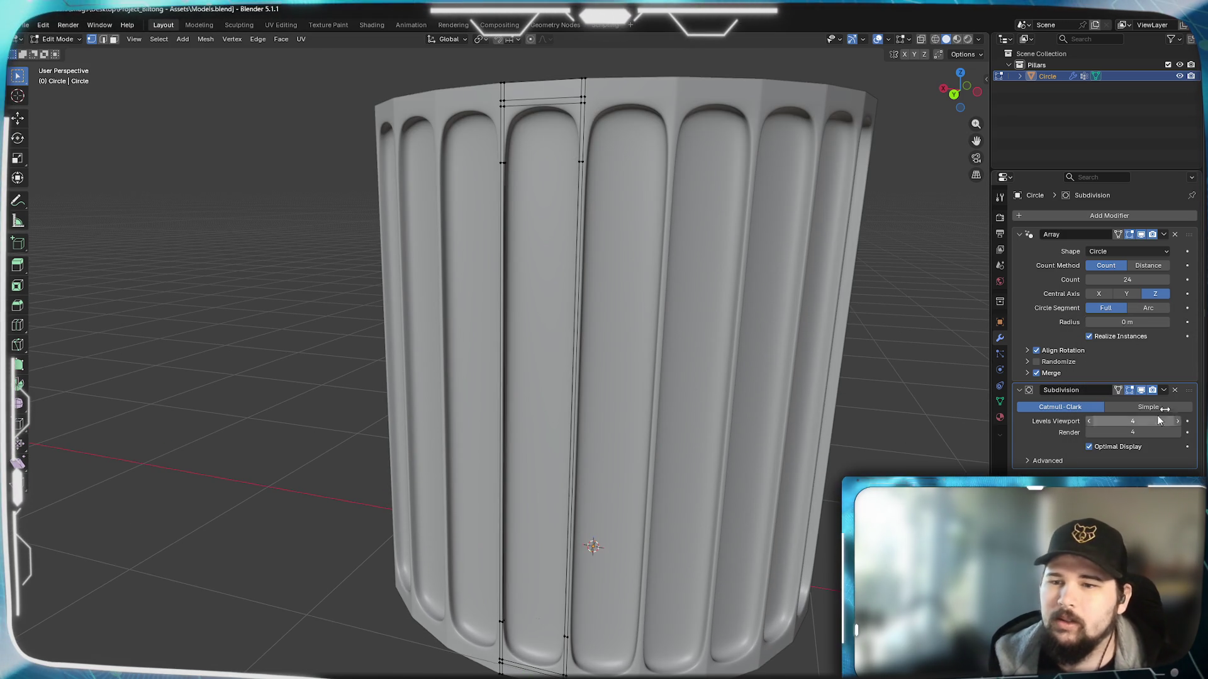
left_click(1089, 422)
left_click(1089, 422)
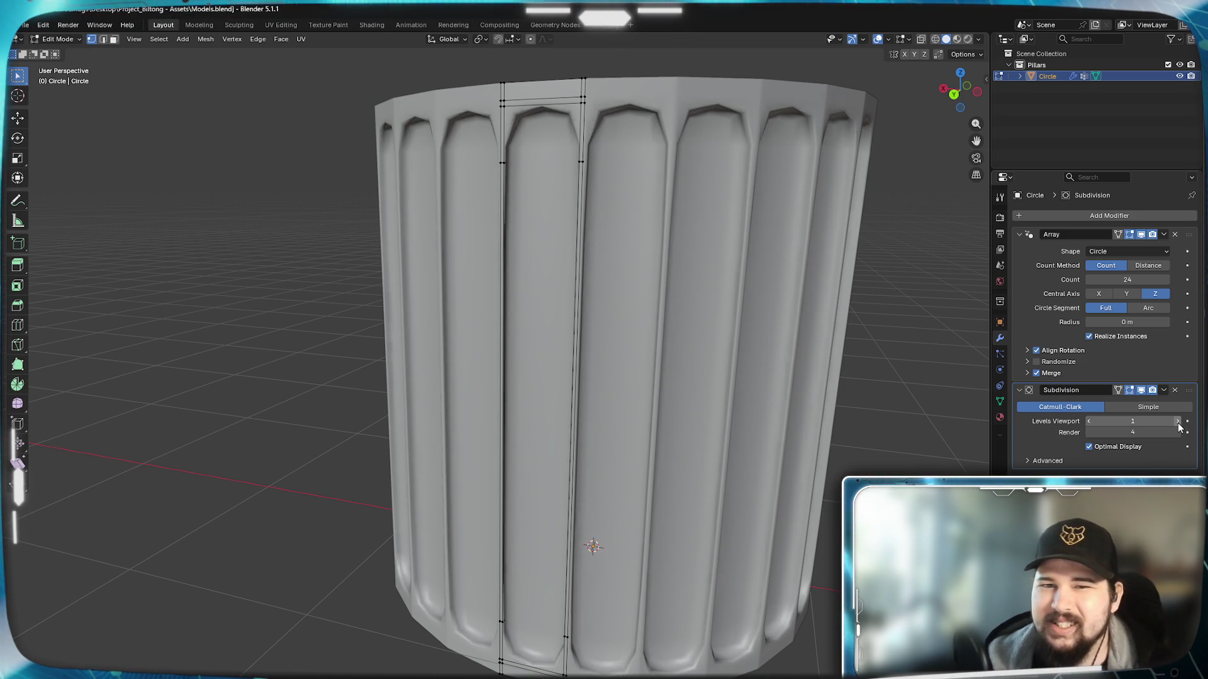
left_click(1088, 421)
mouse_move(766, 360)
middle_mouse_down()
mouse_move(856, 368)
mouse_move(831, 320)
middle_mouse_up()
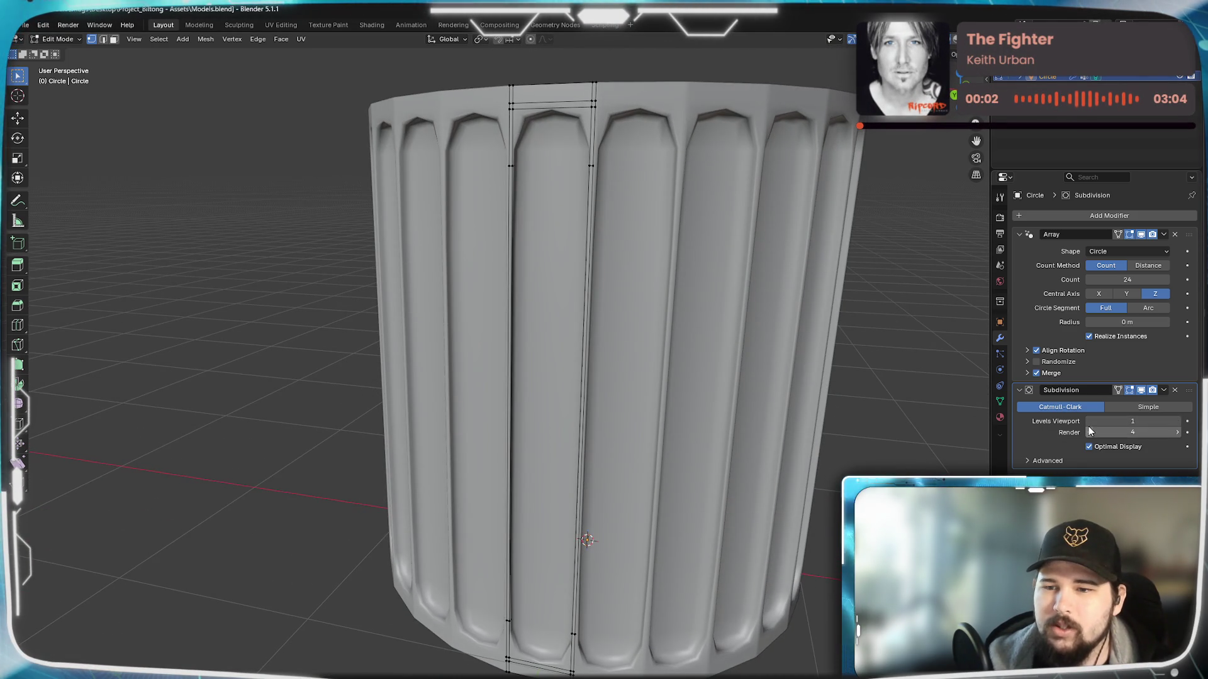
left_click(1088, 422)
left_click(1177, 421)
mouse_move(843, 418)
middle_mouse_down()
mouse_move(799, 379)
mouse_move(832, 369)
middle_mouse_up()
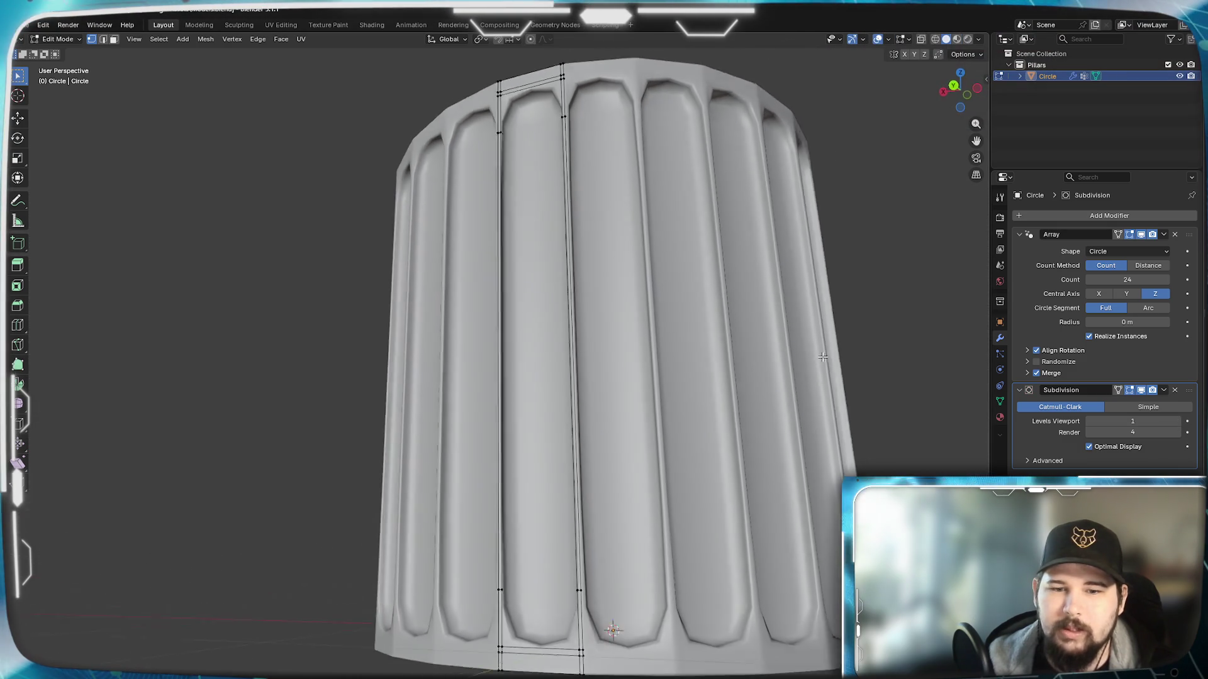
scroll(763, 394, "down", 5)
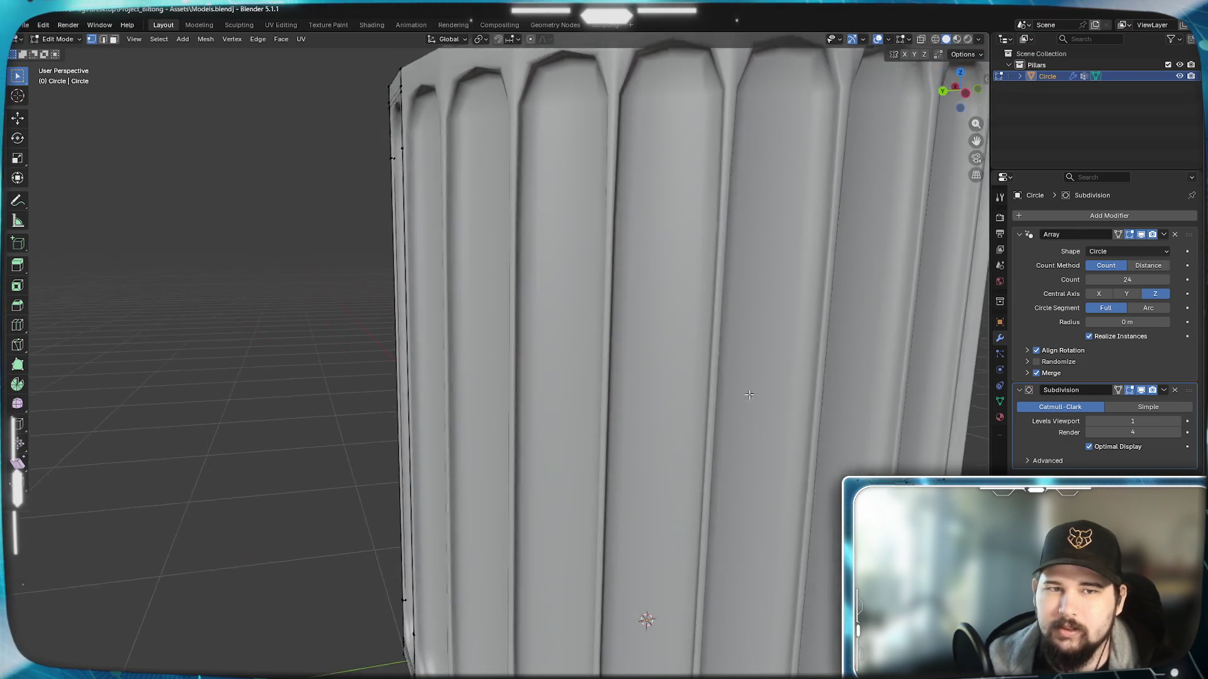
middle_click_drag(763, 394, 811, 373)
scroll(810, 373, "up", 5)
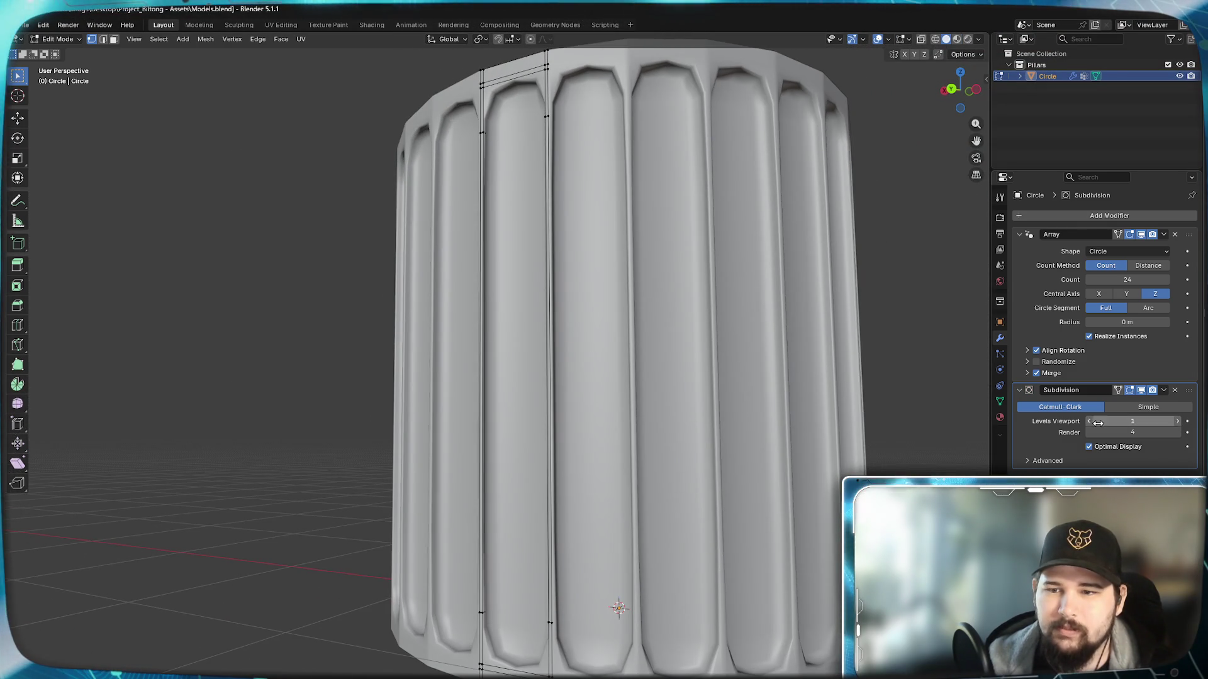
middle_click_drag(717, 424, 720, 432)
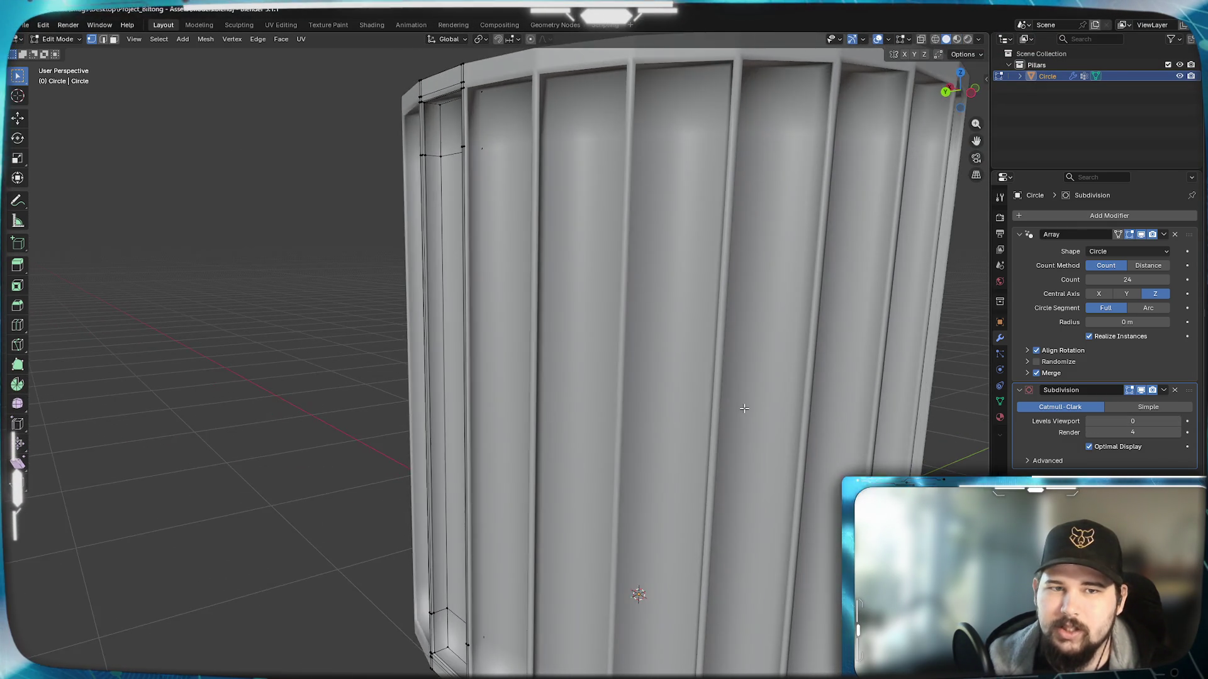
scroll(721, 431, "up", 3)
scroll(721, 432, "down", 3)
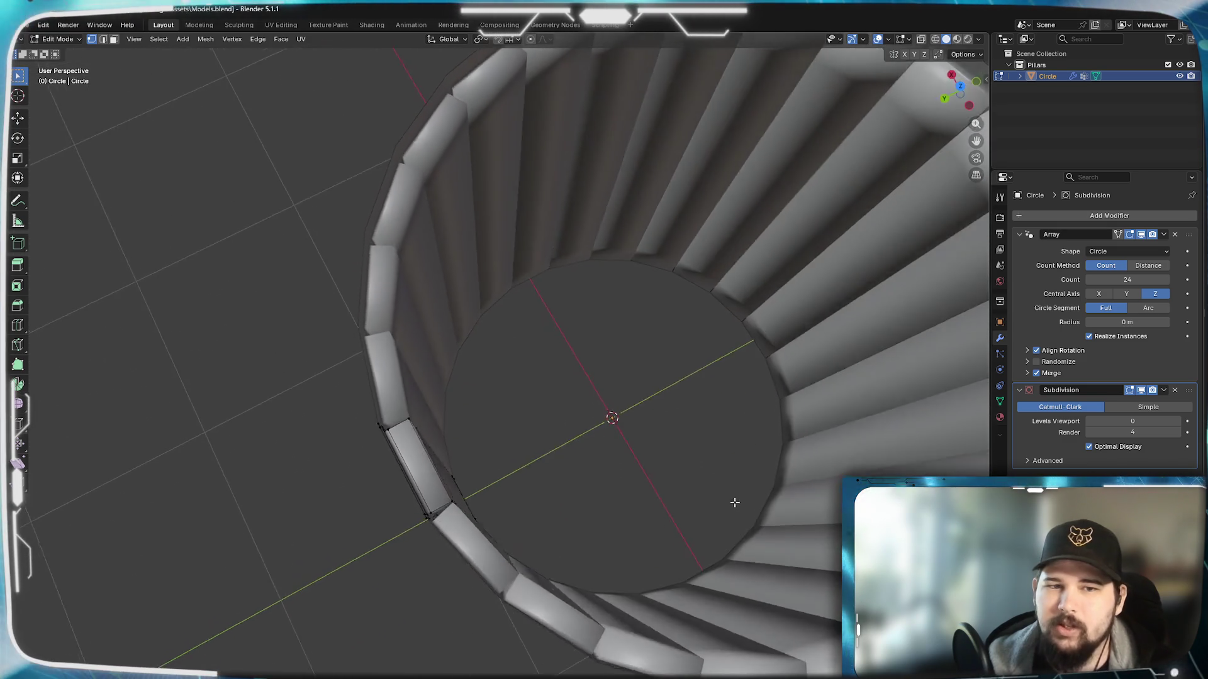
scroll(762, 435, "up", 3)
mouse_move(720, 430)
middle_mouse_down()
mouse_move(762, 434)
mouse_move(782, 374)
mouse_move(853, 413)
mouse_move(678, 300)
mouse_move(689, 349)
mouse_move(661, 359)
middle_mouse_up()
scroll(782, 374, "up", 1)
scroll(852, 412, "down", 3)
scroll(853, 412, "up", 3)
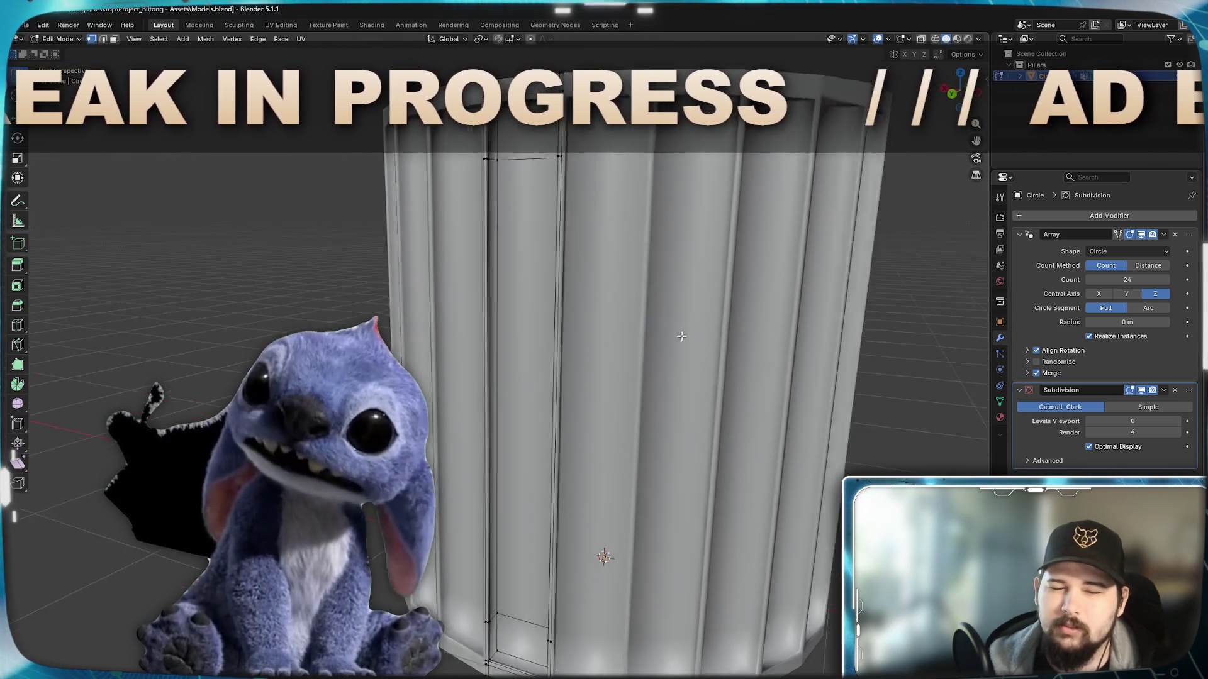
Step: Raise the Subdivision viewport levels to 4, inspect the smoothed flutes all around, then switch to the reference photo
left_click(1178, 422)
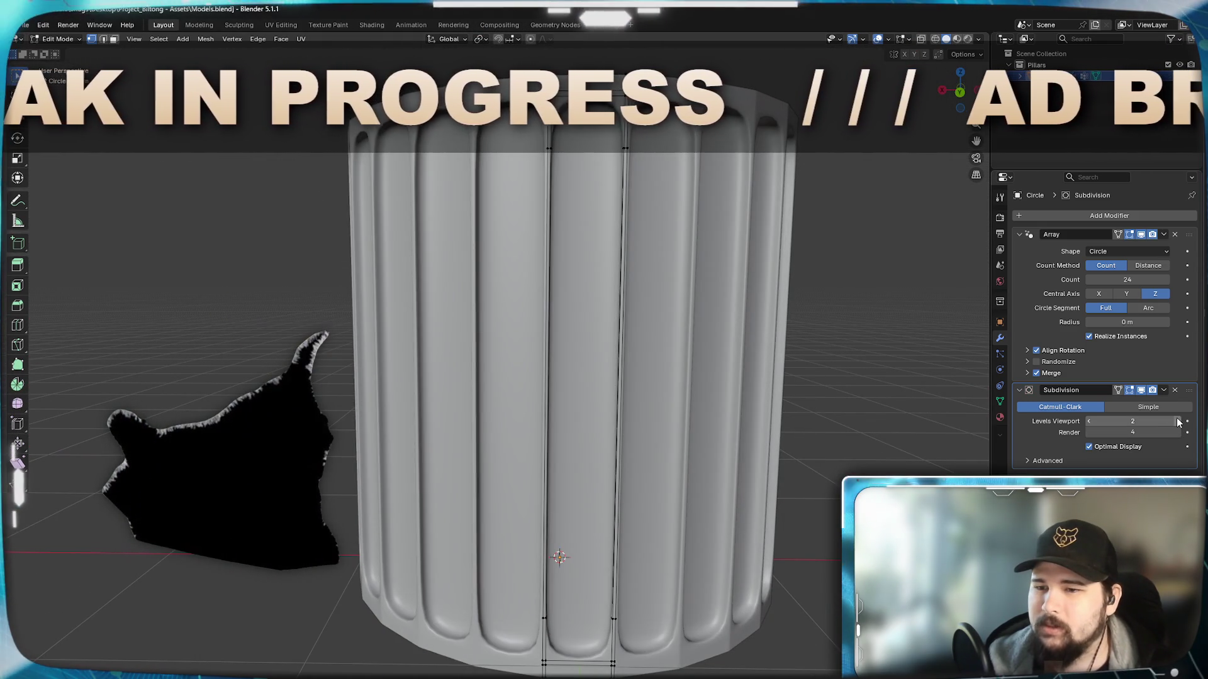
left_click(1178, 422)
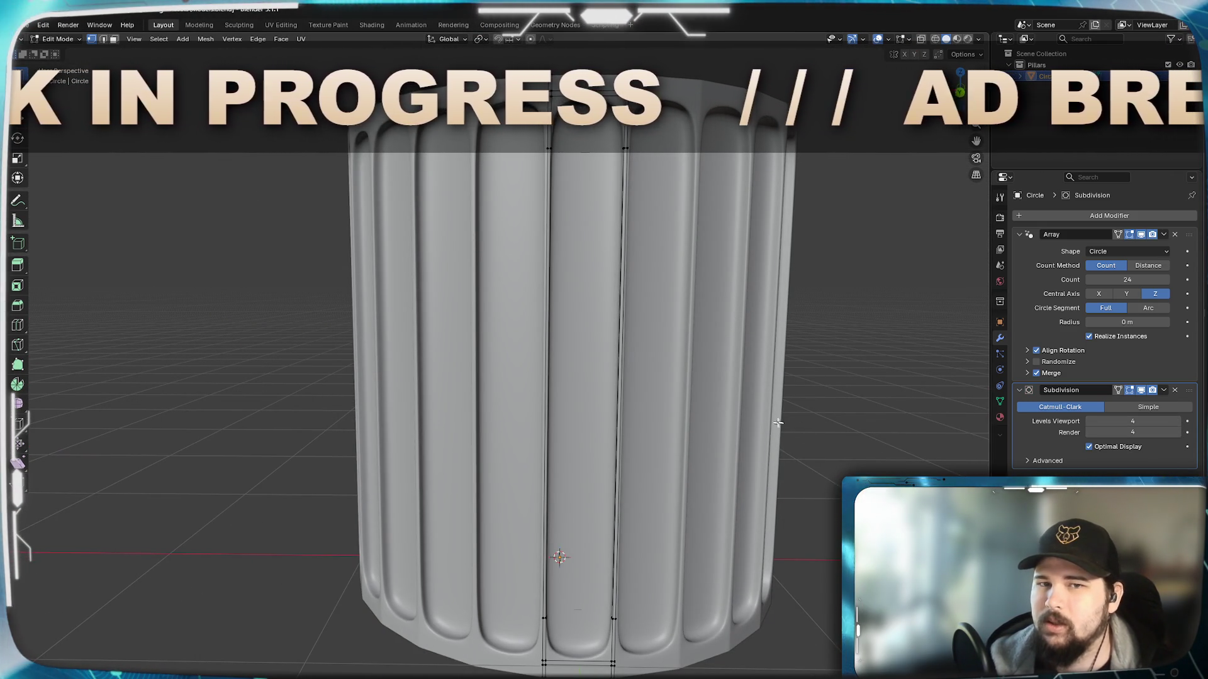
middle_click_drag(797, 429, 822, 397)
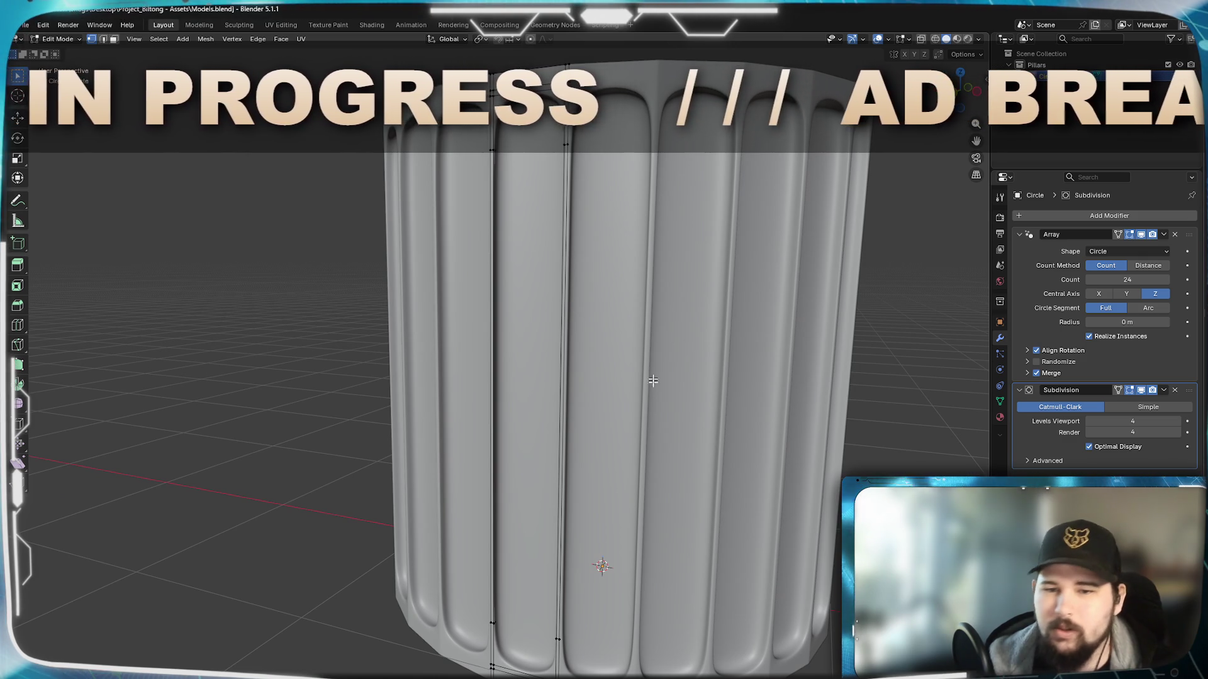
mouse_move(641, 359)
middle_mouse_down()
mouse_move(627, 454)
mouse_move(590, 411)
mouse_move(569, 416)
middle_mouse_up()
scroll(622, 468, "up", 5)
scroll(568, 416, "up", 2)
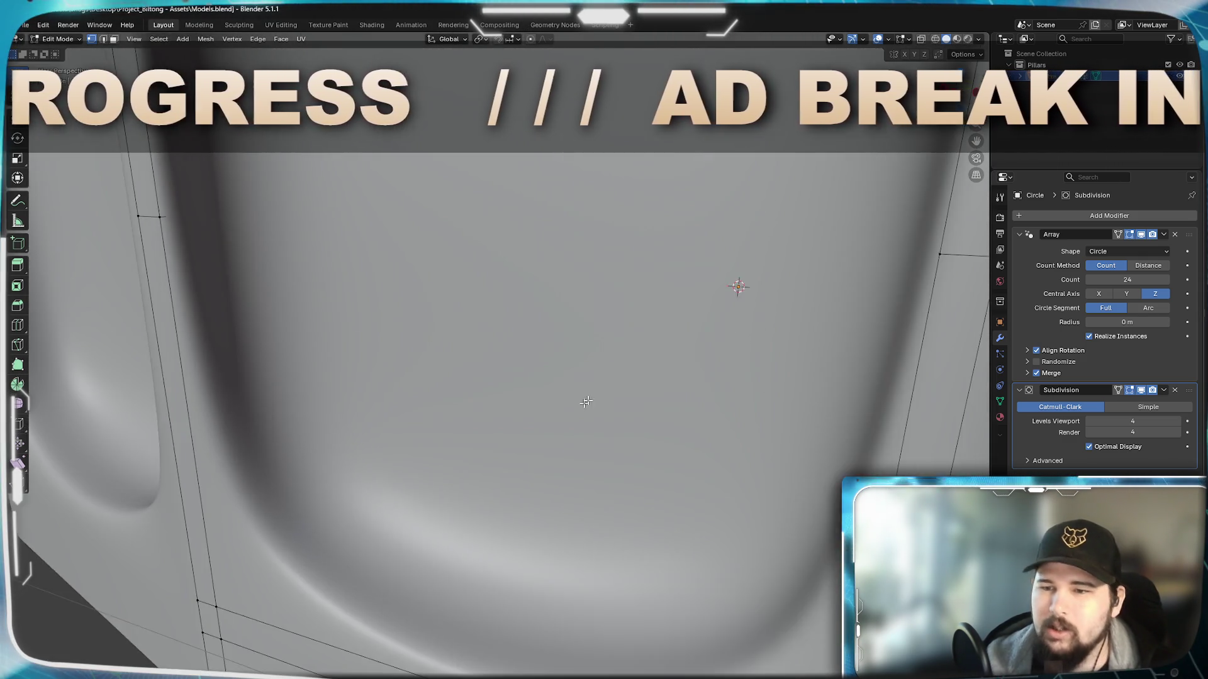
scroll(568, 416, "down", 5)
mouse_move(633, 318)
middle_mouse_down()
mouse_move(625, 302)
mouse_move(667, 314)
middle_mouse_up()
scroll(627, 280, "up", 1)
scroll(627, 280, "down", 2)
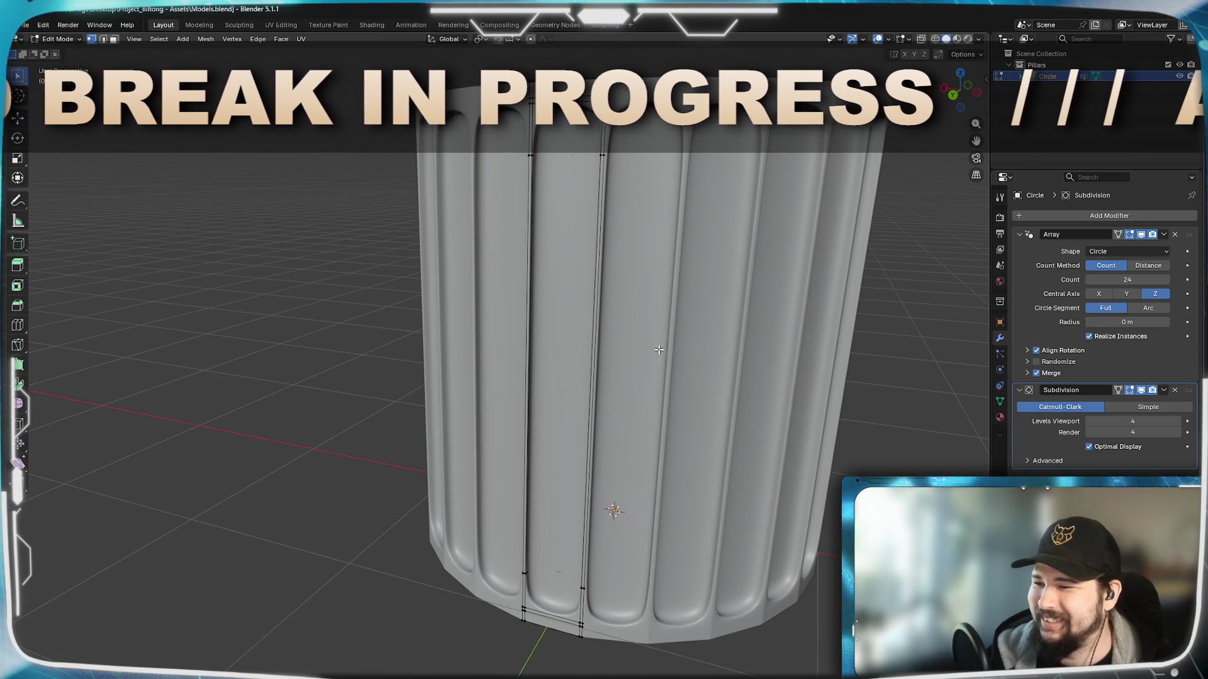
middle_click_drag(522, 280, 564, 399)
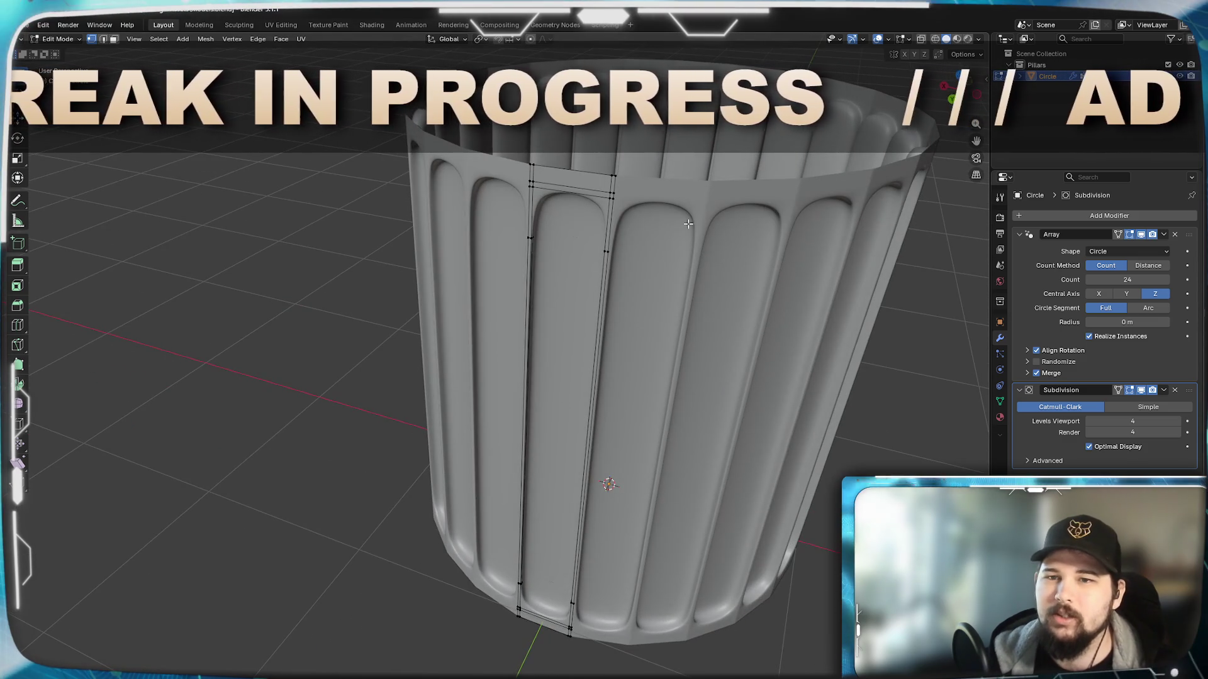
mouse_move(688, 224)
middle_mouse_down()
mouse_move(723, 288)
mouse_move(718, 311)
mouse_move(626, 359)
mouse_move(618, 270)
mouse_move(622, 343)
middle_mouse_up()
scroll(717, 310, "up", 3)
scroll(716, 311, "up", 3)
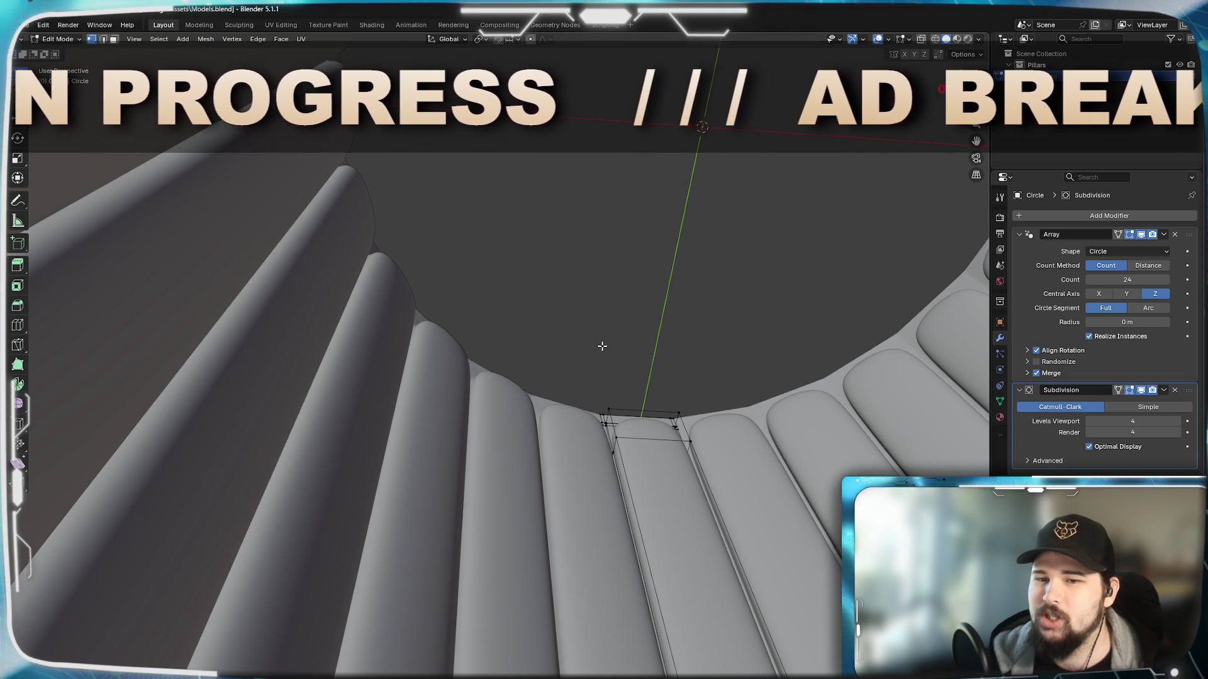
scroll(602, 346, "down", 3)
mouse_move(594, 378)
middle_mouse_down()
mouse_move(449, 290)
mouse_move(534, 277)
mouse_move(526, 321)
middle_mouse_up()
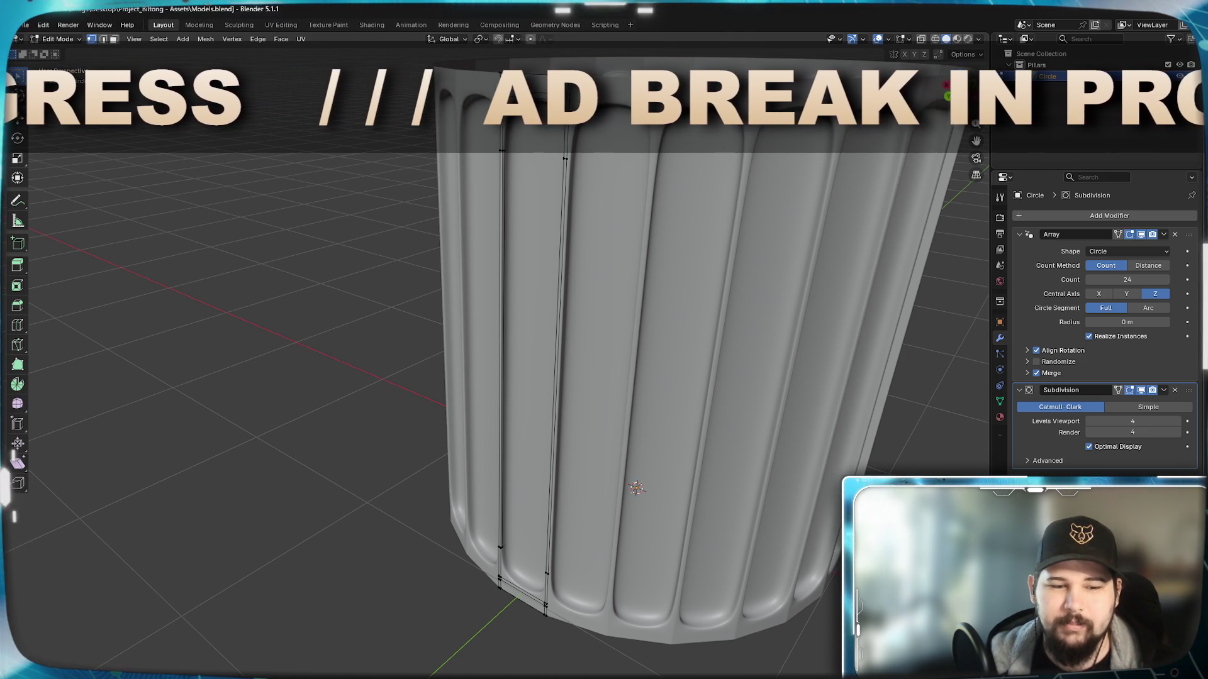
key("alt+Tab")
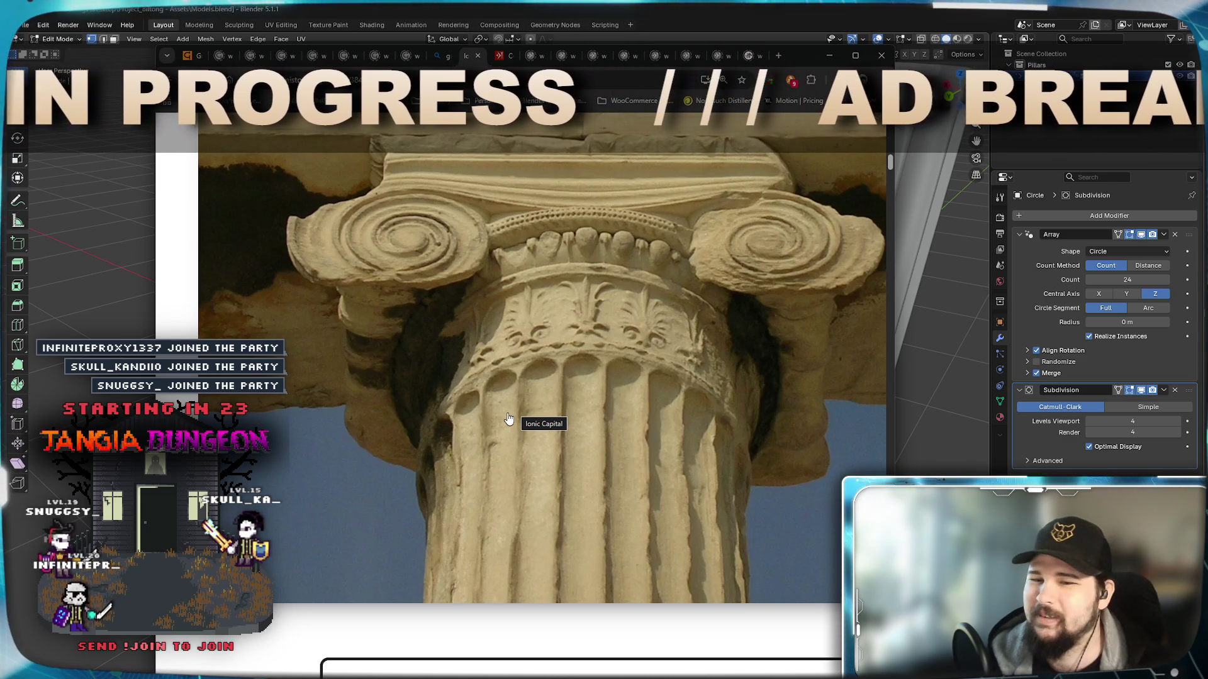
Step: Bring Blender back in front and orbit around the fluted column's top rim
left_click(831, 54)
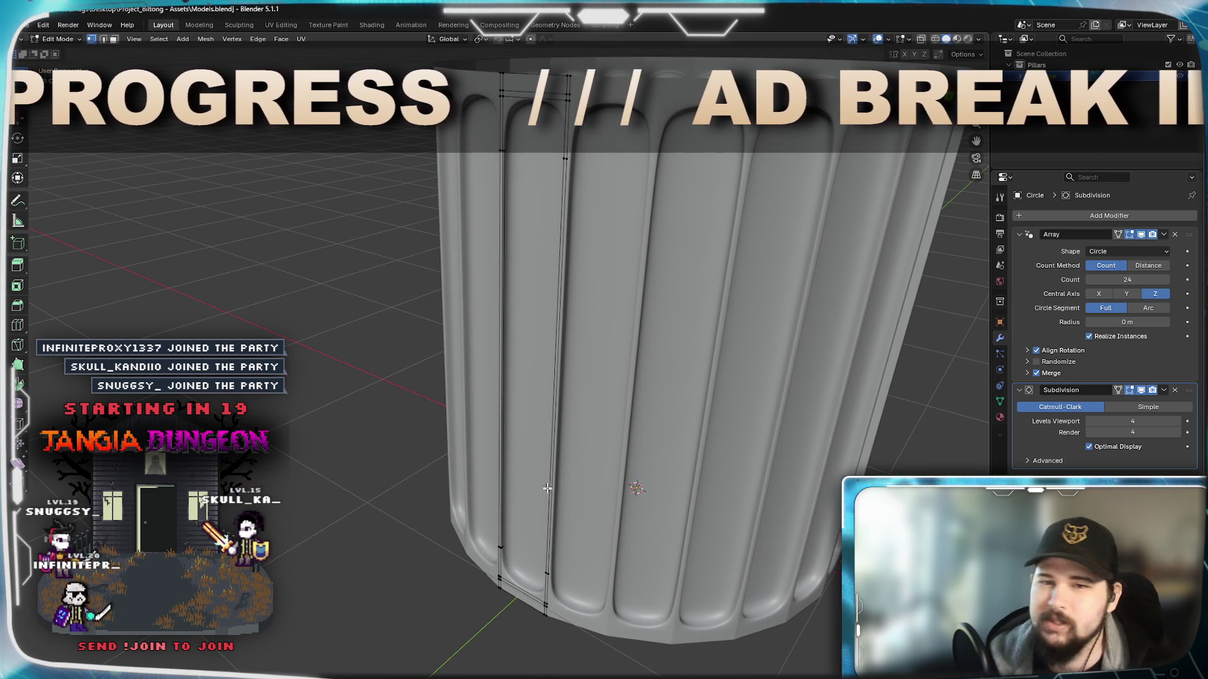
middle_click_drag(546, 475, 629, 479)
mouse_move(629, 422)
middle_mouse_down()
mouse_move(555, 433)
mouse_move(625, 520)
mouse_move(595, 477)
middle_mouse_up()
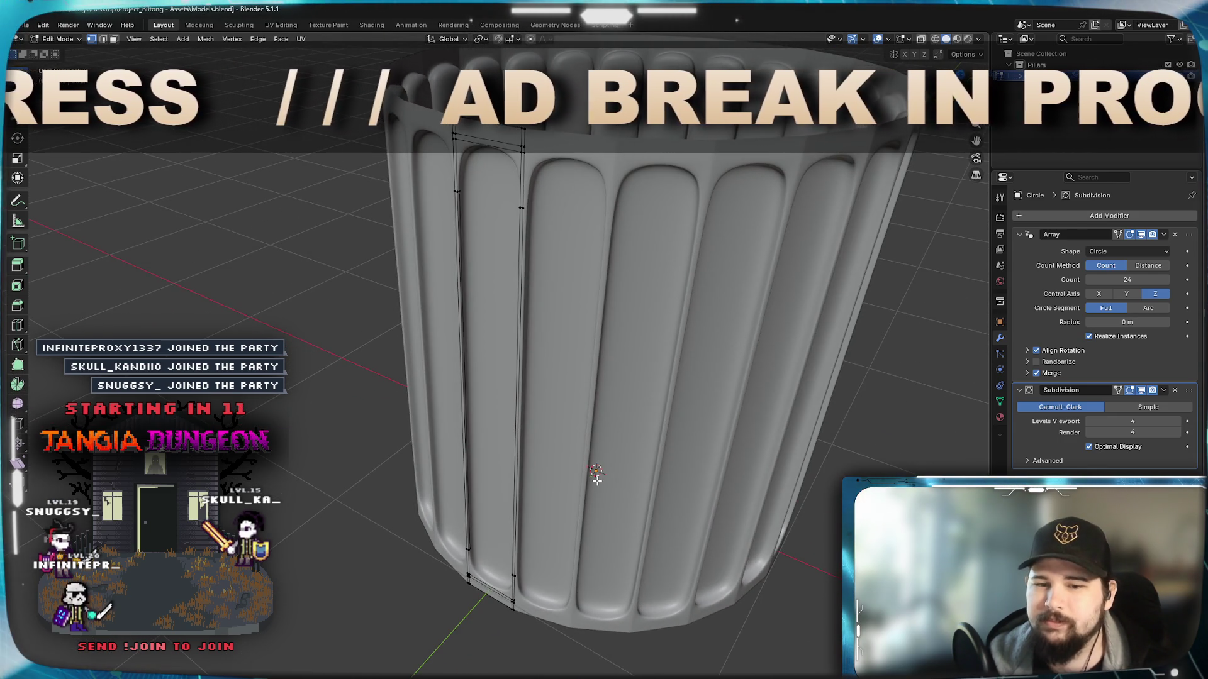
mouse_move(596, 478)
middle_mouse_down()
mouse_move(571, 494)
mouse_move(533, 415)
middle_mouse_up()
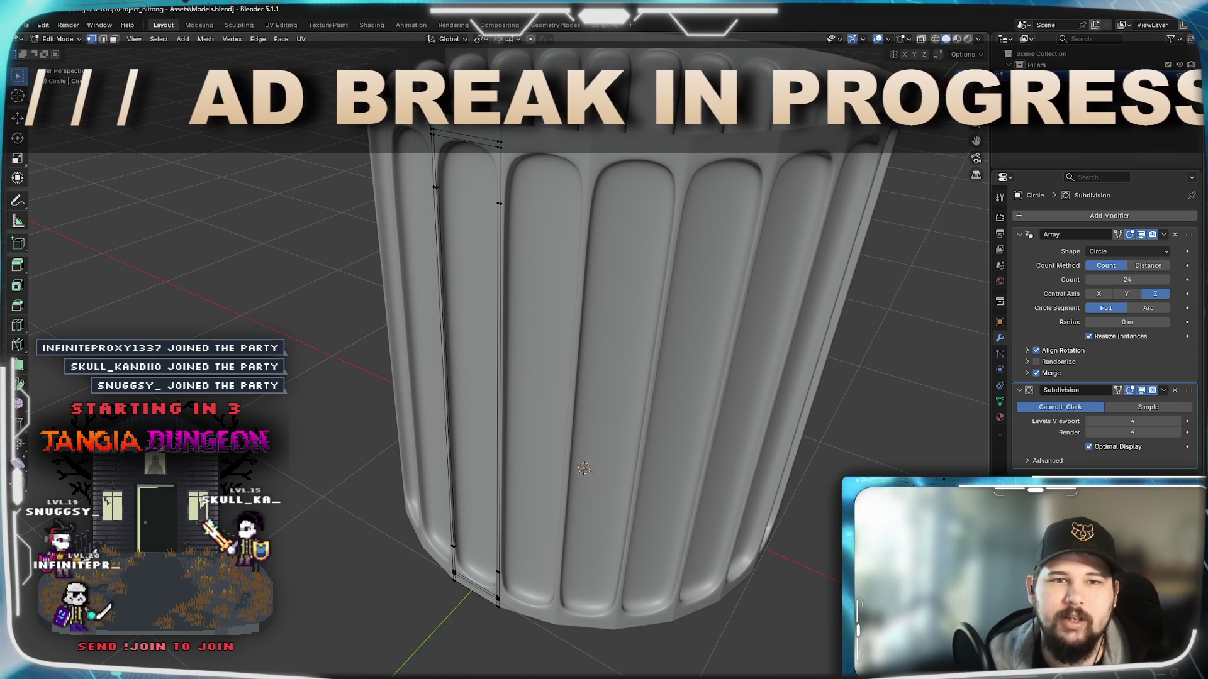
middle_click_drag(337, 65, 975, 463)
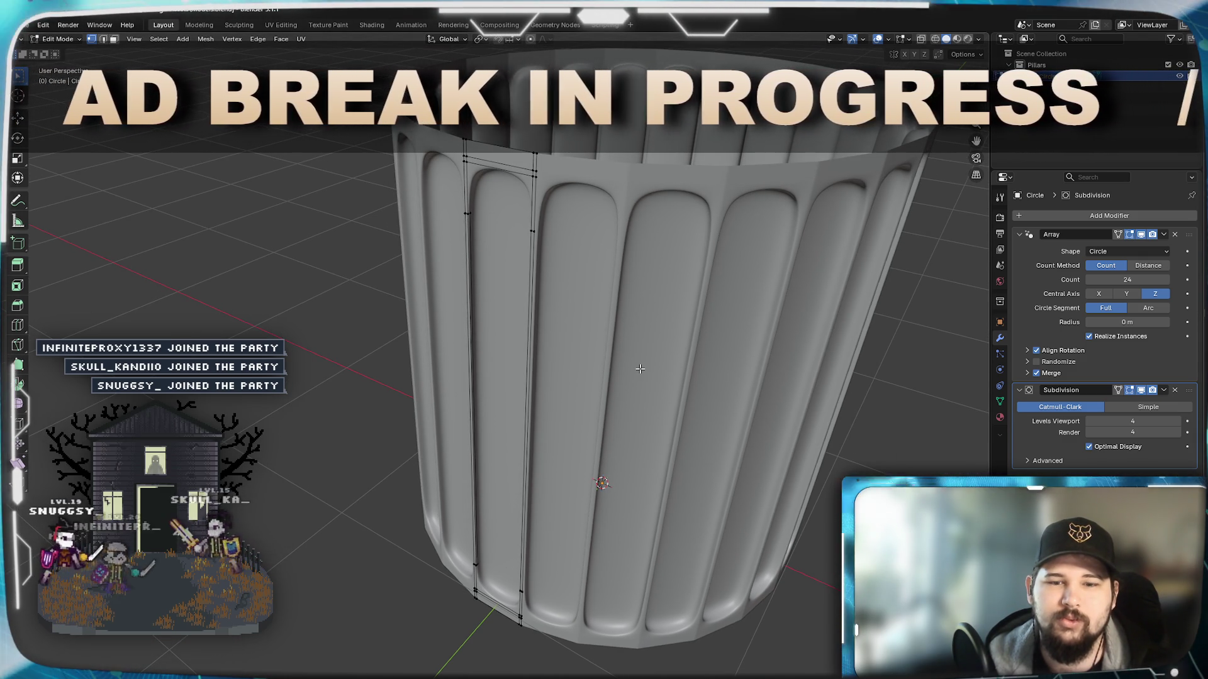
left_click(1096, 216)
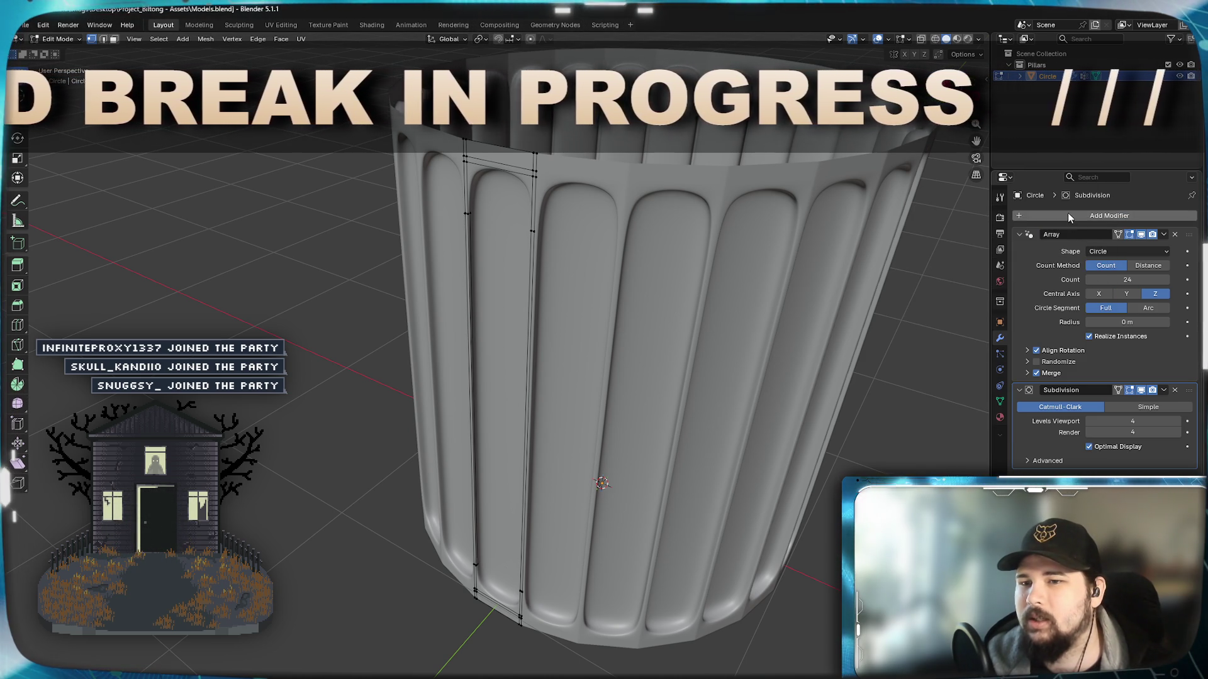
Step: Add a Displace modifier from the Deform category and rename the object to Pillar01
left_click(1068, 214)
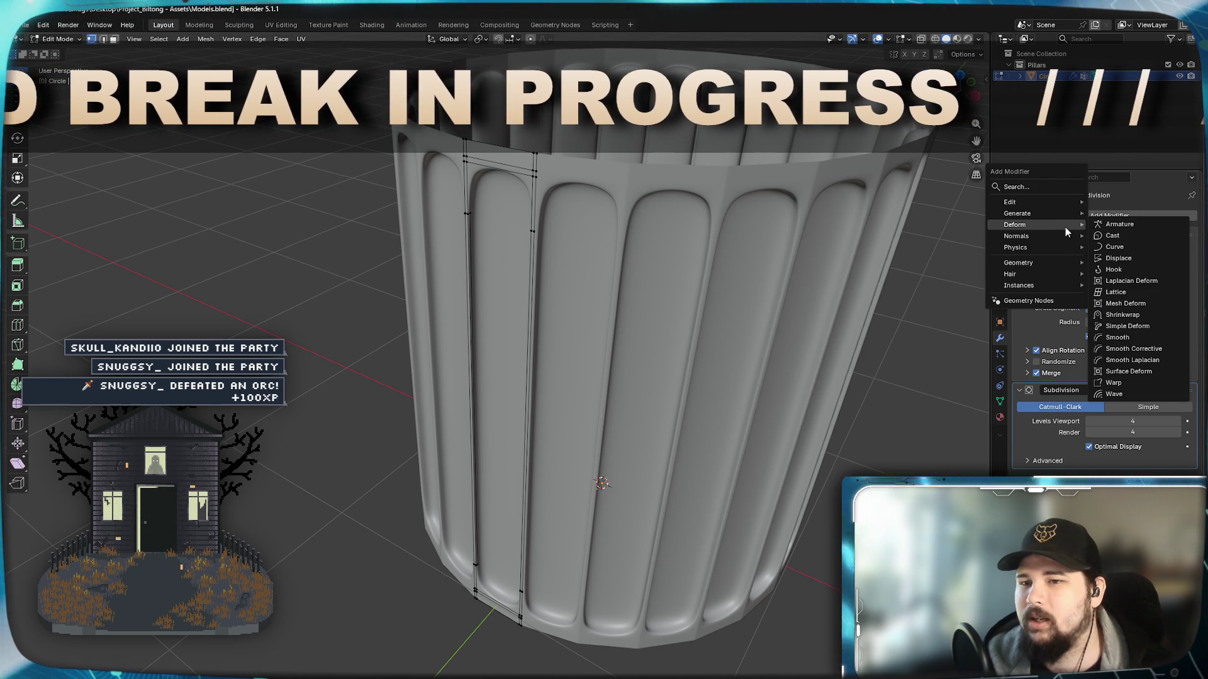
left_click(1126, 260)
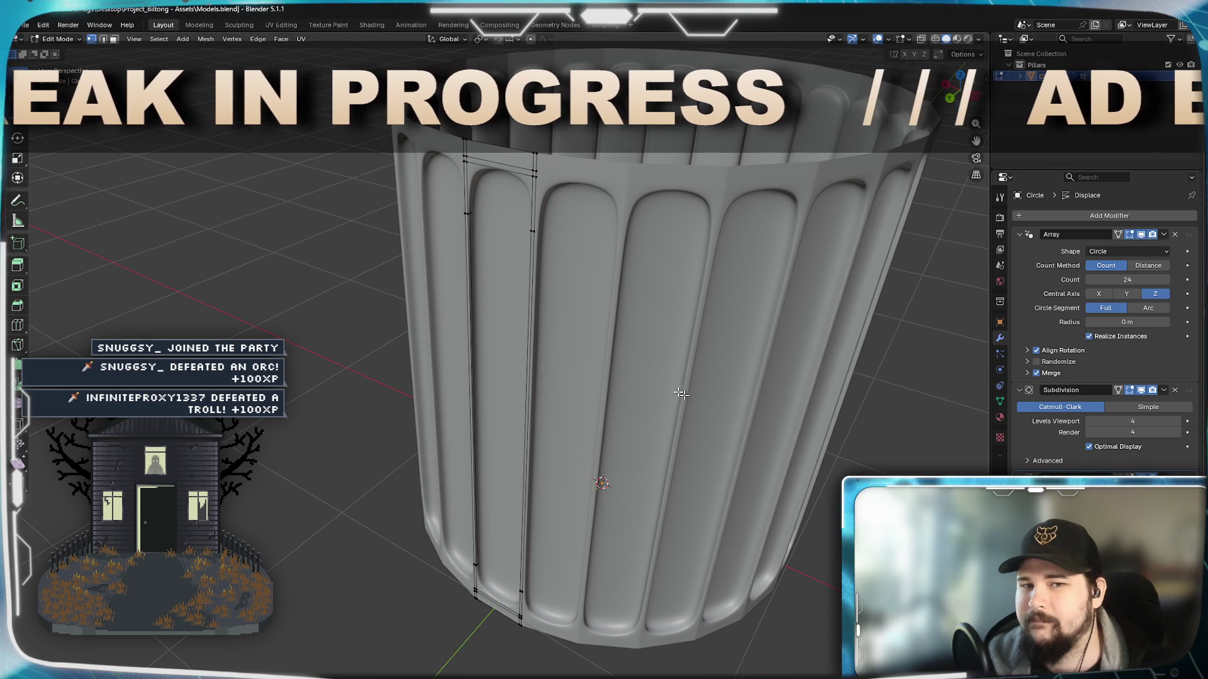
middle_click_drag(729, 420, 605, 529)
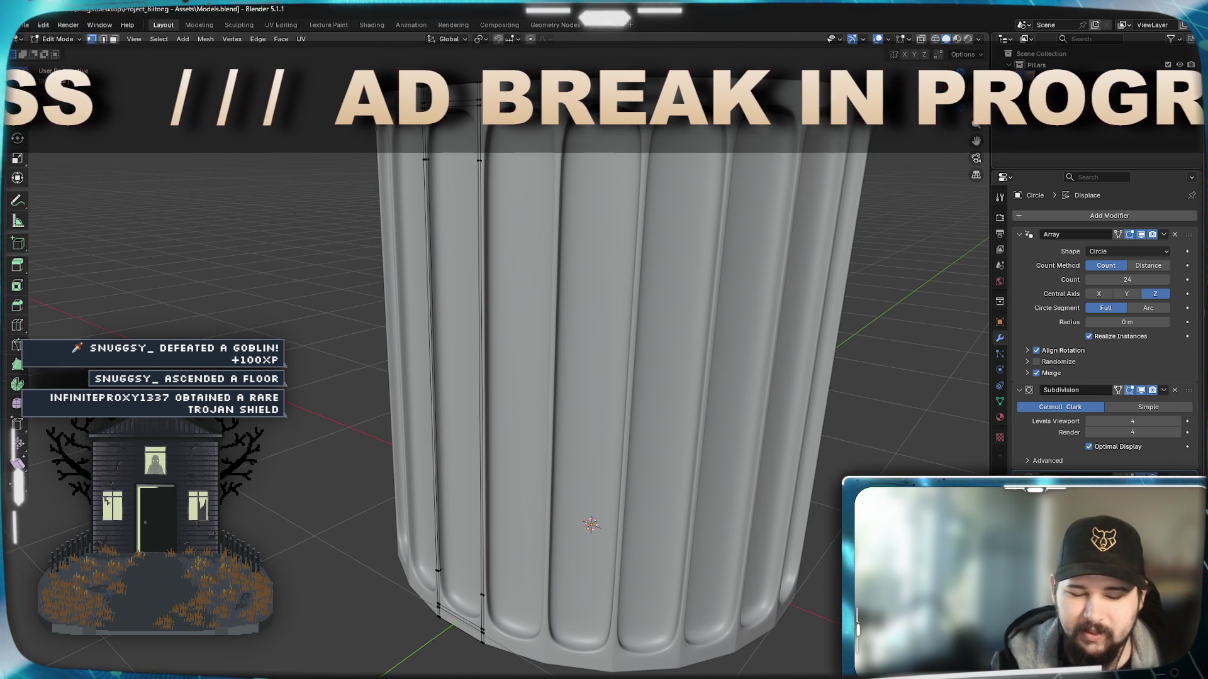
key("Return")
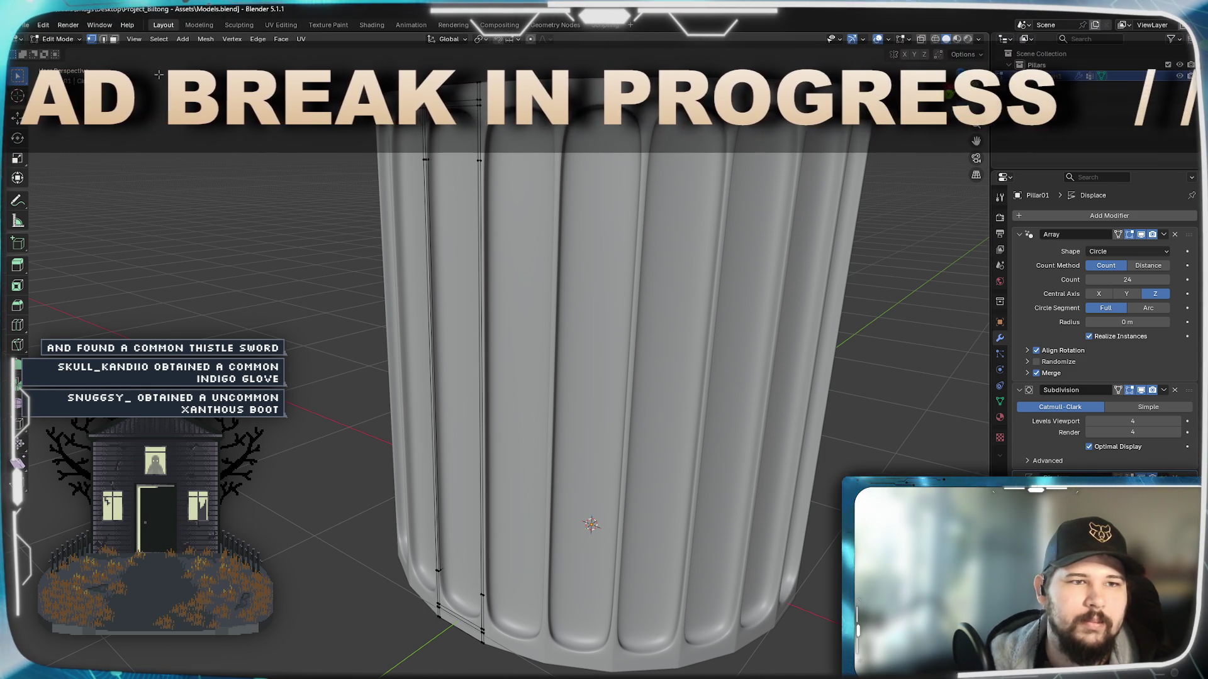
mouse_move(207, 310)
middle_mouse_down()
mouse_move(204, 331)
mouse_move(385, 369)
middle_mouse_up()
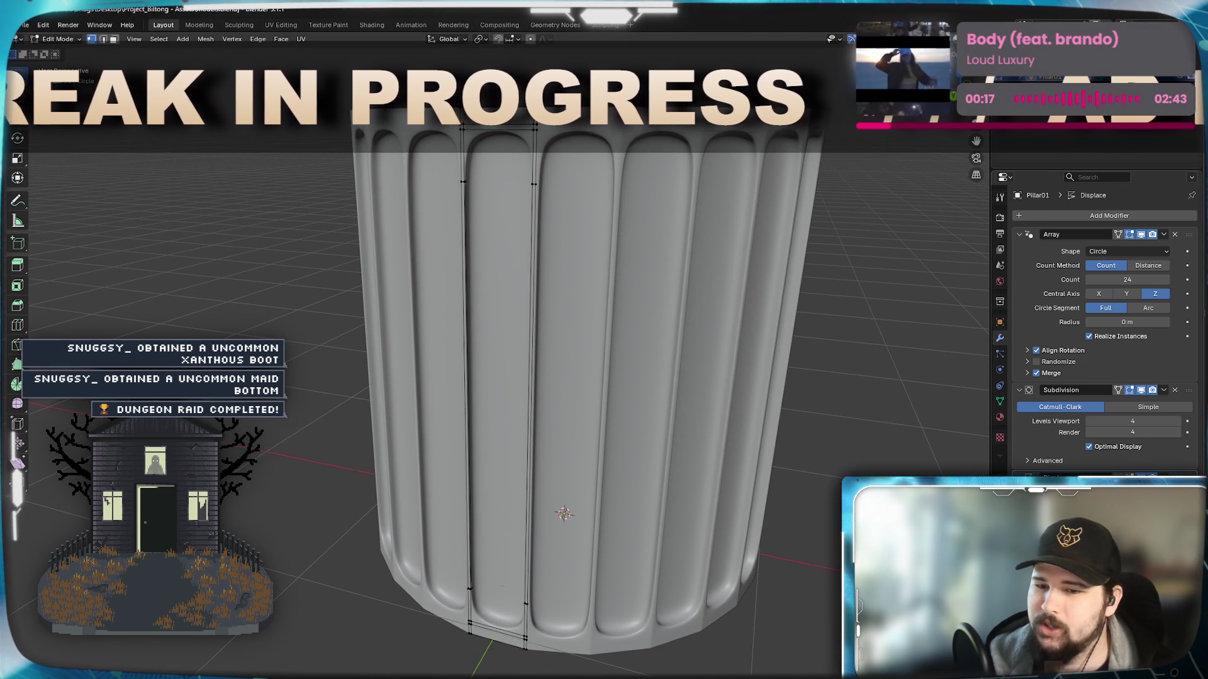
Step: Set the Pillar_Chips texture type to Clouds after trying Blend
left_click(1000, 437)
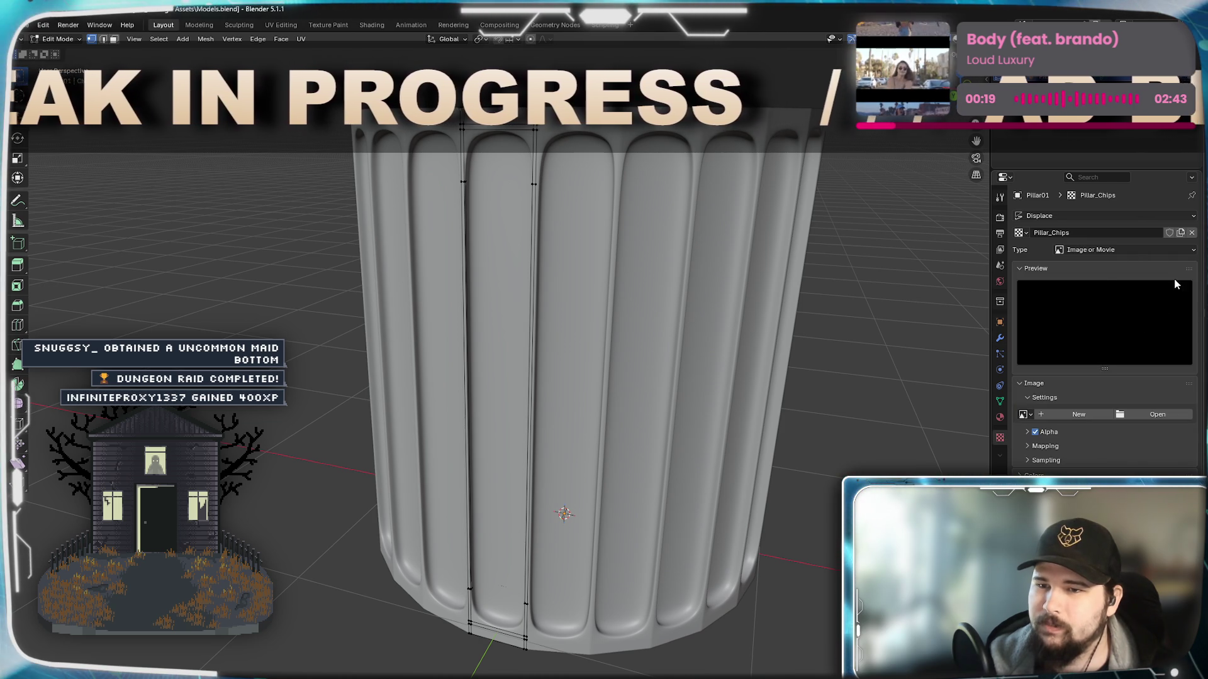
left_click(1140, 248)
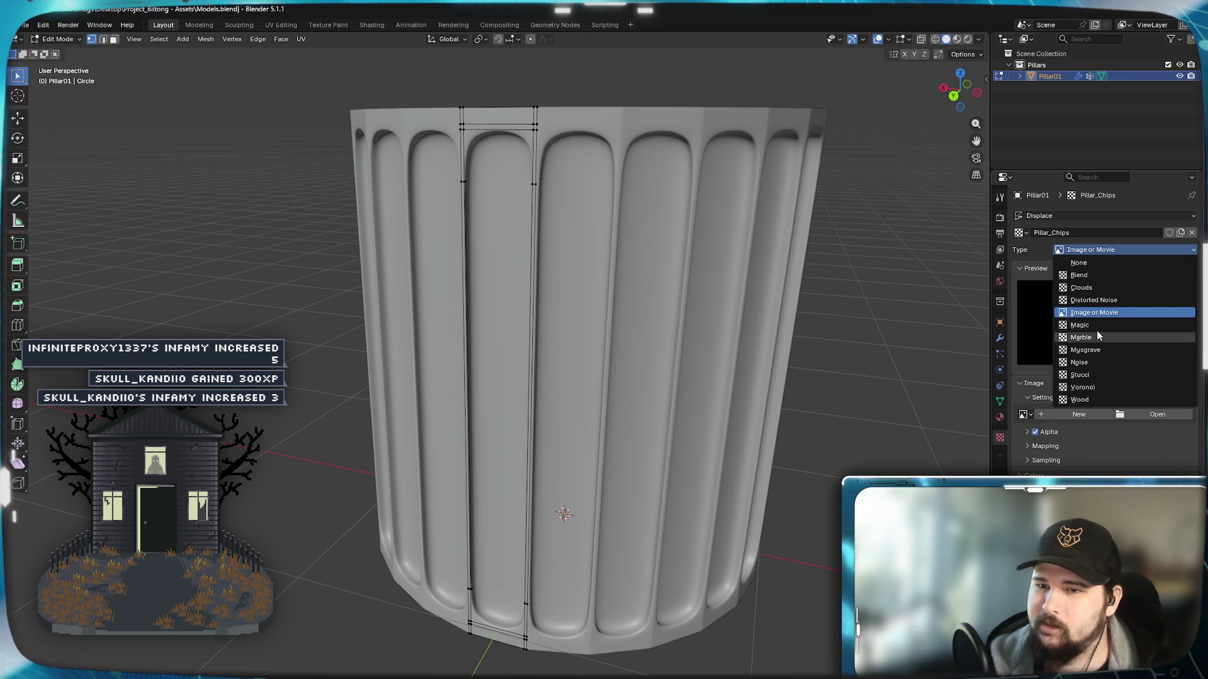
left_click(1111, 276)
left_click(1105, 251)
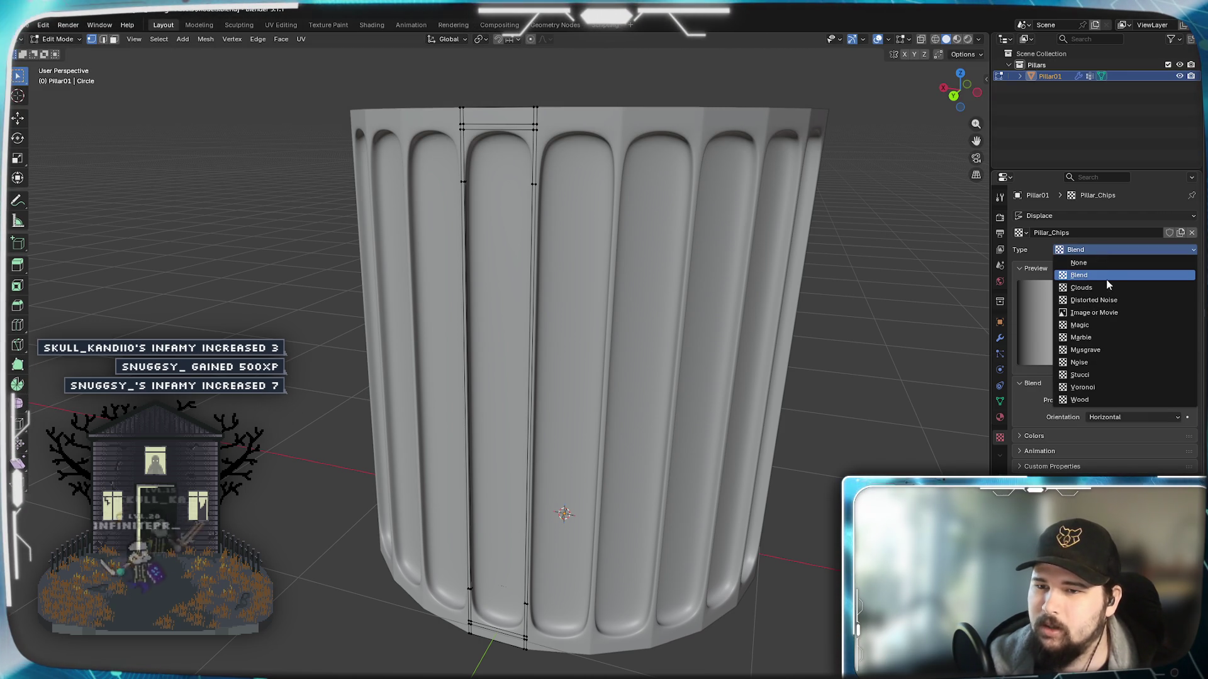
left_click(1101, 284)
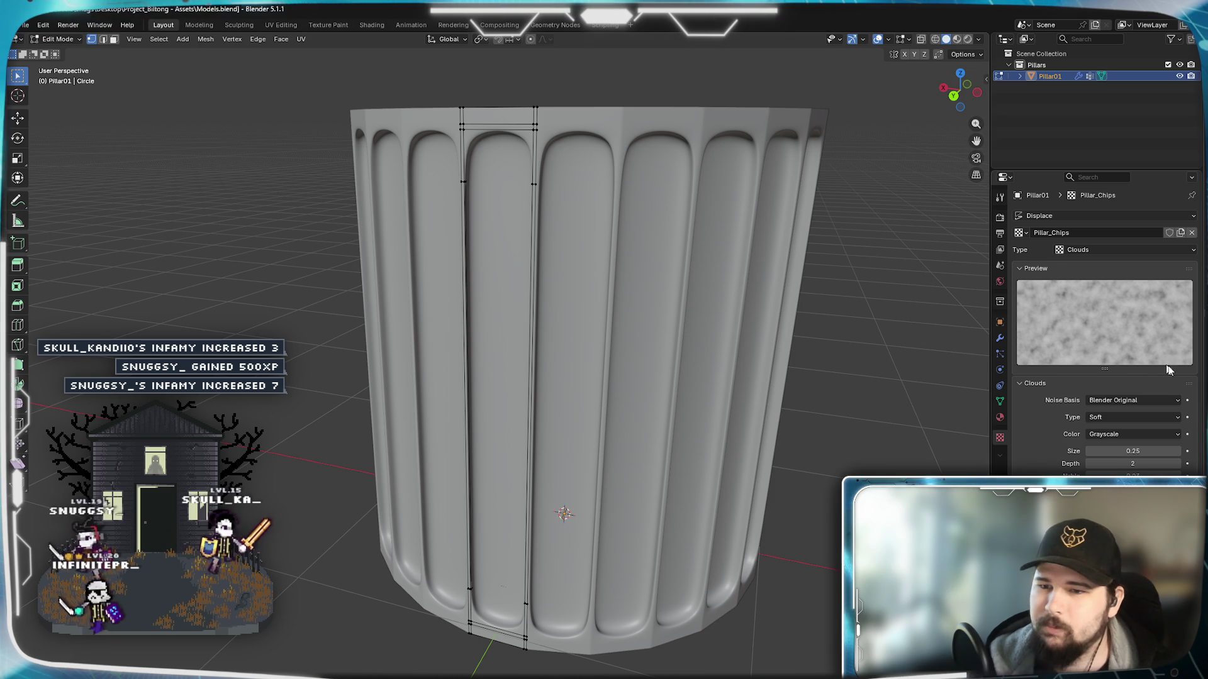
left_click(1105, 249)
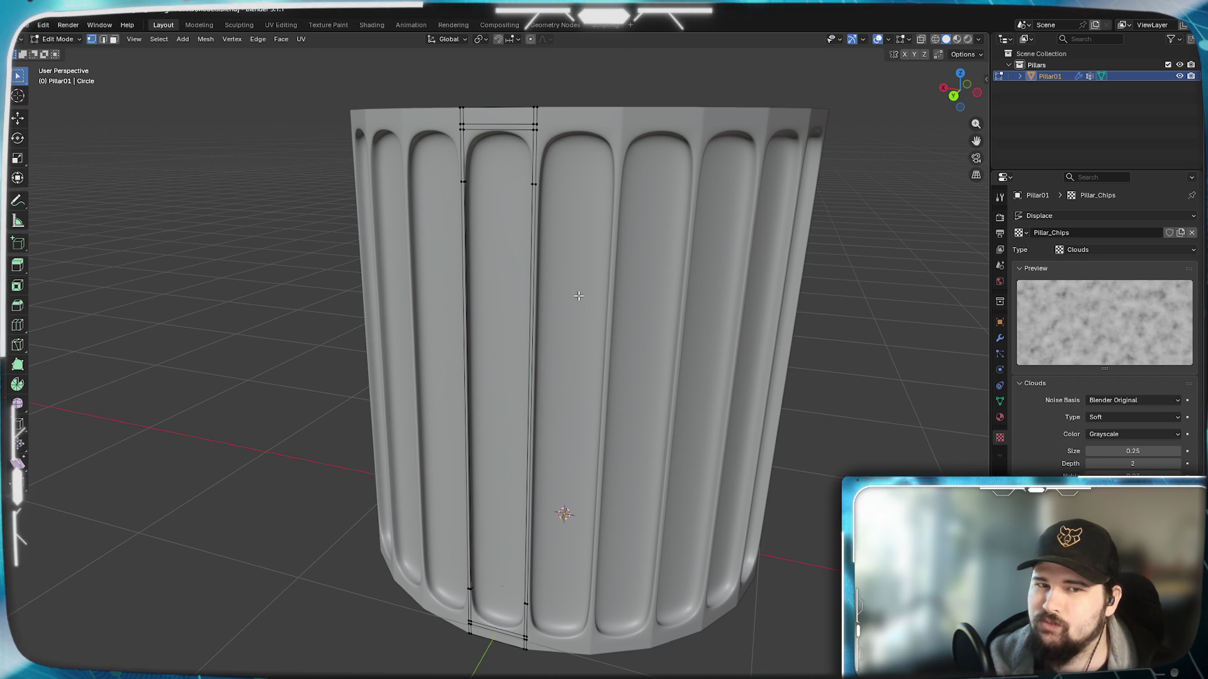
scroll(582, 297, "up", 2)
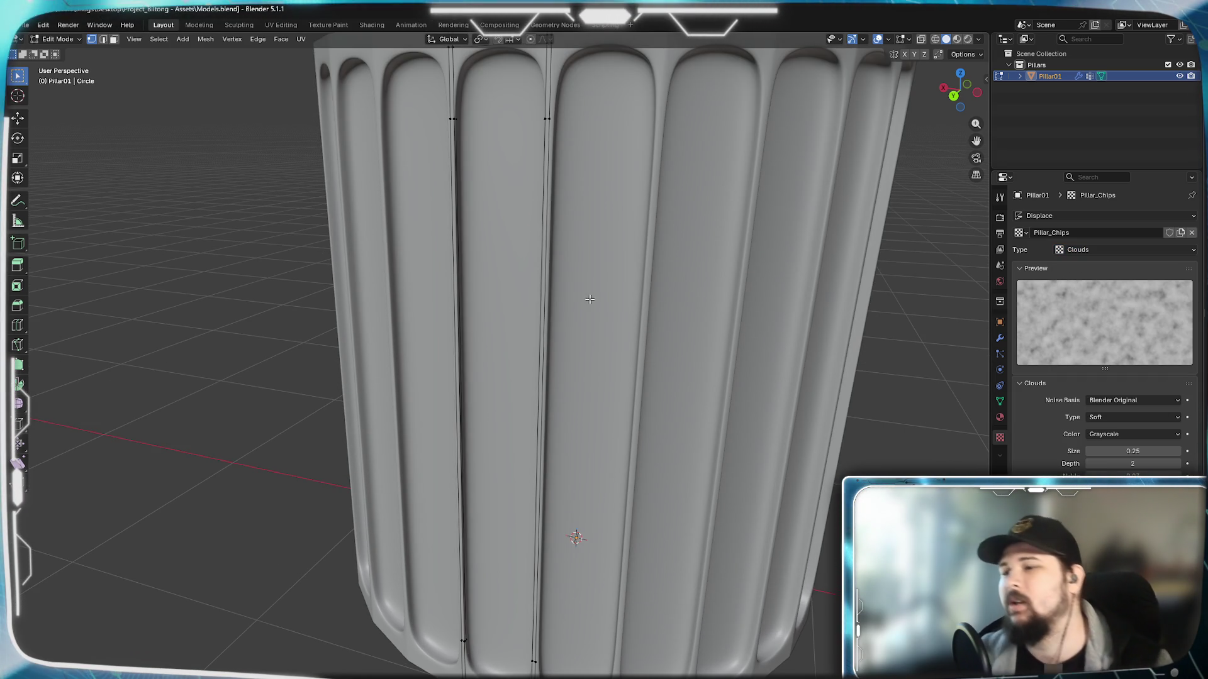
scroll(499, 283, "down", 3)
scroll(838, 404, "up", 2)
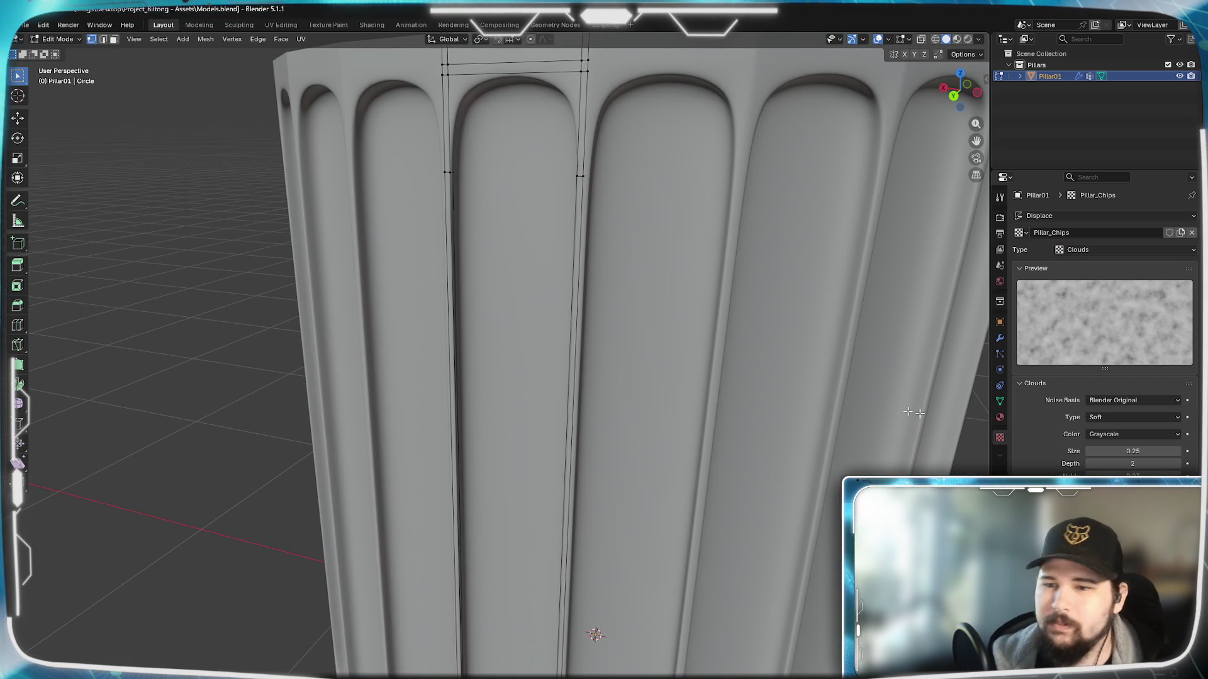
middle_click_drag(676, 397, 663, 402)
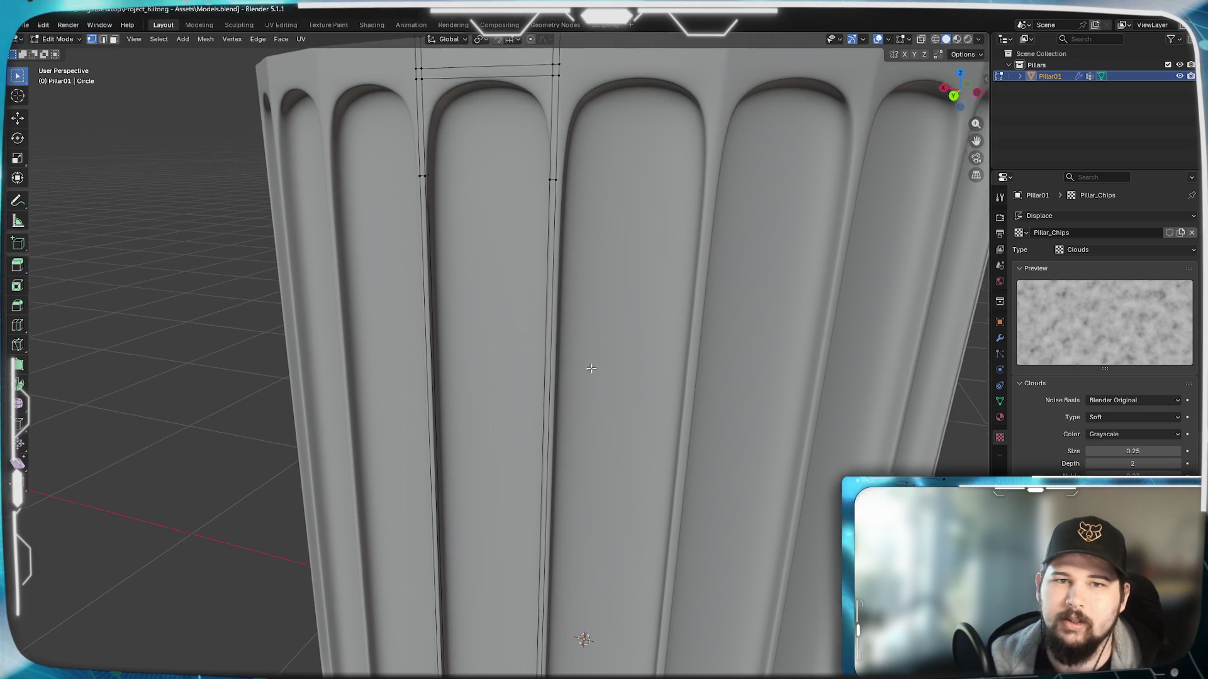
scroll(601, 360, "up", 2)
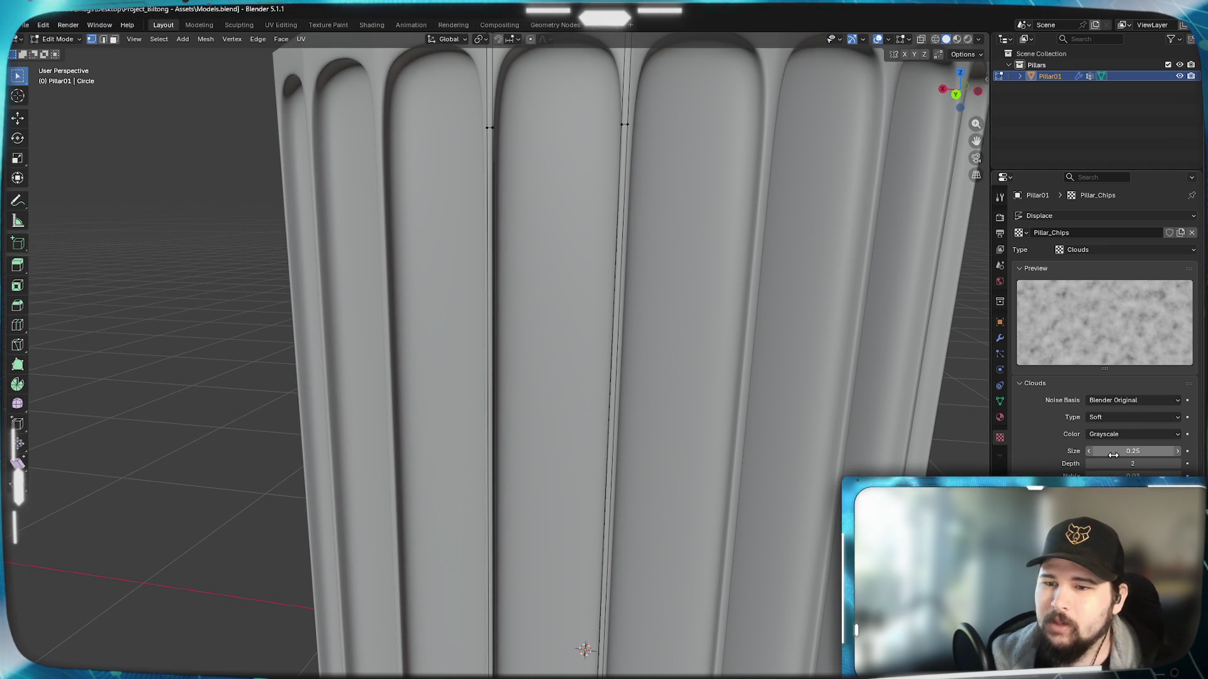
middle_click_drag(604, 284, 604, 360)
scroll(604, 358, "down", 2)
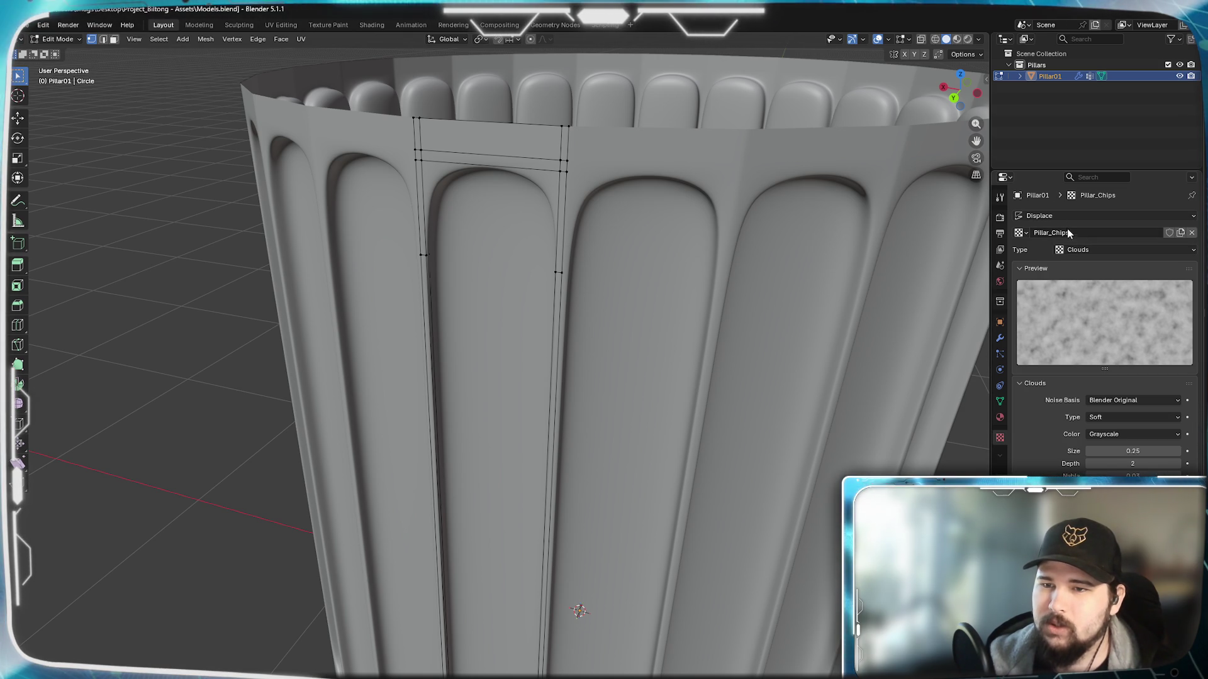
Step: Jump to the Displace modifier that uses Pillar_Chips and show the pillar's modifier stack
left_click(1062, 215)
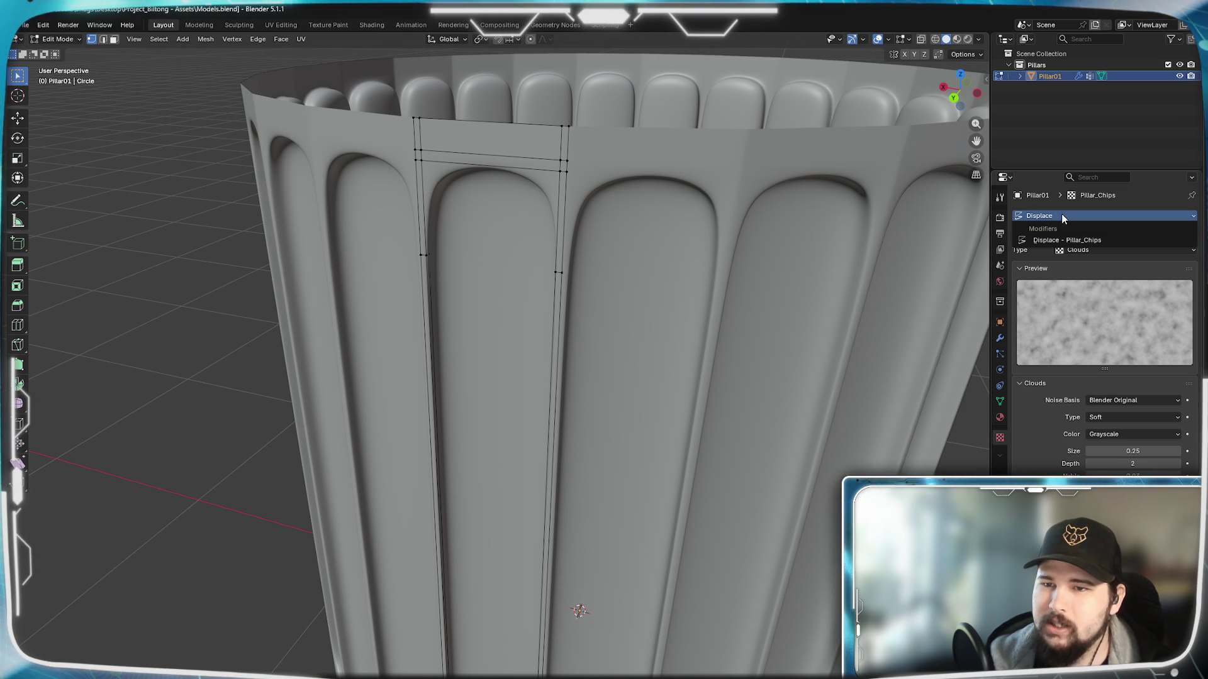
left_click(1057, 240)
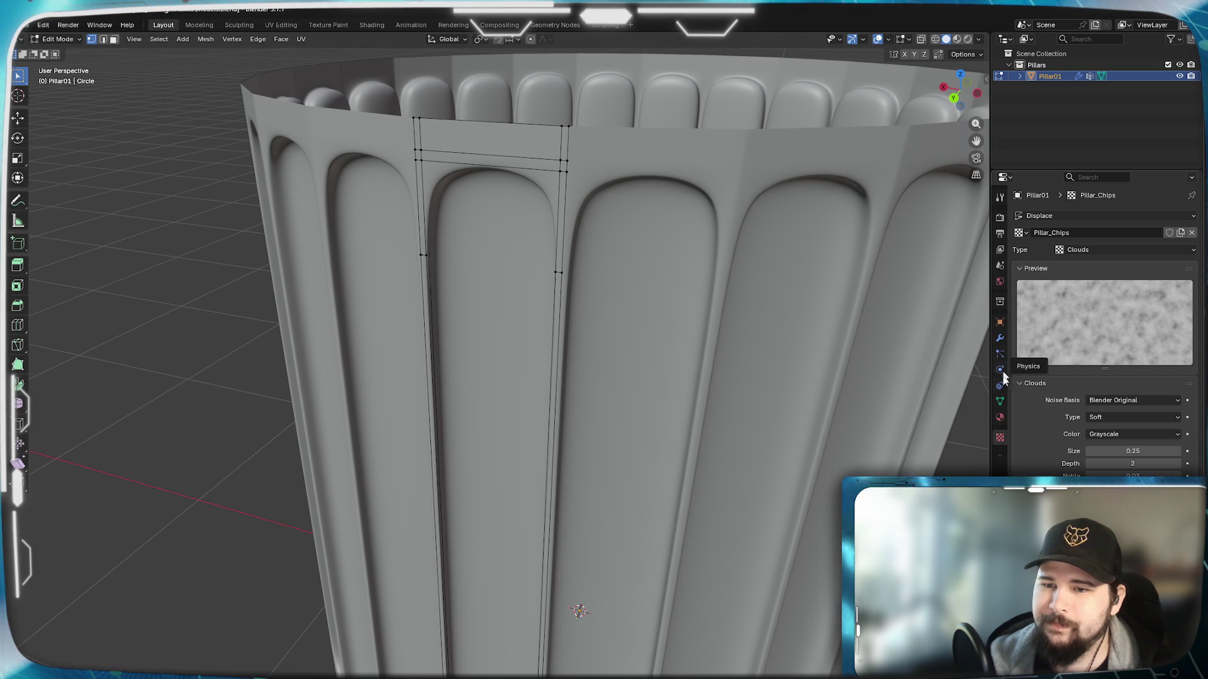
left_click(1001, 339)
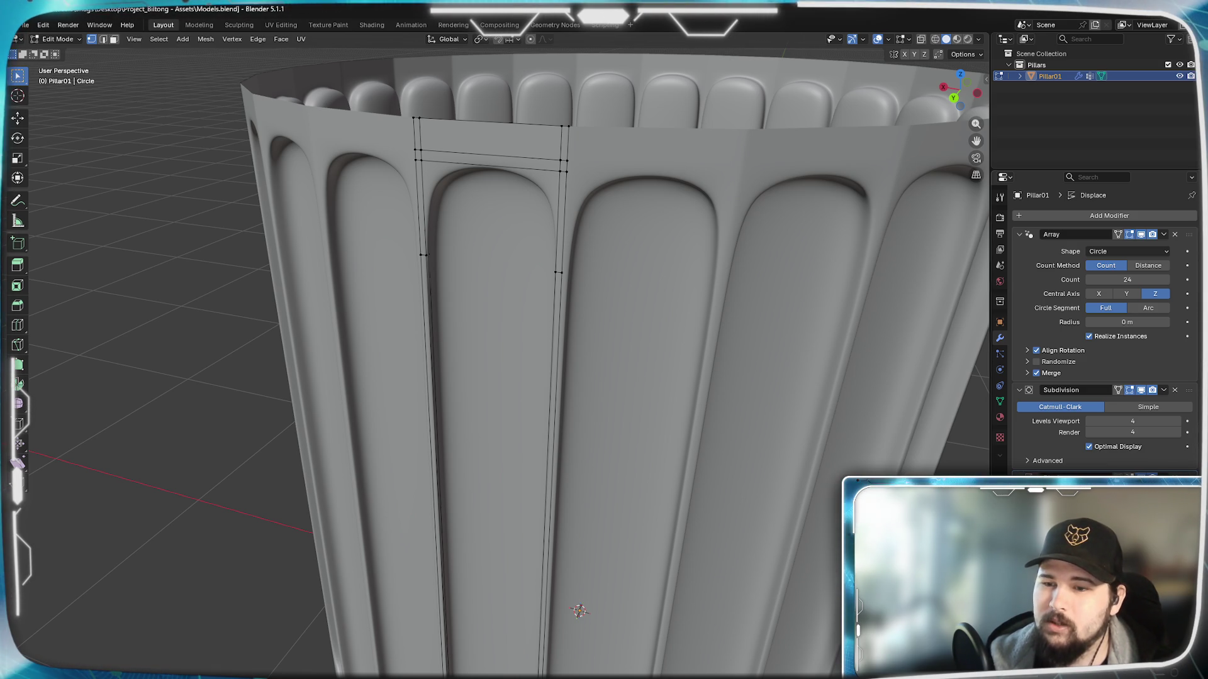
Step: View the pillar in object mode and undo back to the calmer displaced surface instead of the spiky one
key("Tab")
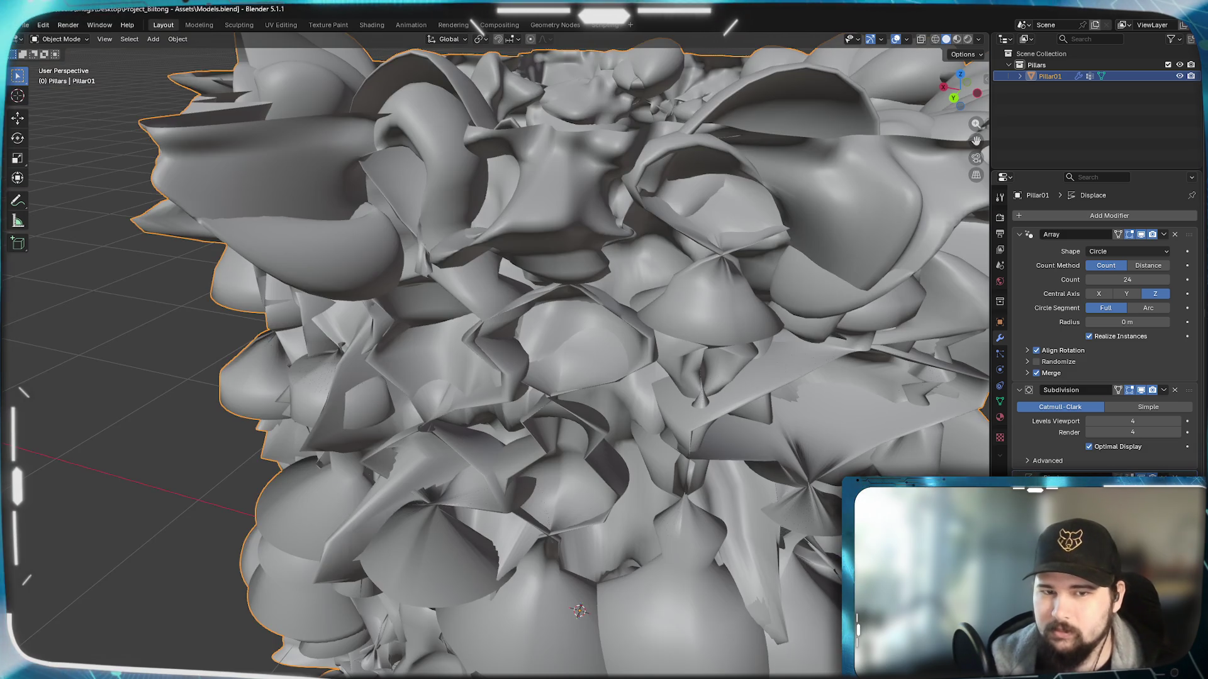
scroll(724, 547, "down", 5)
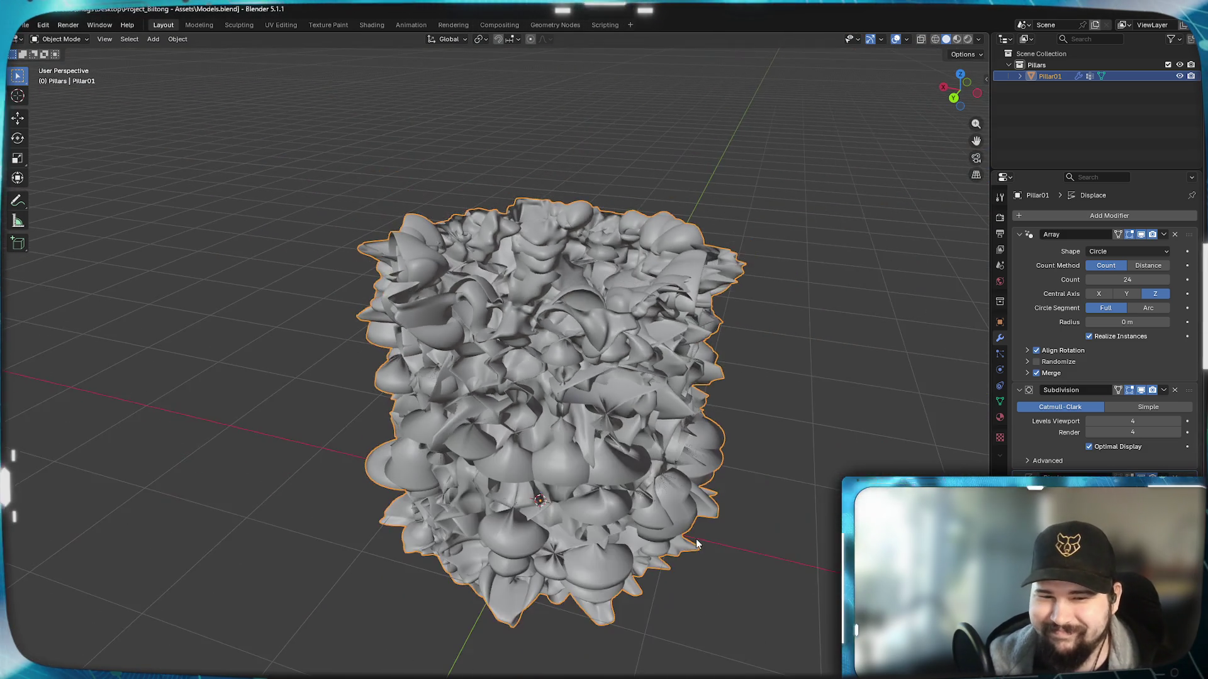
scroll(696, 539, "up", 3)
scroll(695, 539, "up", 2)
mouse_move(685, 536)
middle_mouse_down()
mouse_move(683, 516)
mouse_move(734, 472)
mouse_move(717, 444)
middle_mouse_up()
key("ctrl+z")
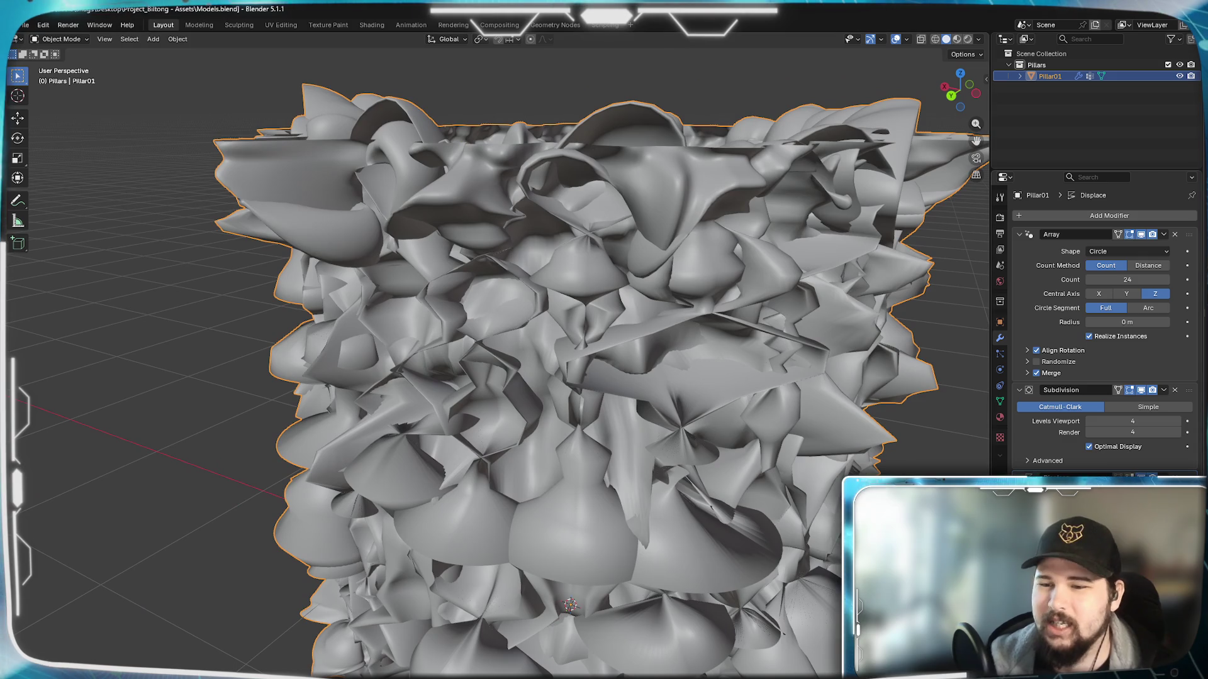
key("ctrl+z")
key("ctrl+shift+z")
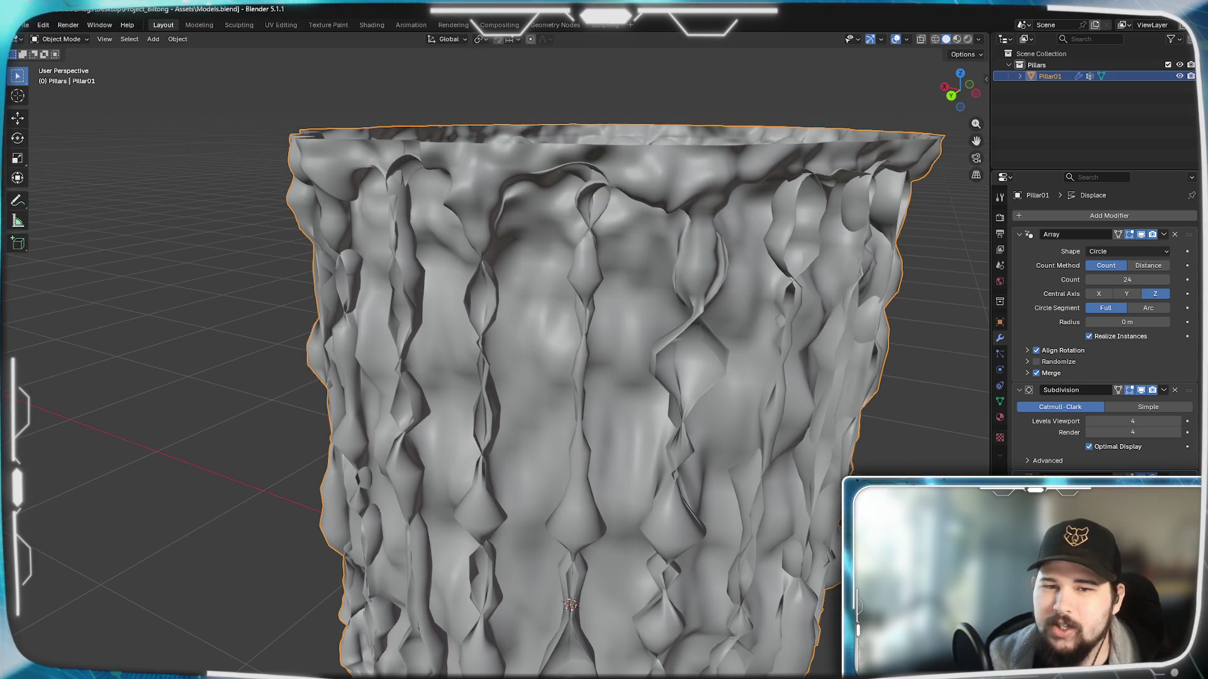
key("ctrl+z")
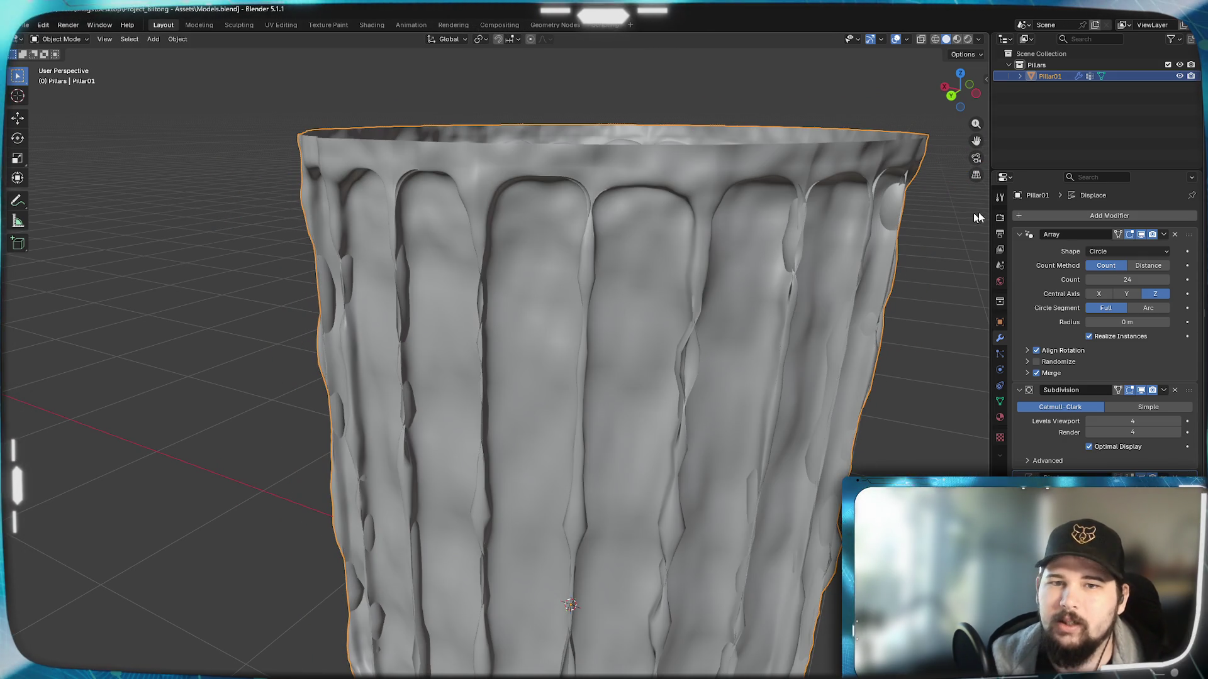
left_click(999, 437)
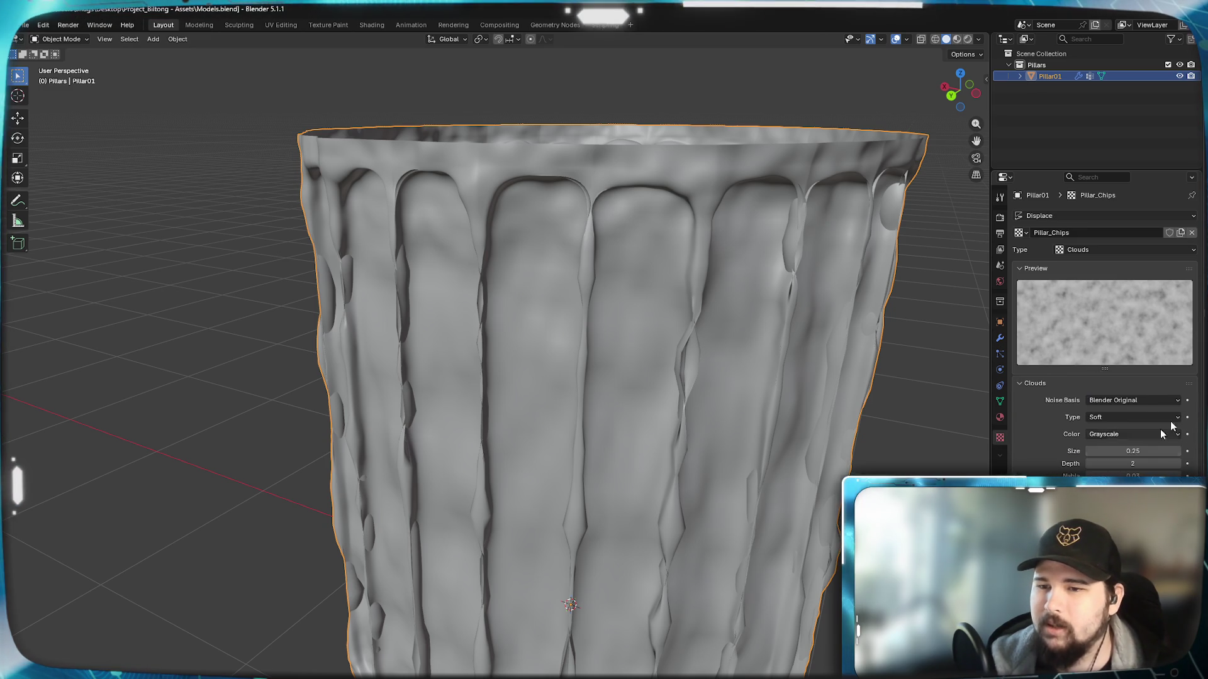
Step: Reduce the Pillar_Chips cloud noise size from 0.25 down to 0.05 for finer chipping
left_click_drag(1139, 454, 1088, 452)
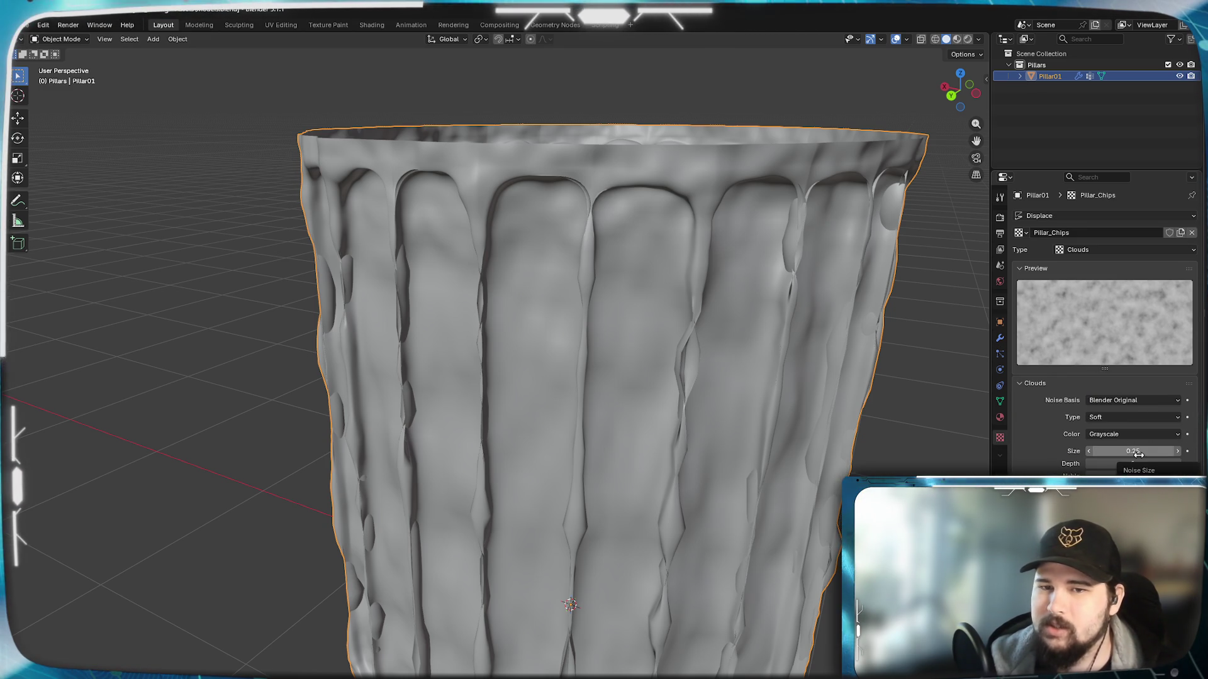
left_click(1088, 452)
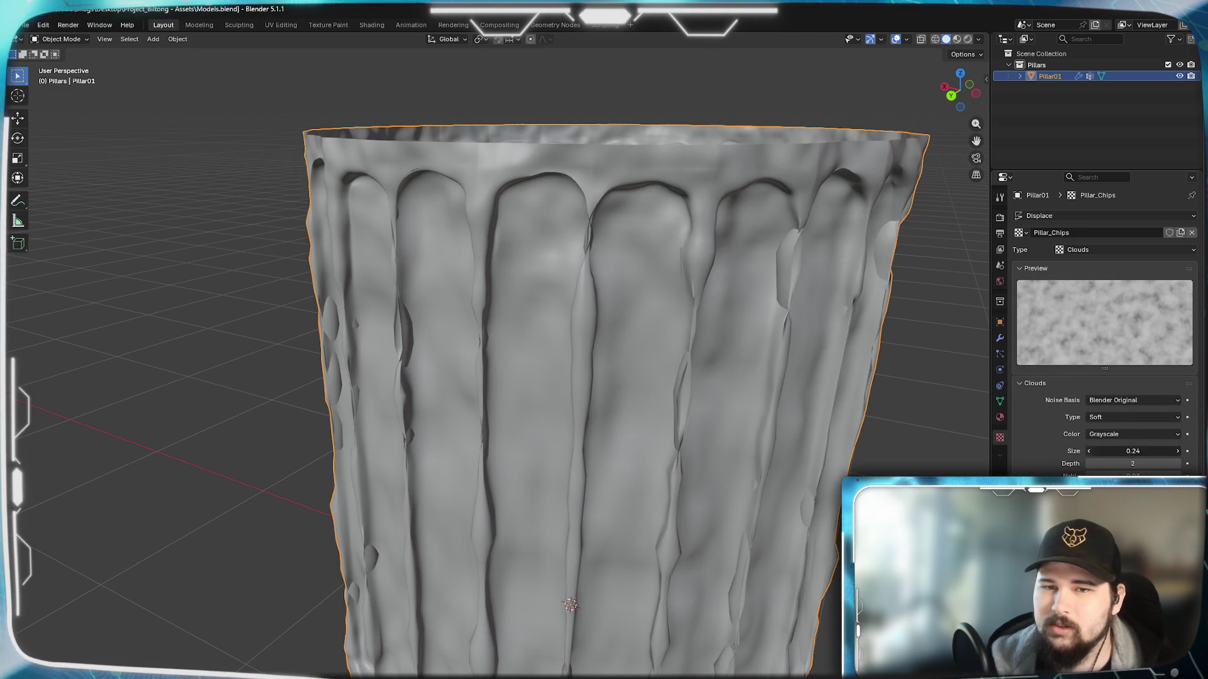
left_click(1087, 453)
left_click(1088, 452)
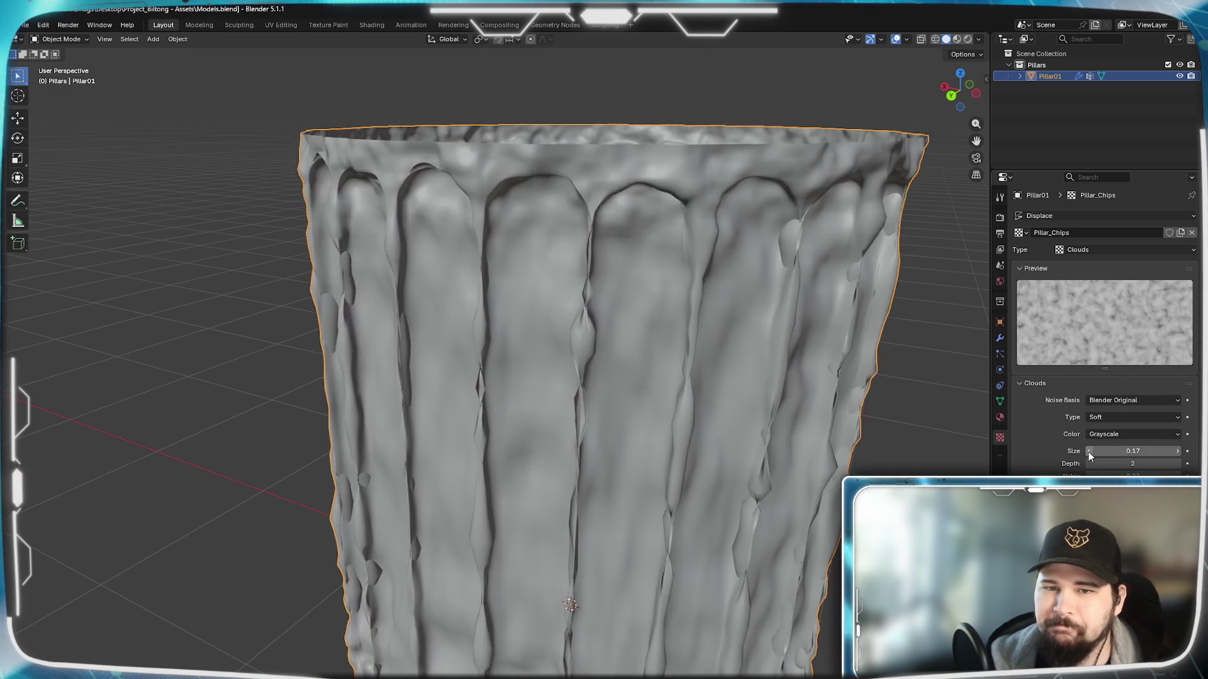
left_click(1088, 452)
left_click(1087, 452)
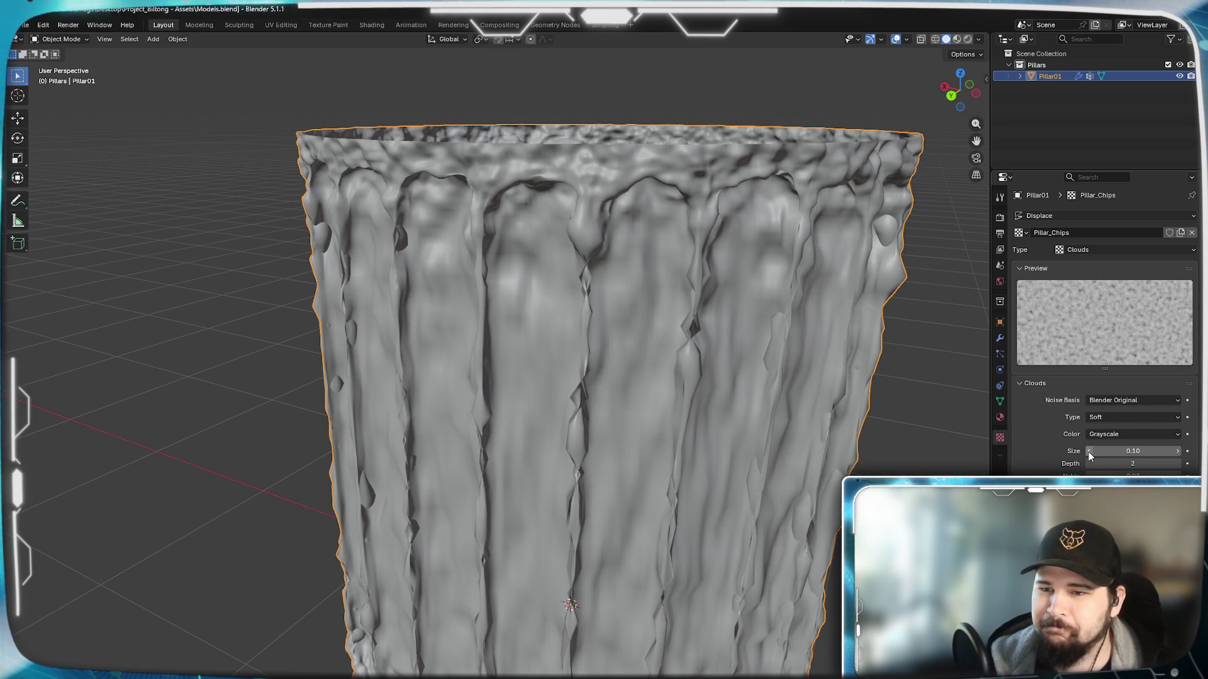
left_click(1088, 452)
left_click(1087, 452)
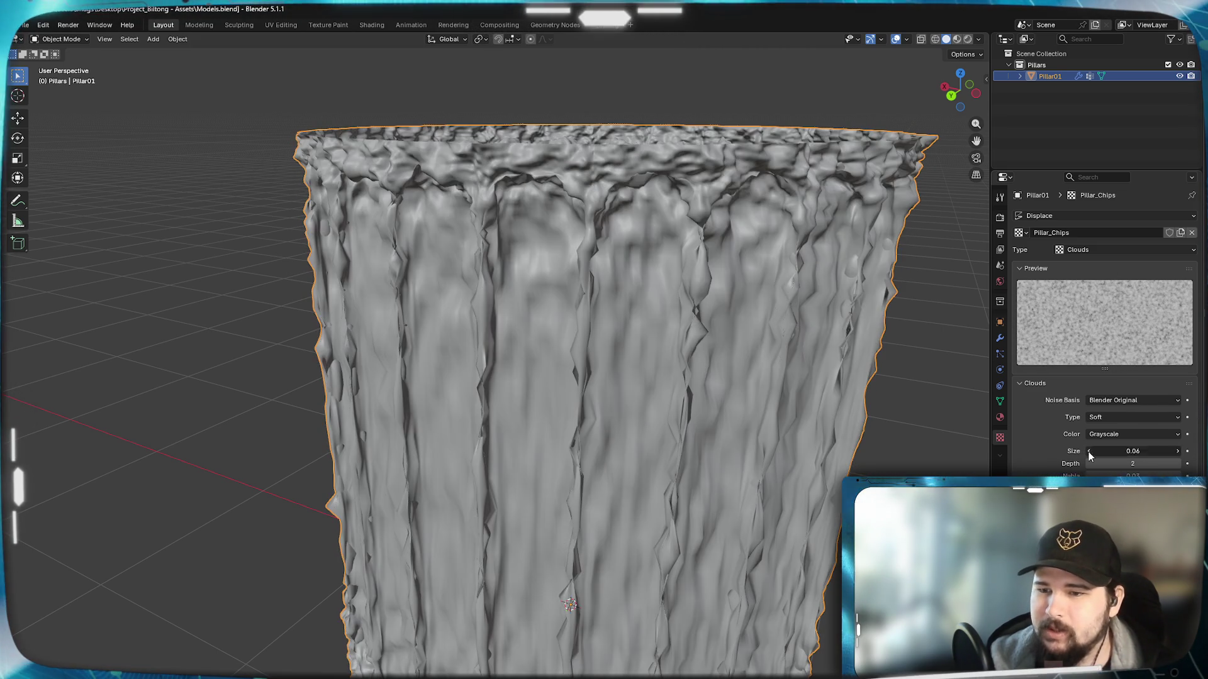
left_click(1088, 452)
mouse_move(743, 384)
middle_mouse_down()
mouse_move(685, 383)
mouse_move(715, 391)
mouse_move(774, 358)
mouse_move(787, 366)
mouse_move(768, 384)
mouse_move(714, 371)
mouse_move(742, 381)
middle_mouse_up()
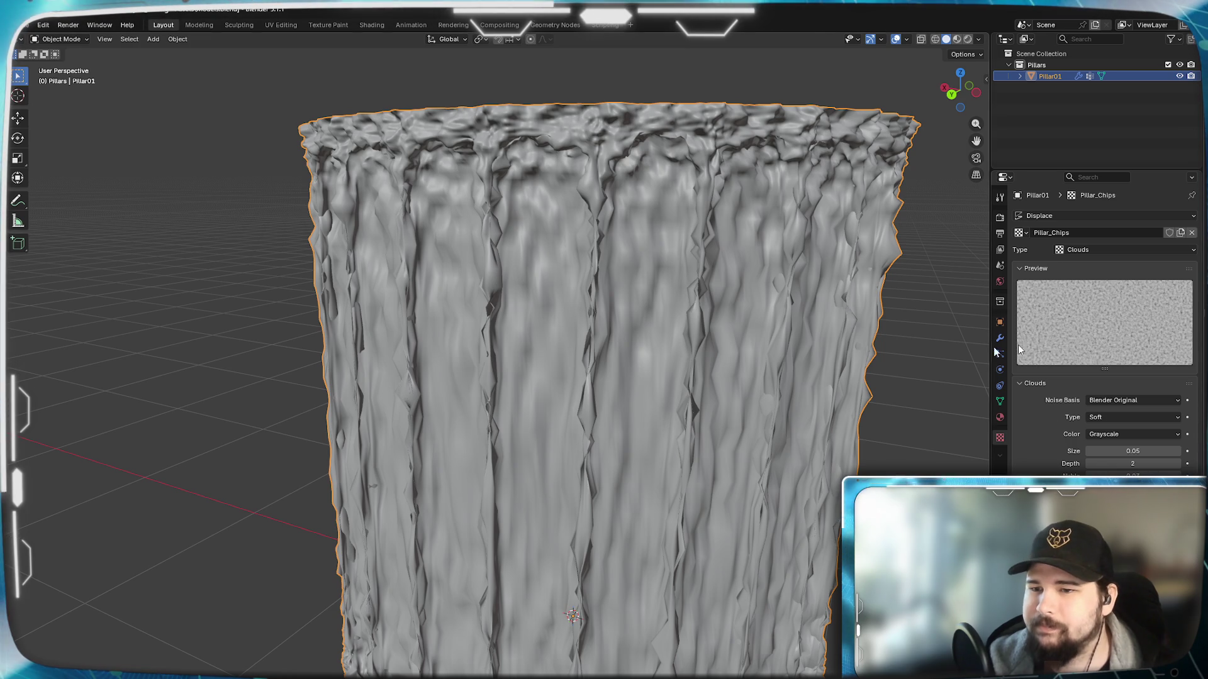
key("Tab")
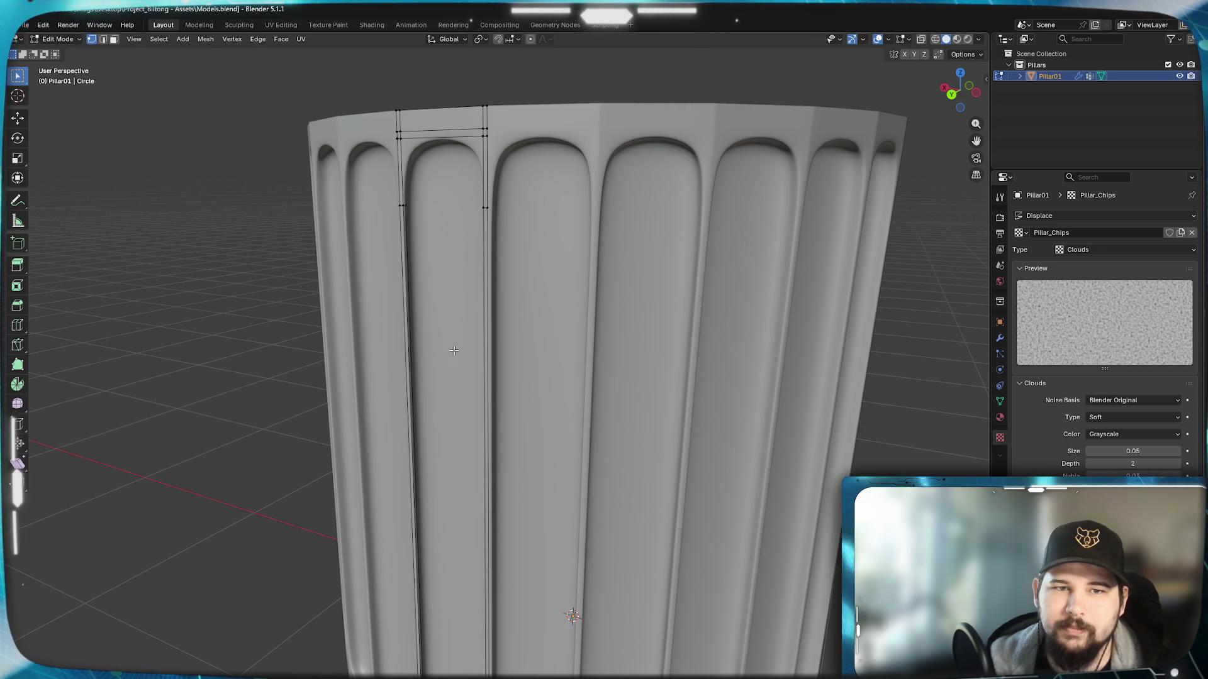
Step: Switch to the UV Editing workspace, view the pillar from the back orthographic, and select one whole vertical flute strip
middle_click_drag(453, 377, 534, 370)
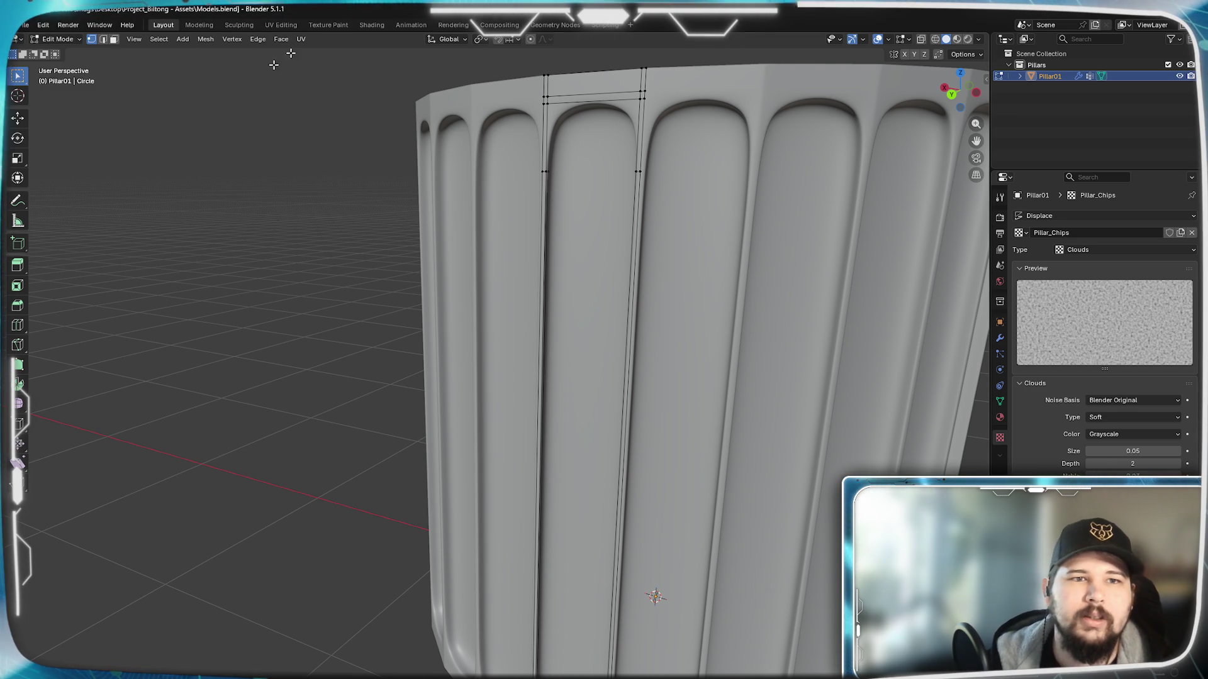
left_click(283, 24)
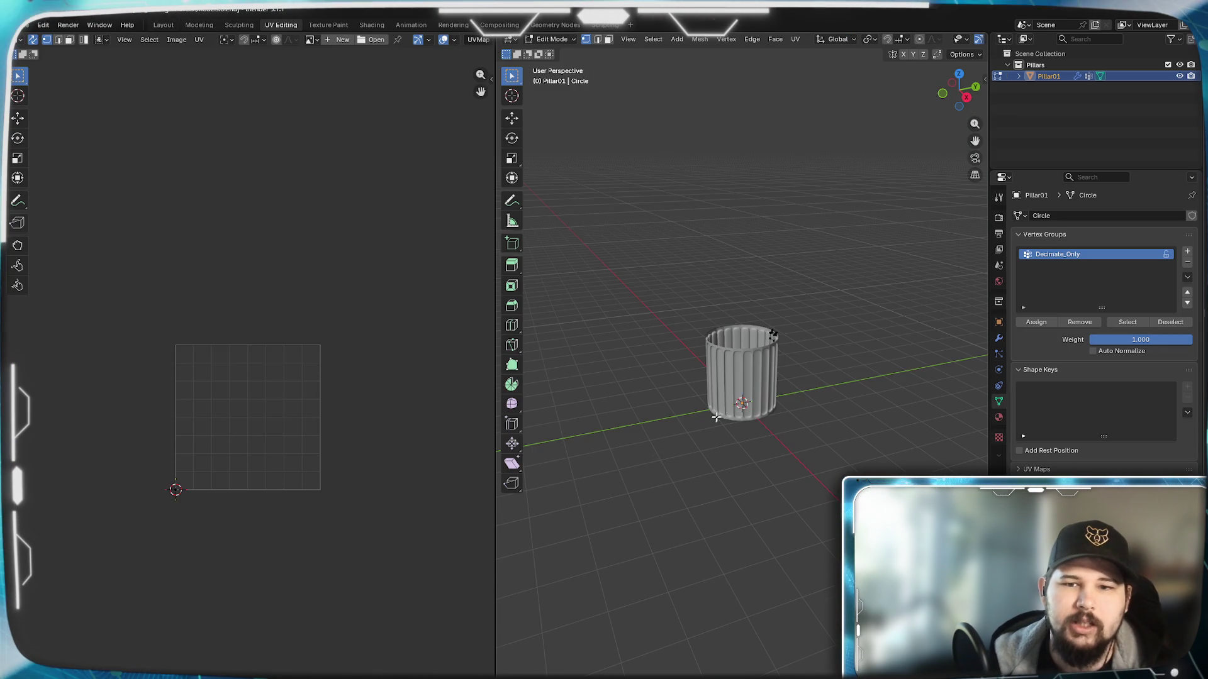
scroll(693, 440, "up", 3)
middle_click_drag(848, 428, 746, 418)
scroll(746, 418, "up", 4)
scroll(745, 418, "up", 3)
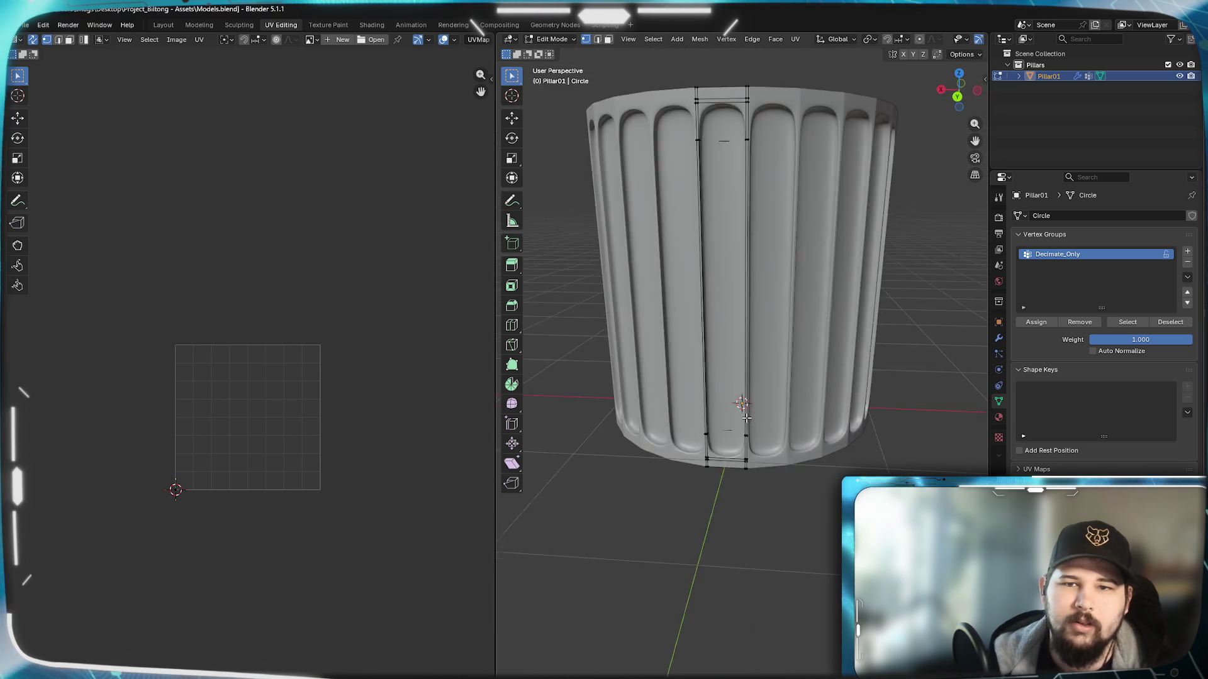
scroll(746, 418, "up", 3)
scroll(733, 405, "up", 2)
scroll(734, 459, "down", 4)
middle_click_drag(733, 444, 756, 467)
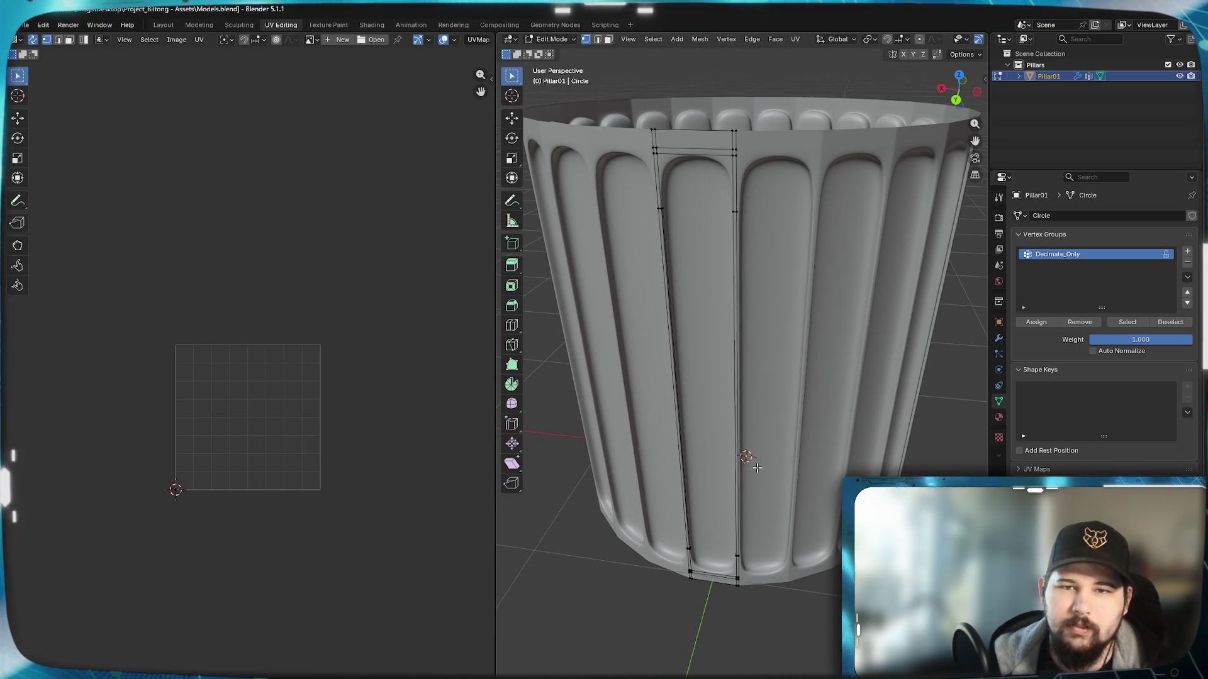
key("KP_1")
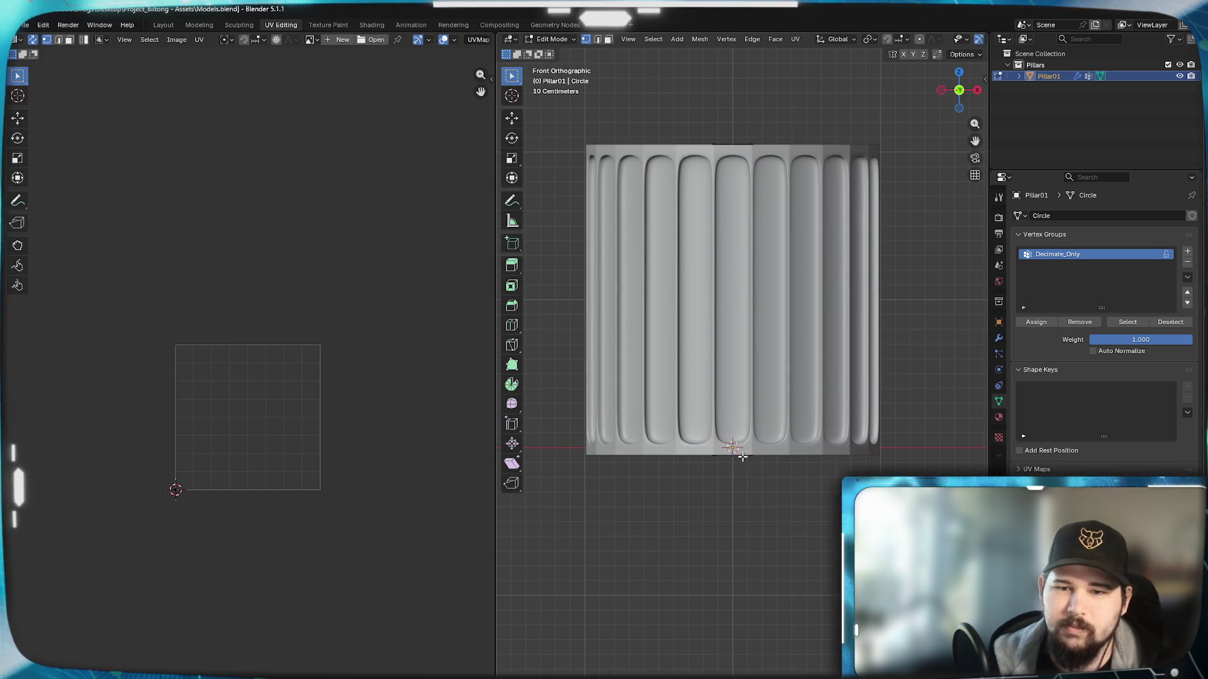
middle_click_drag(744, 375, 752, 317)
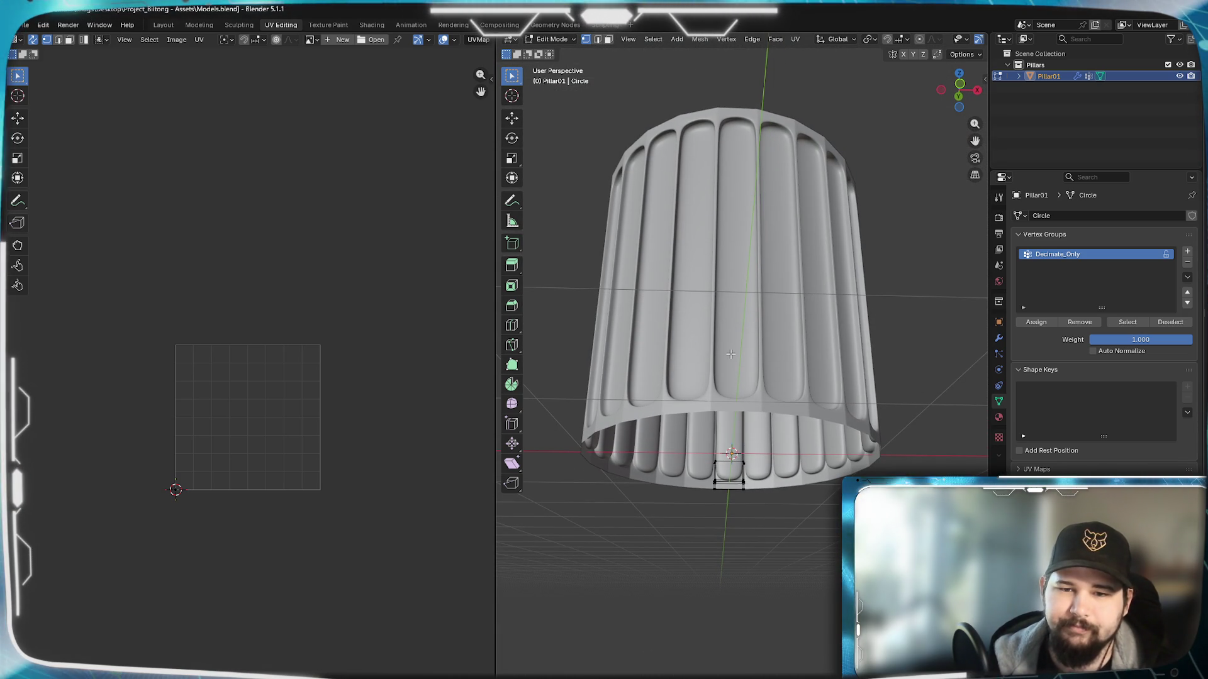
middle_click_drag(729, 354, 718, 436)
key("ctrl+KP_1")
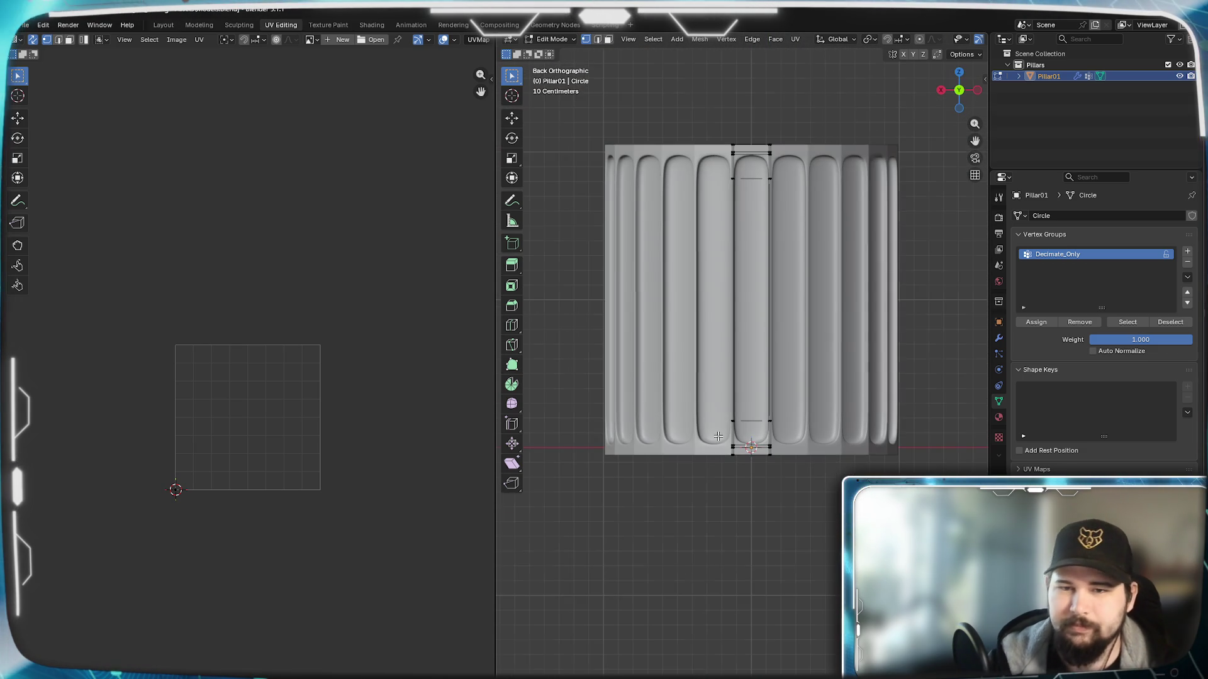
scroll(717, 436, "up", 2)
scroll(731, 406, "up", 1)
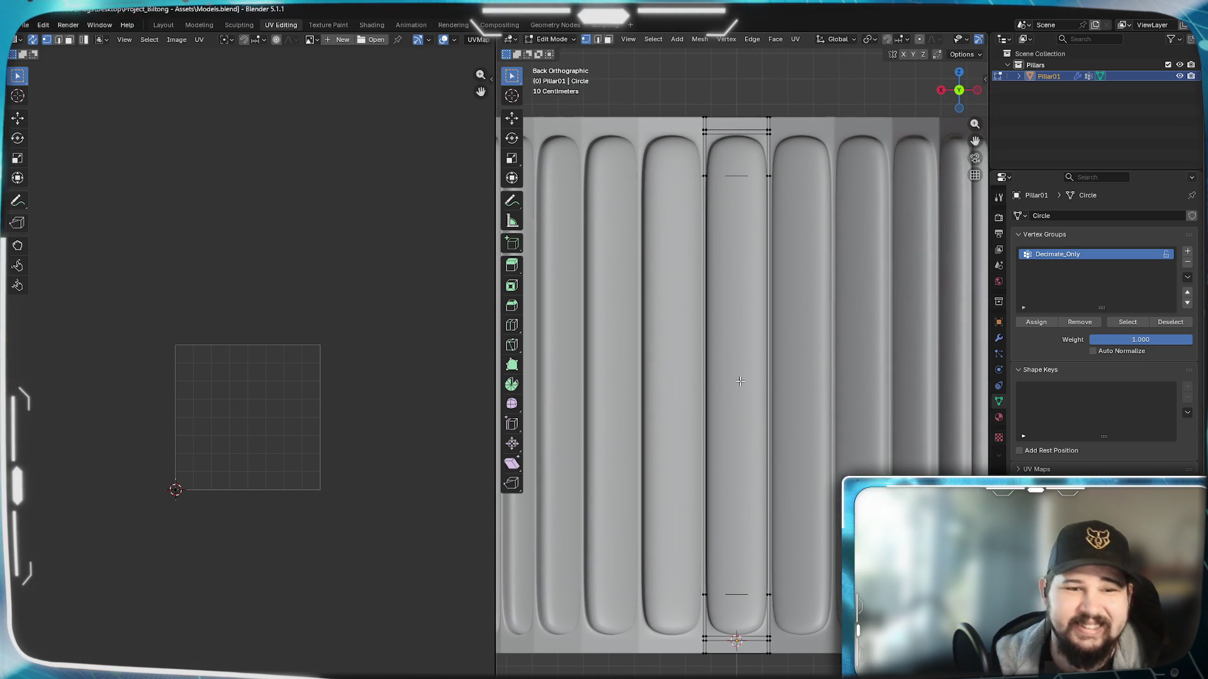
key("l")
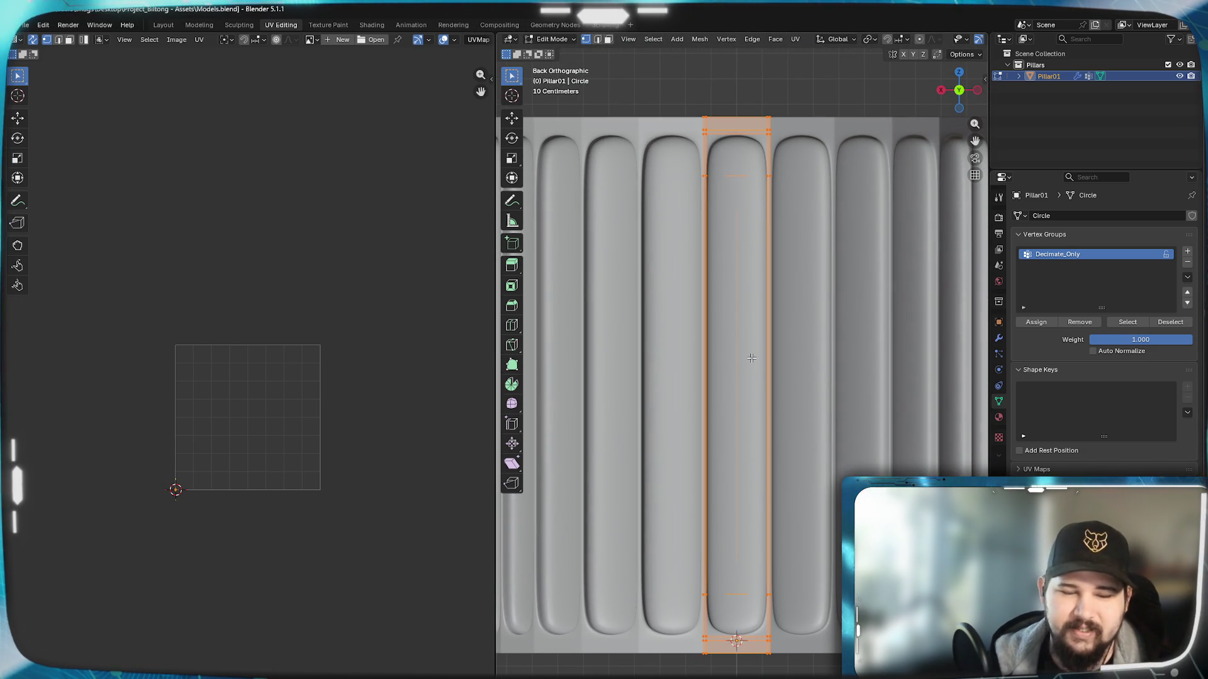
Step: Unwrap the flute strip with Project from View (Bounds) so its island fills the UV square
key("u")
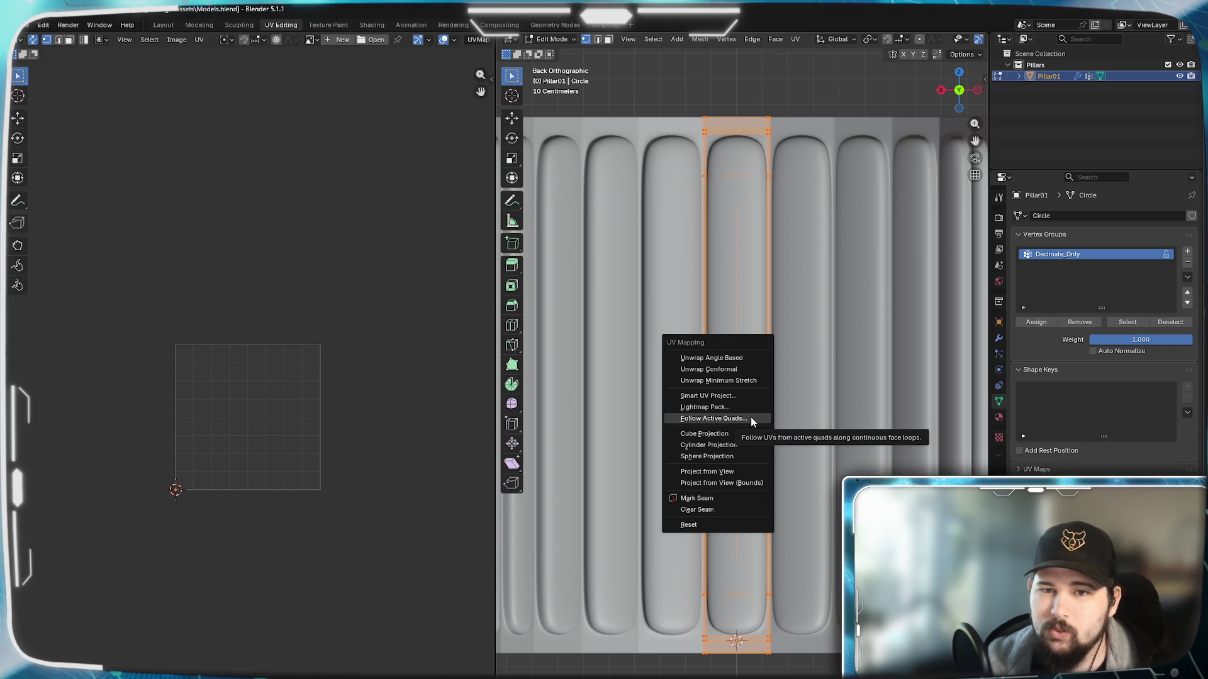
left_click(753, 482)
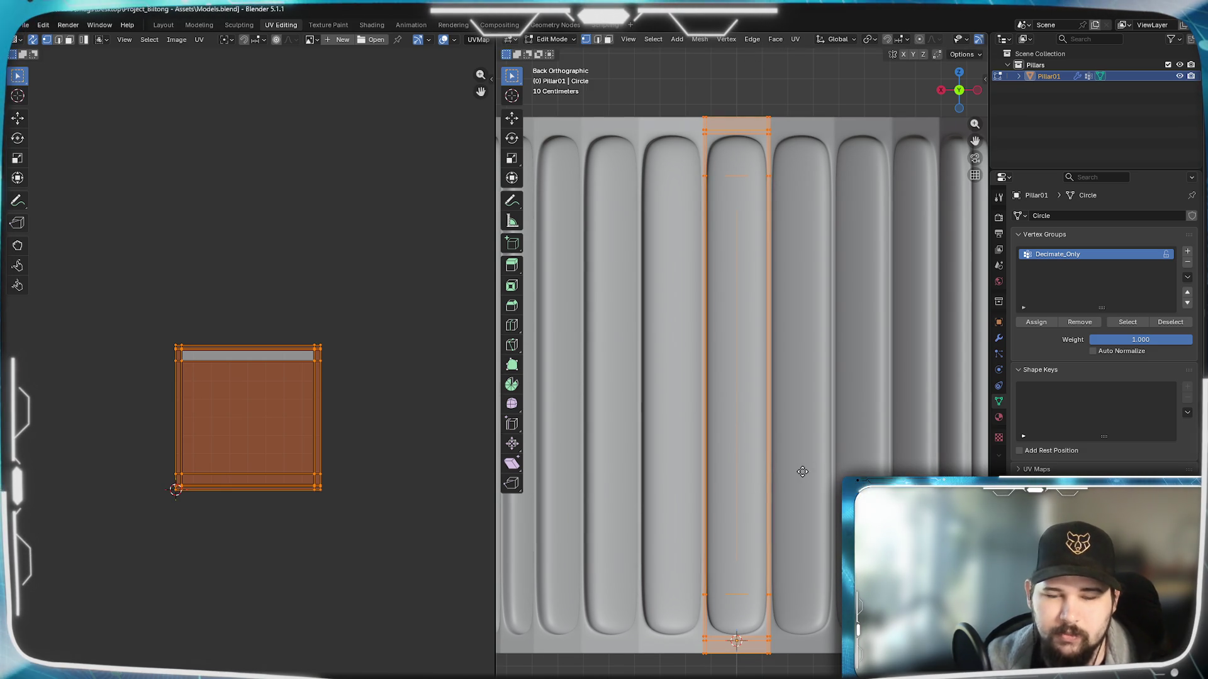
Step: Centre on the strip and reproject its UVs with Project from View, giving a tall, thin island
key("g")
key("Escape")
key("KP_Decimal")
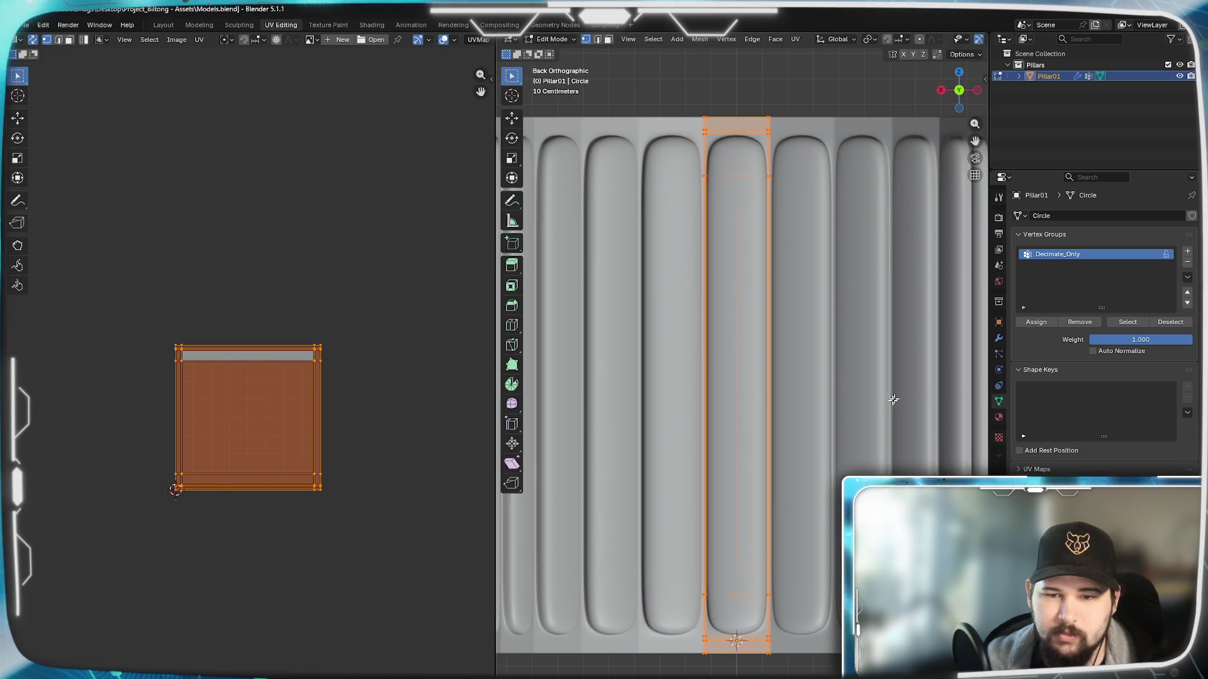
key("u")
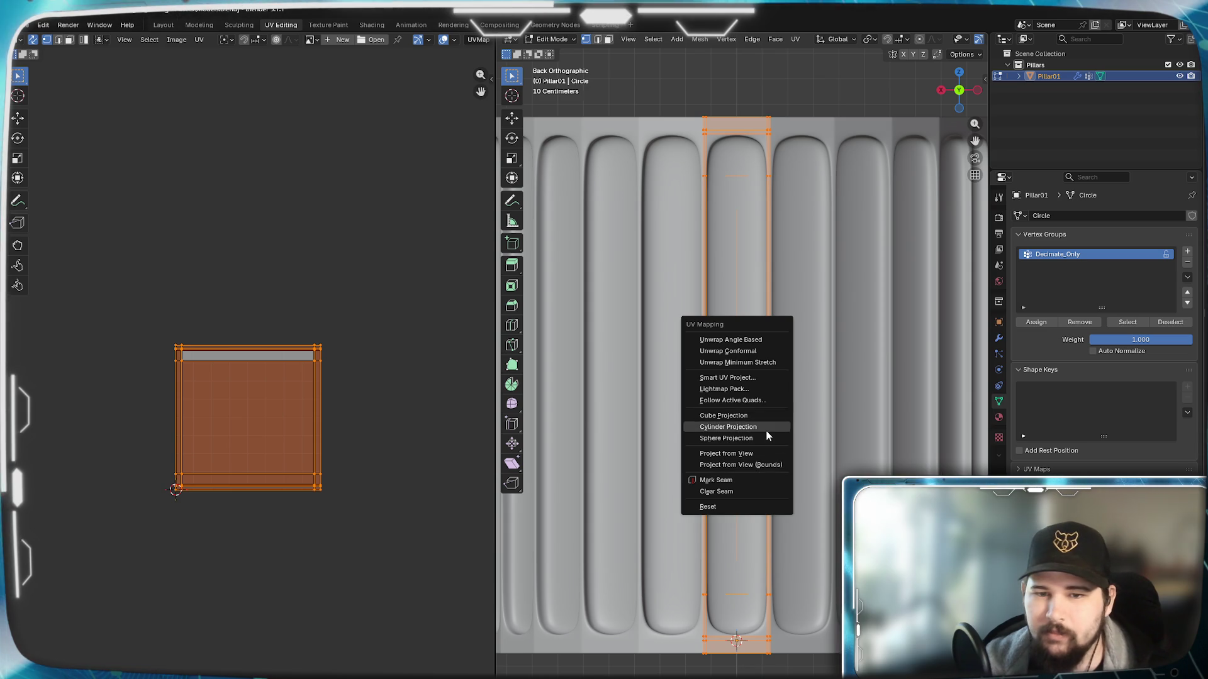
left_click(752, 456)
scroll(217, 393, "up", 3)
mouse_move(278, 407)
middle_mouse_down()
mouse_move(338, 398)
mouse_move(391, 443)
mouse_move(204, 425)
mouse_move(323, 324)
mouse_move(306, 327)
middle_mouse_up()
scroll(337, 397, "up", 1)
scroll(207, 425, "up", 2)
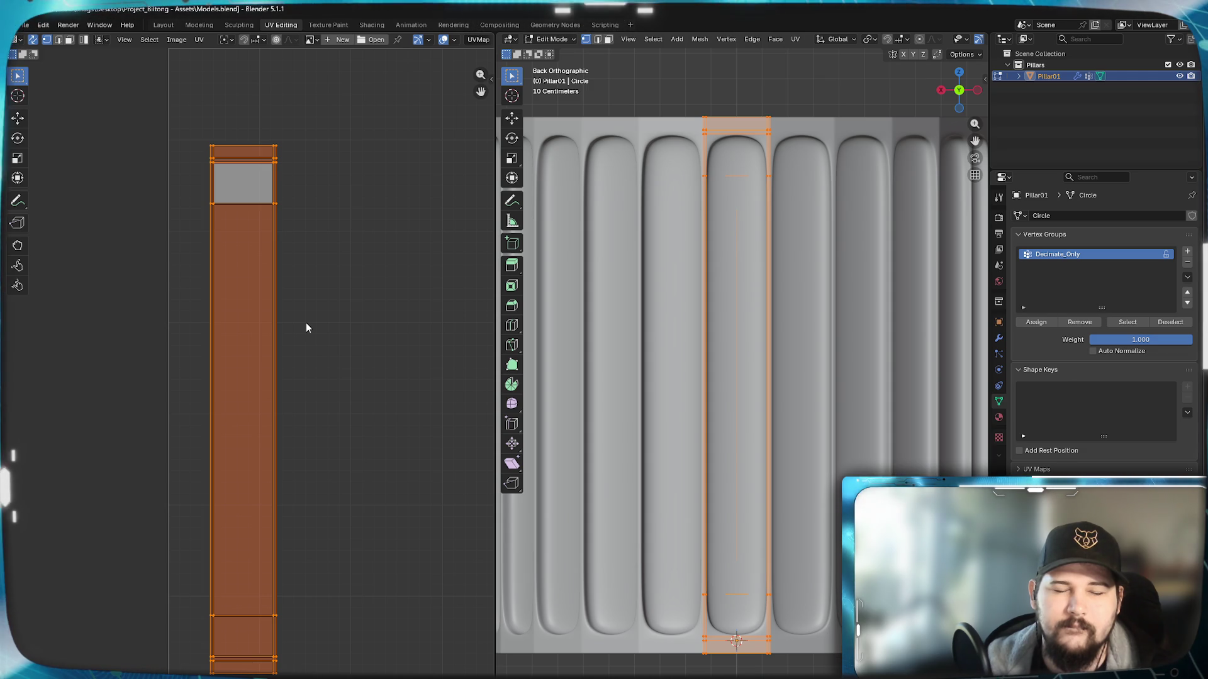
scroll(306, 329, "down", 1)
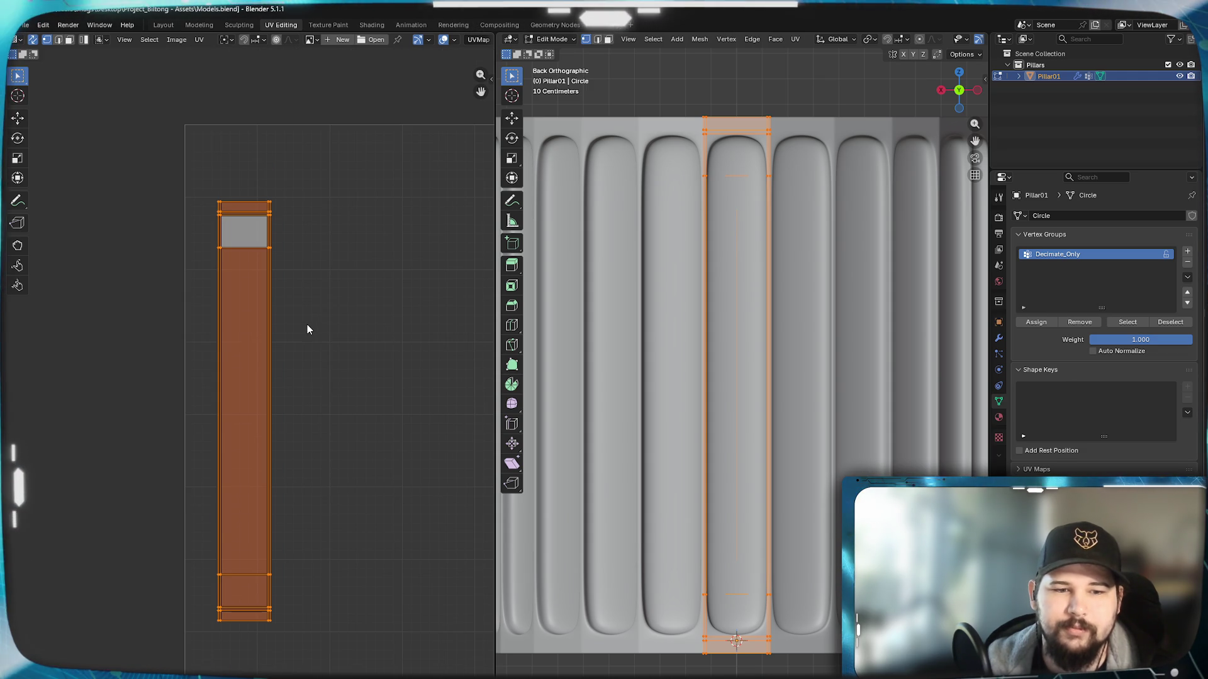
Step: Enlarge the UV strip about 1.35 times and subdivide the selected flute strip
left_click(345, 400)
key("g")
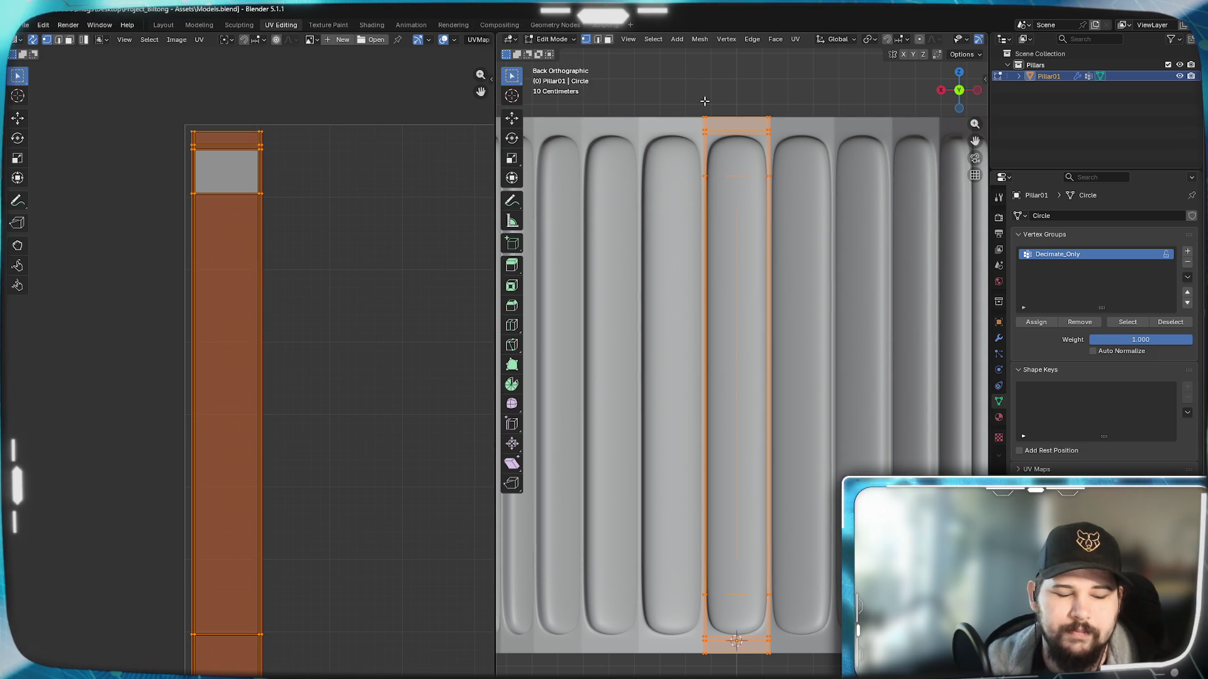
key("ctrl+v")
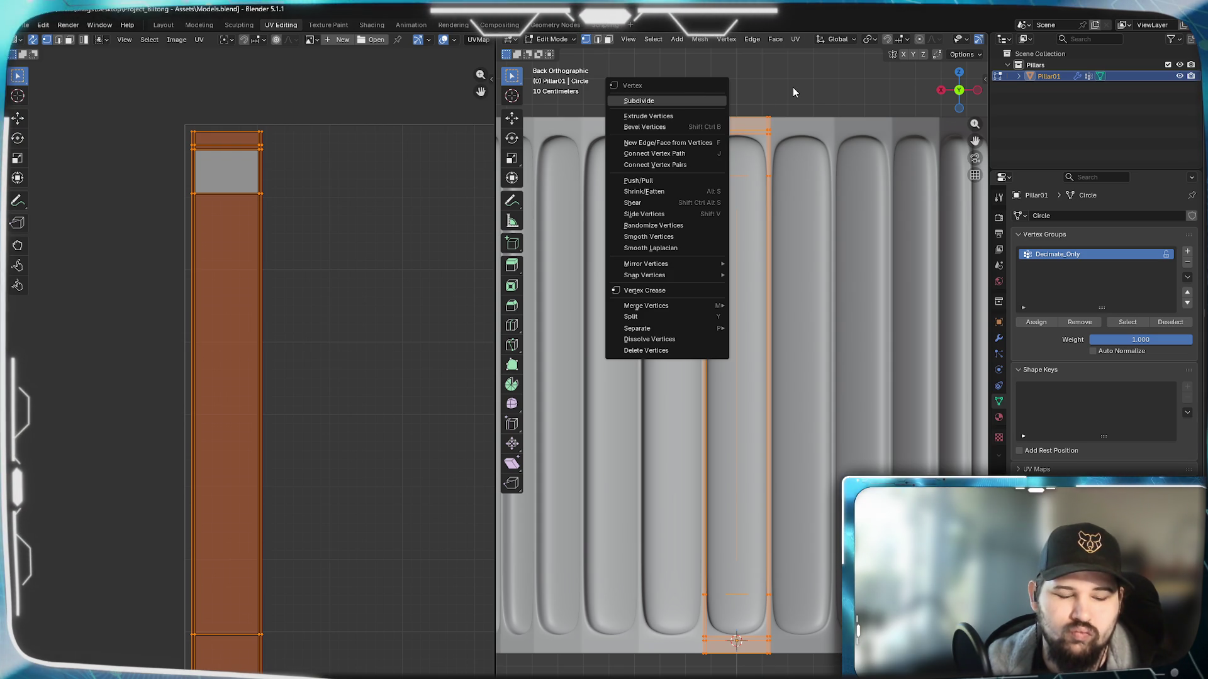
key("Return")
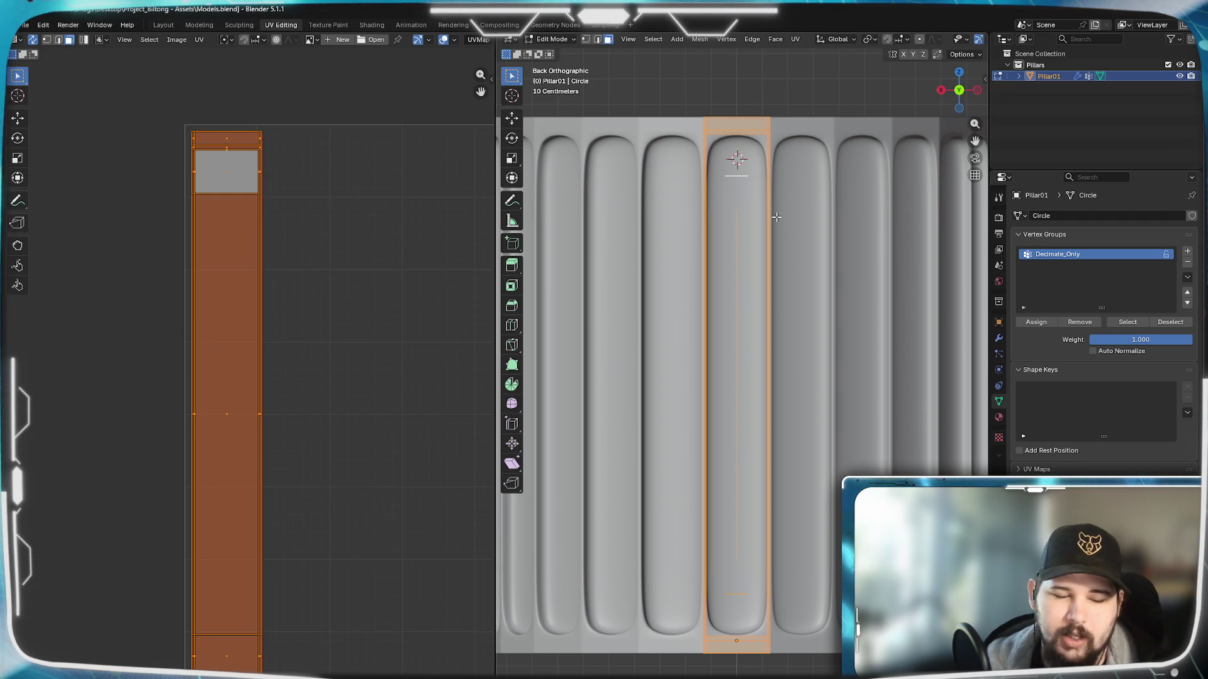
scroll(755, 264, "down", 3)
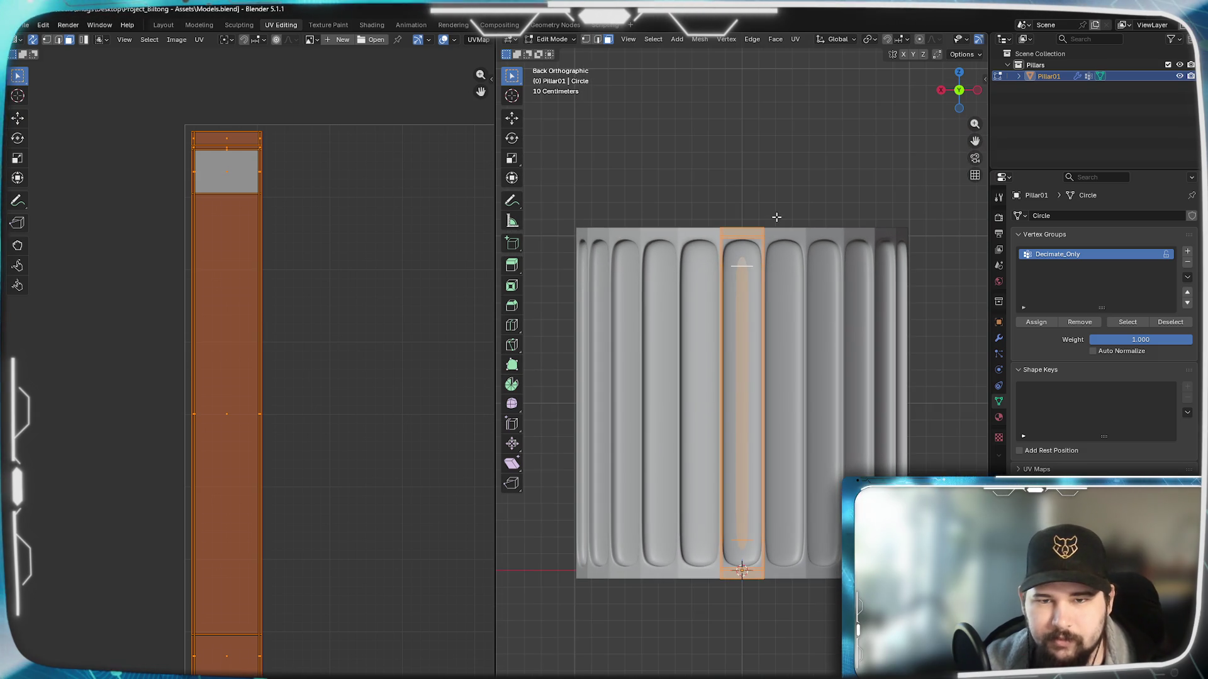
scroll(721, 308, "up", 4)
scroll(728, 283, "down", 2)
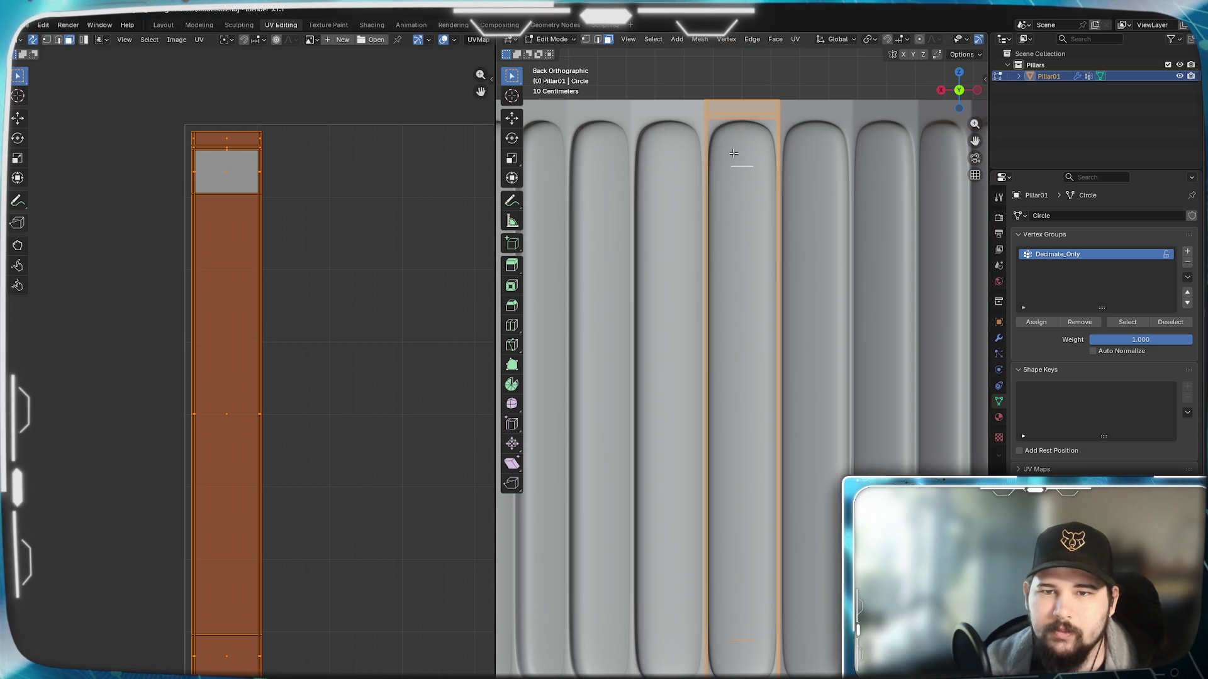
Step: Reselect the full-height strip, shrink its UV island to 0.95, and return to the Layout workspace
key("alt+a")
left_click(733, 267, "alt")
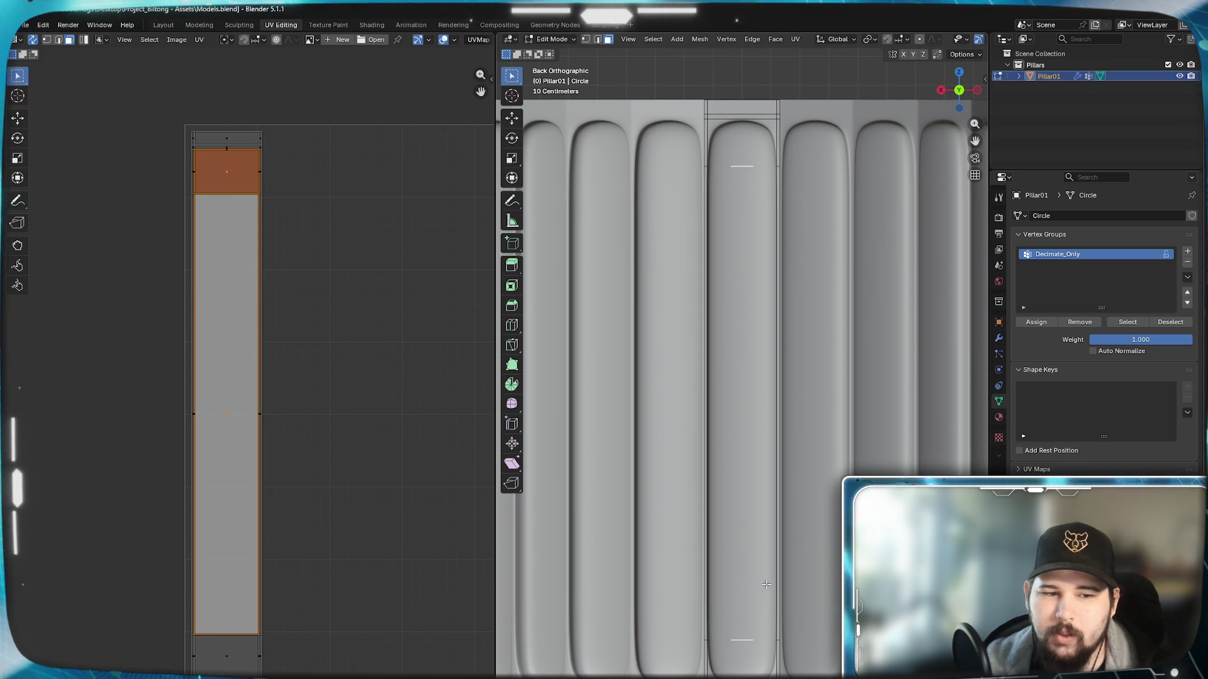
left_click(776, 618, "alt+shift")
scroll(246, 366, "up", 2)
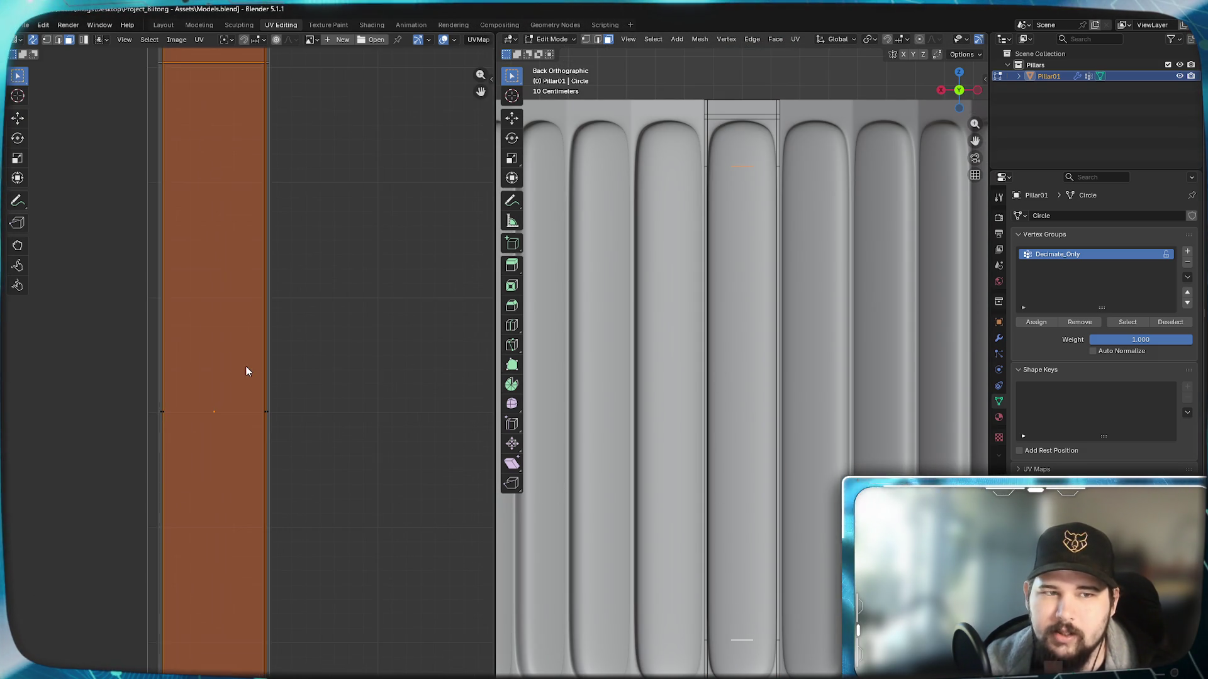
scroll(290, 419, "down", 2)
middle_click_drag(290, 420, 297, 317)
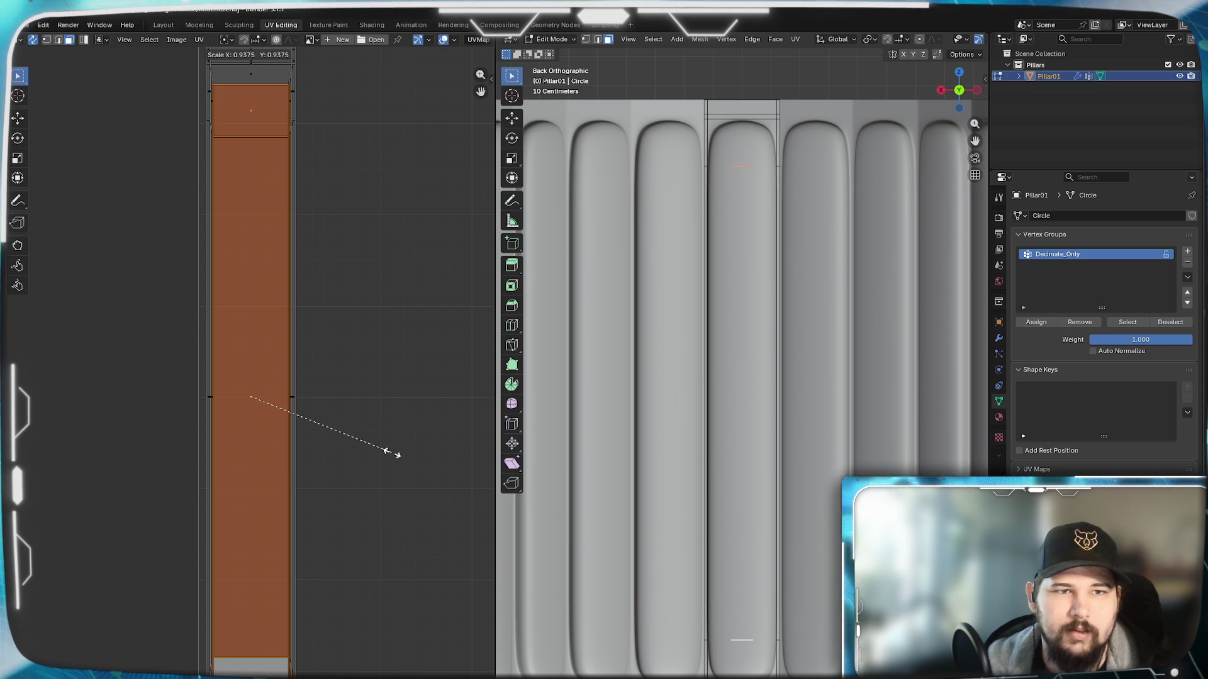
type("0.9")
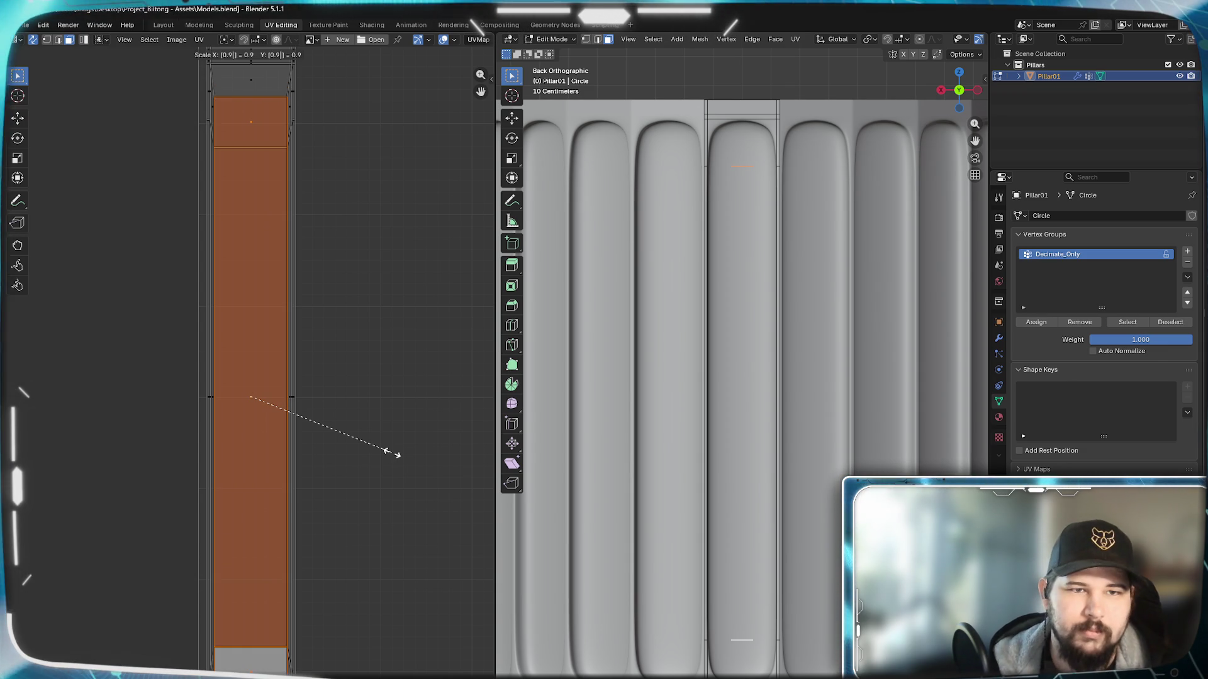
type("5")
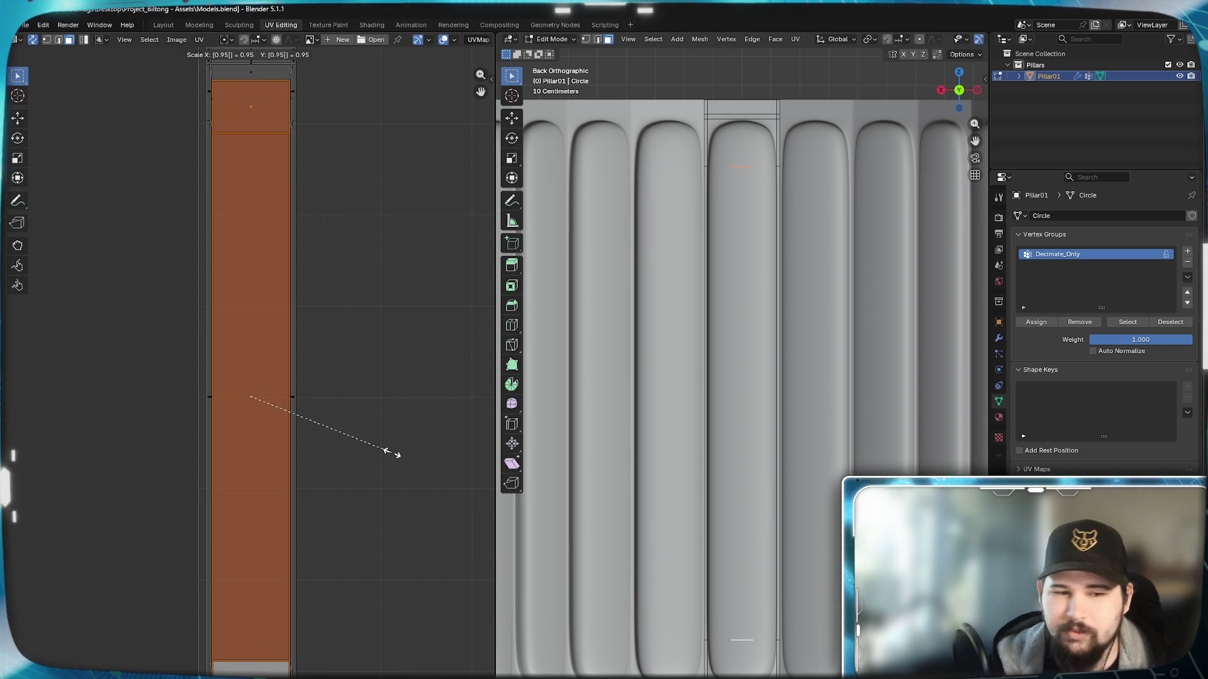
key("Return")
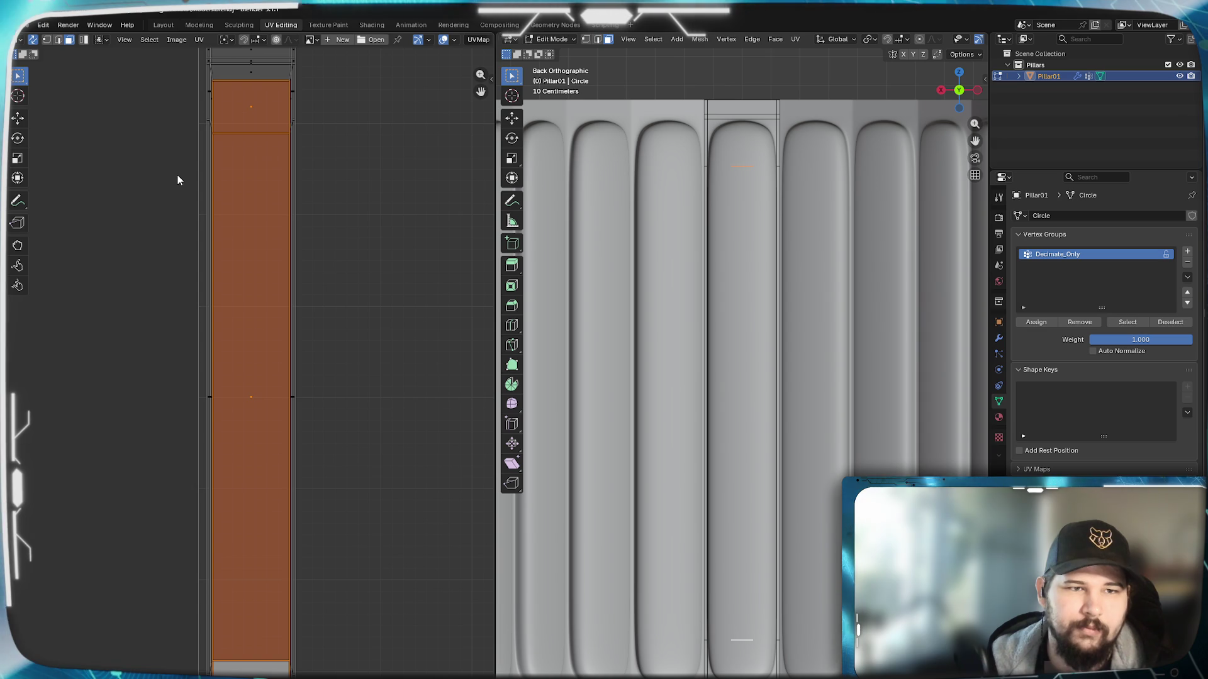
left_click(164, 23)
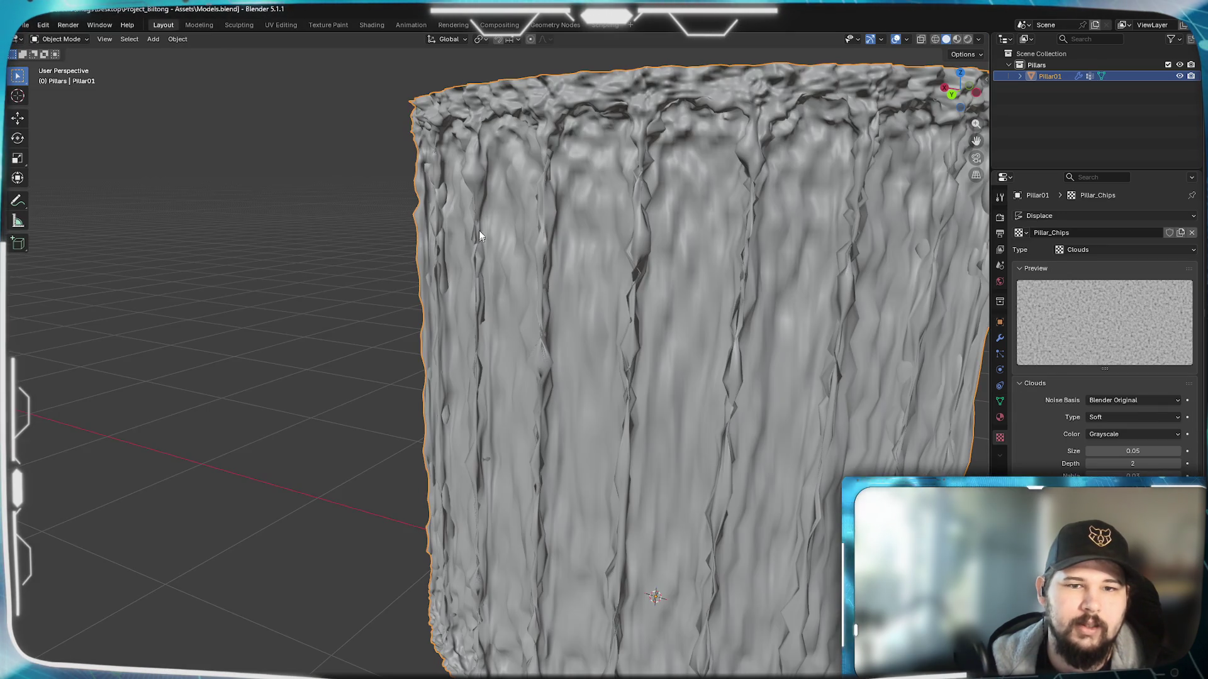
mouse_move(633, 296)
middle_mouse_down()
mouse_move(674, 299)
mouse_move(559, 270)
mouse_move(522, 307)
mouse_move(528, 342)
middle_mouse_up()
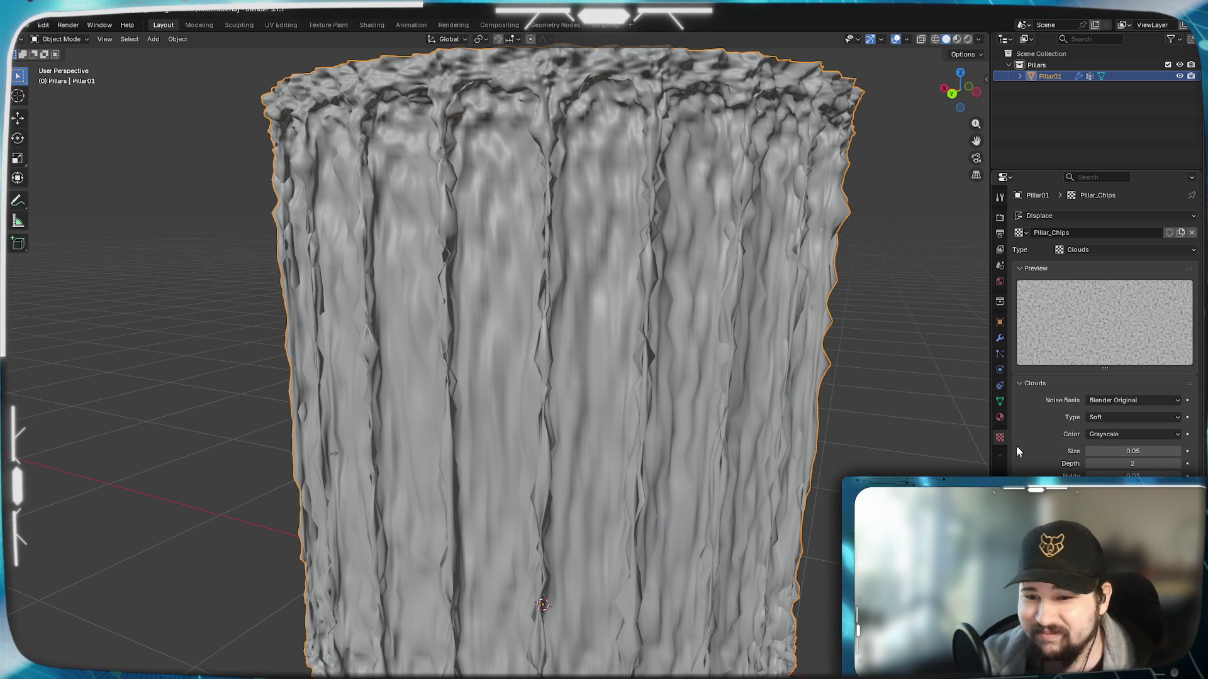
left_click(1000, 354)
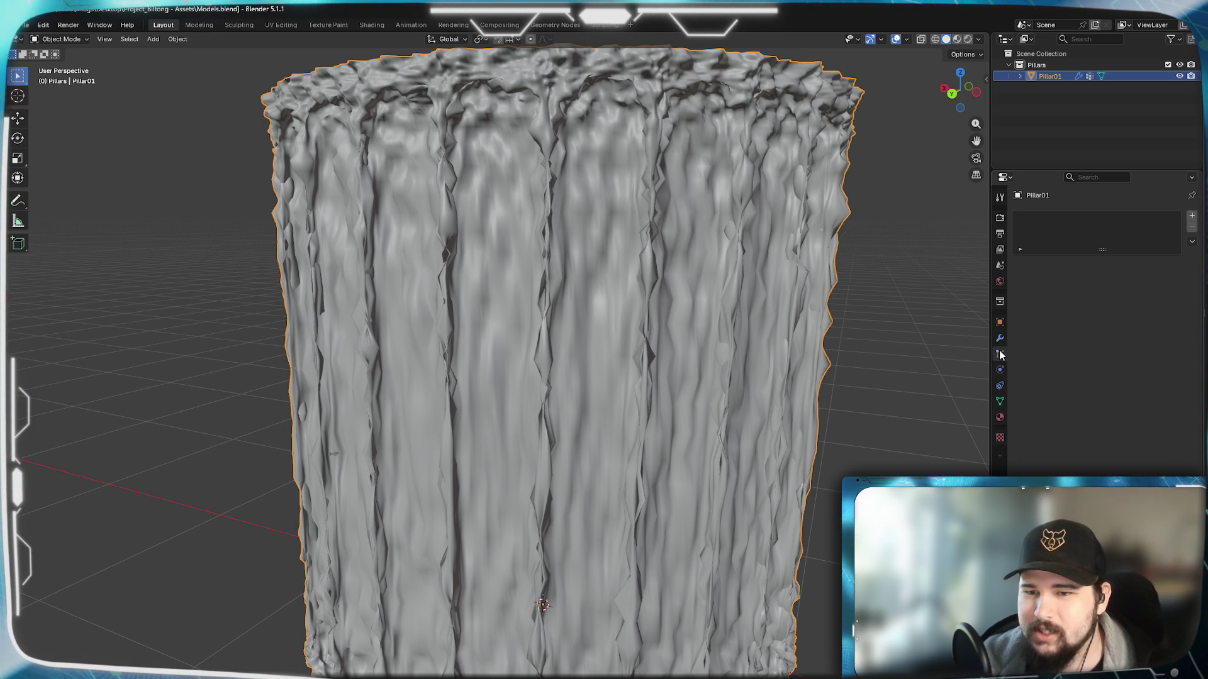
left_click(1000, 323)
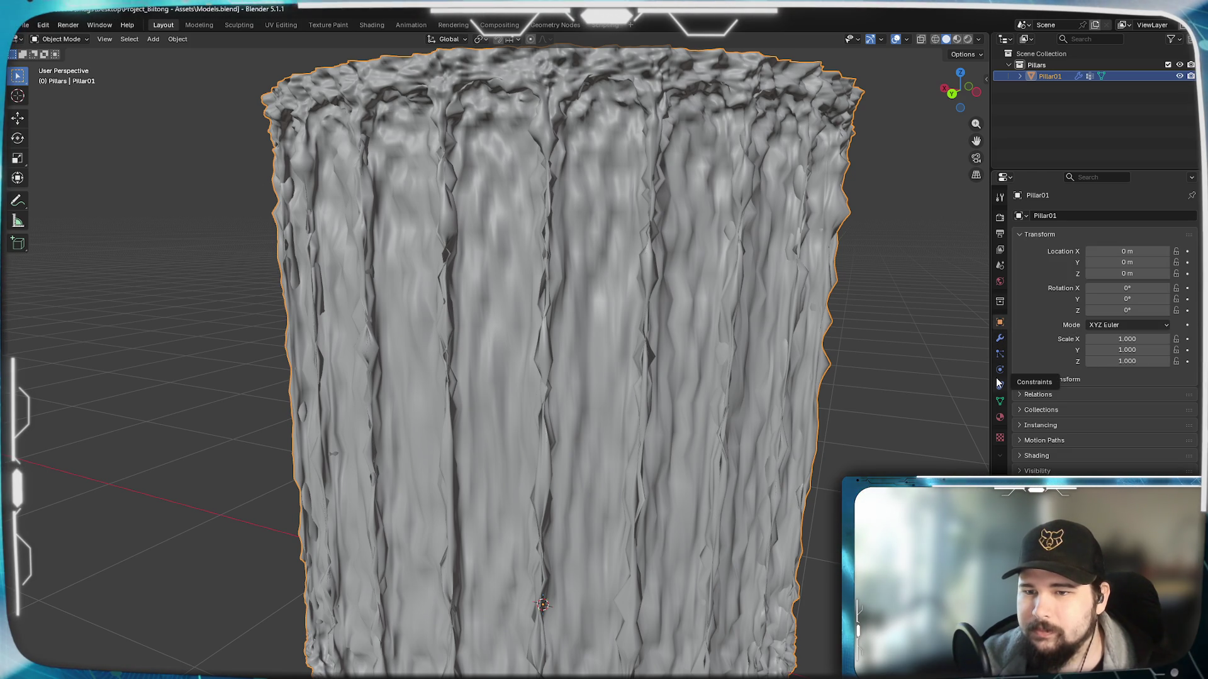
left_click(1000, 400)
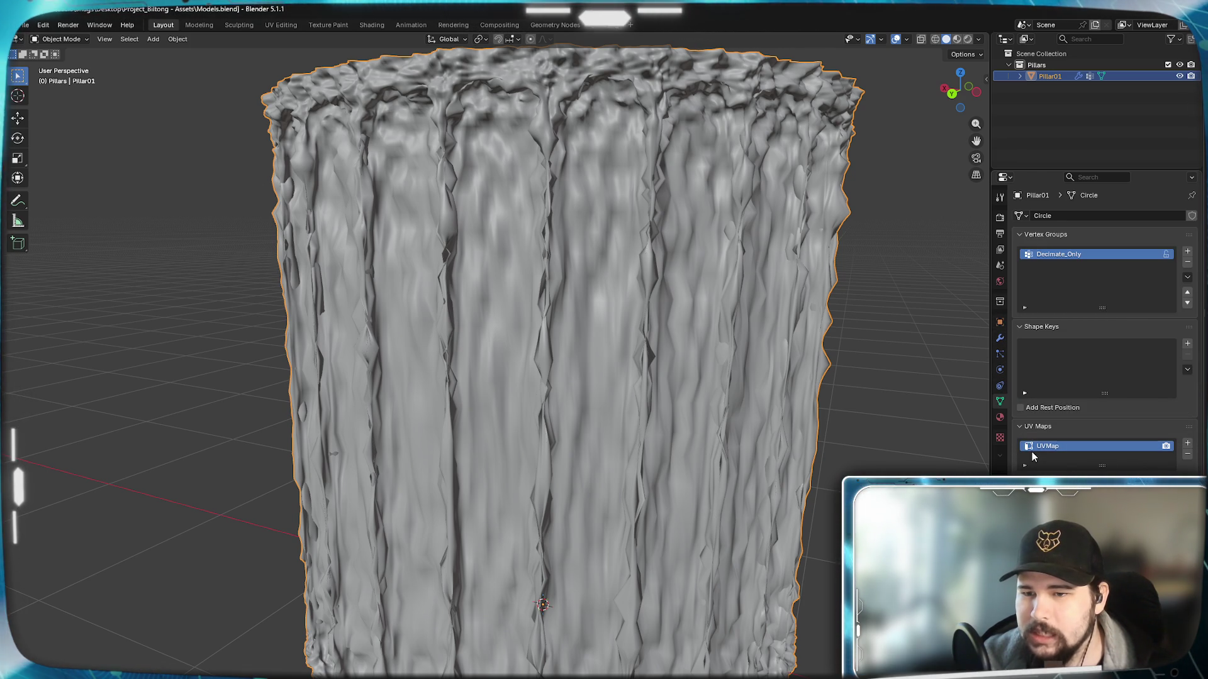
left_click(1001, 439)
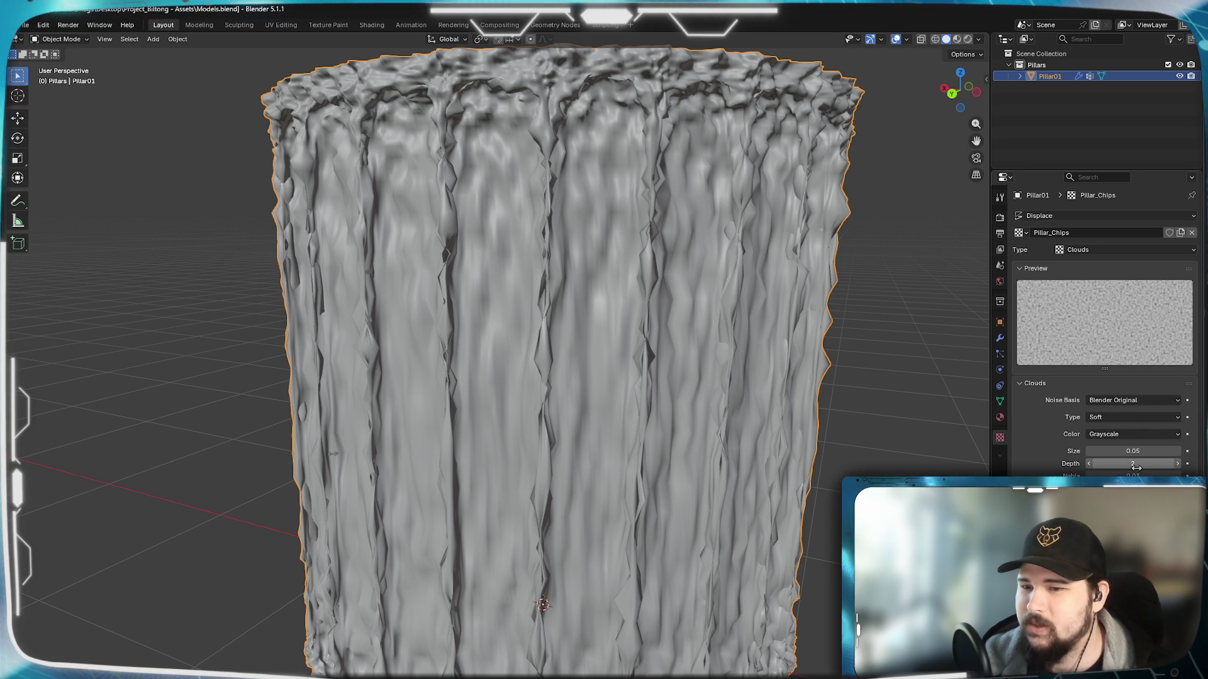
Step: Set the Pillar_Chips cloud noise size to 0.04 and depth to 3
left_click(1090, 451)
left_click(1089, 451)
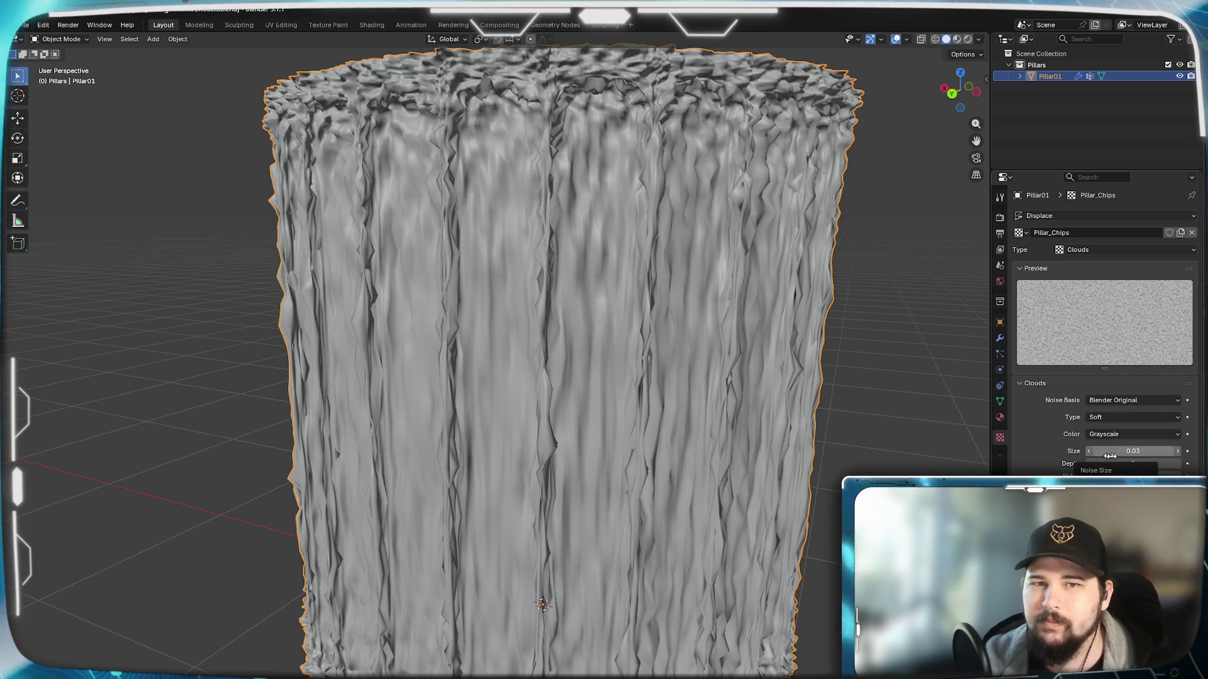
left_click(1179, 452)
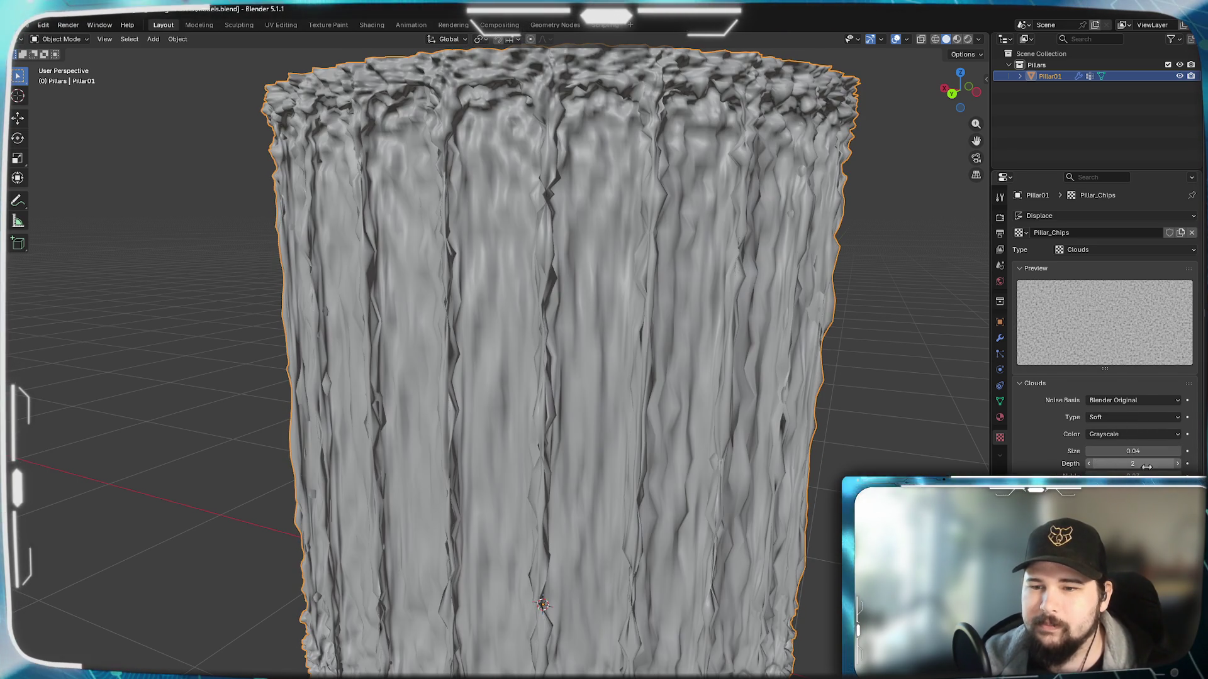
left_click(1180, 464)
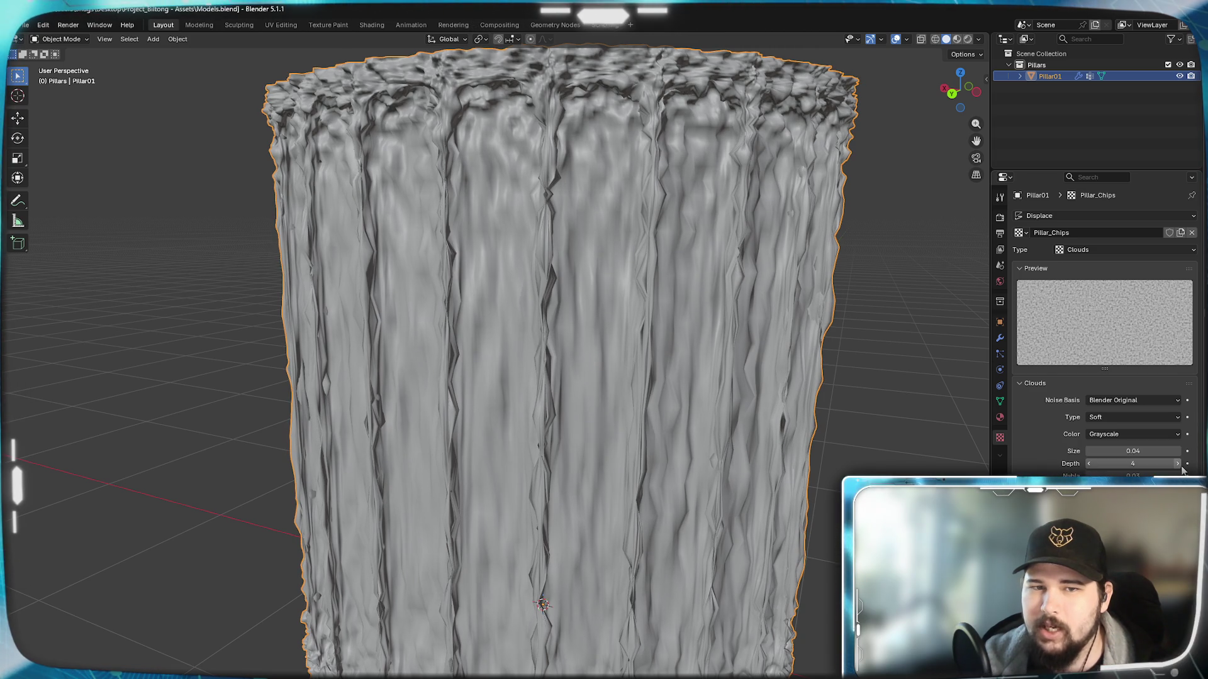
left_click(1087, 464)
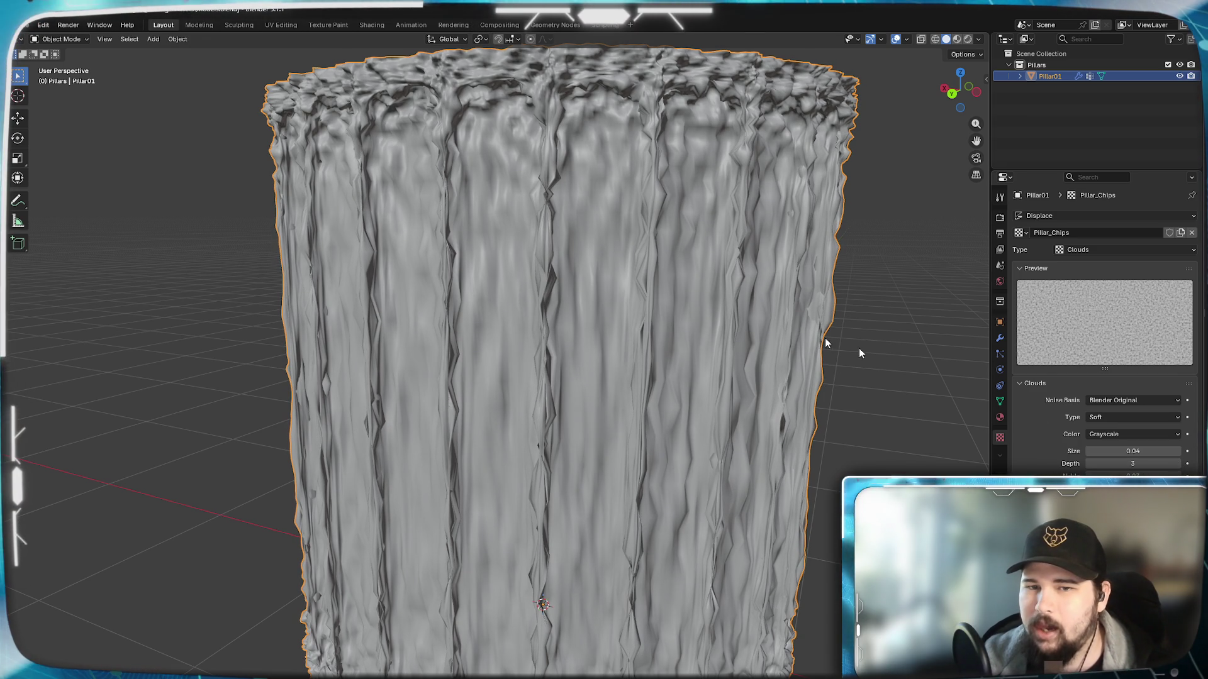
left_click(999, 340)
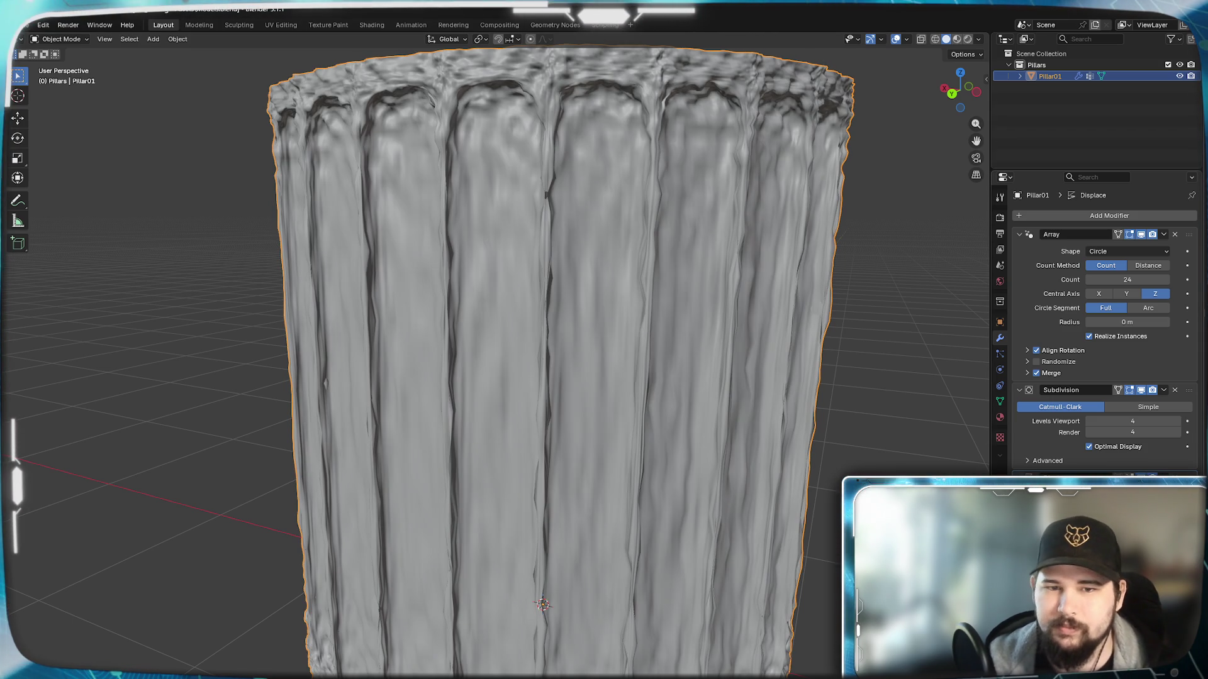
mouse_move(641, 303)
middle_mouse_down()
mouse_move(658, 378)
mouse_move(639, 404)
mouse_move(604, 404)
mouse_move(660, 413)
middle_mouse_up()
scroll(660, 414, "up", 3)
scroll(556, 391, "up", 3)
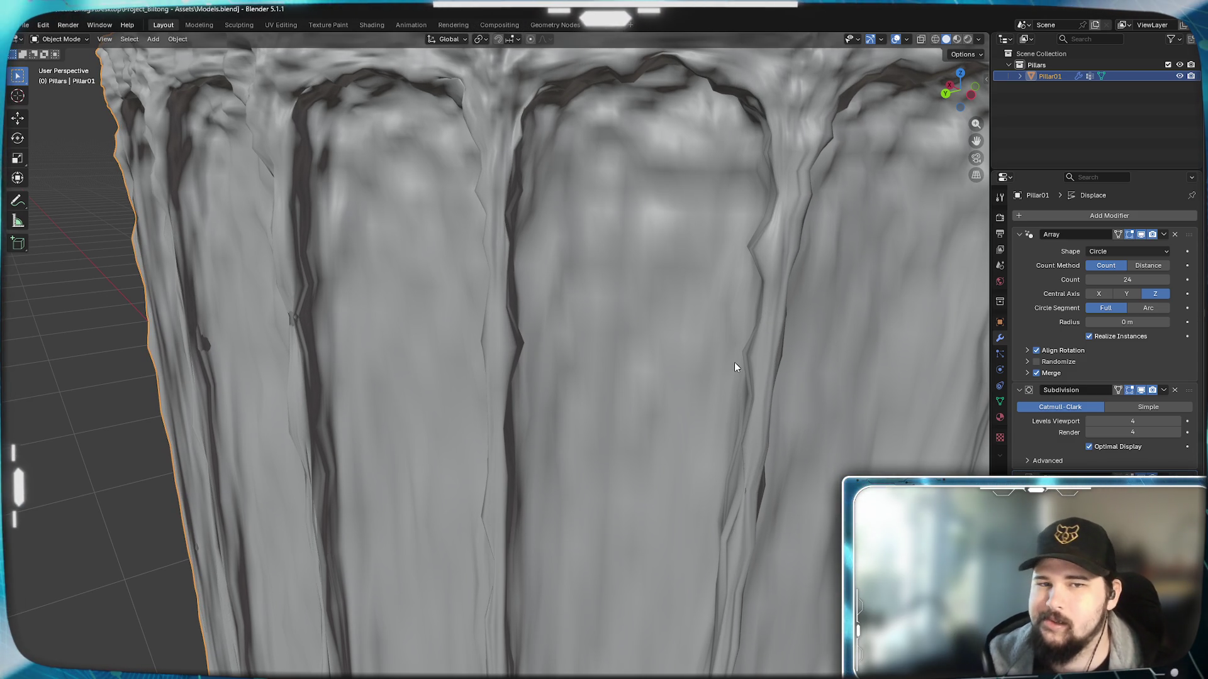
scroll(637, 412, "up", 2)
scroll(609, 327, "up", 2)
scroll(700, 286, "up", 2)
scroll(647, 344, "up", 2)
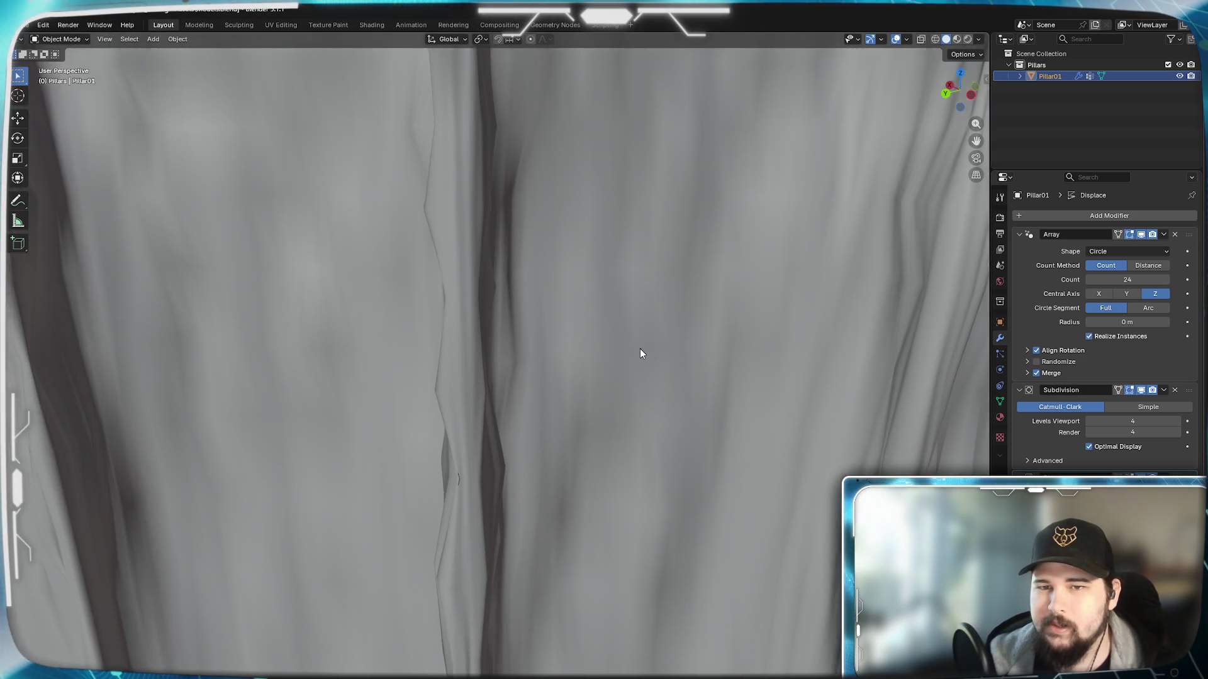
scroll(640, 348, "up", 3)
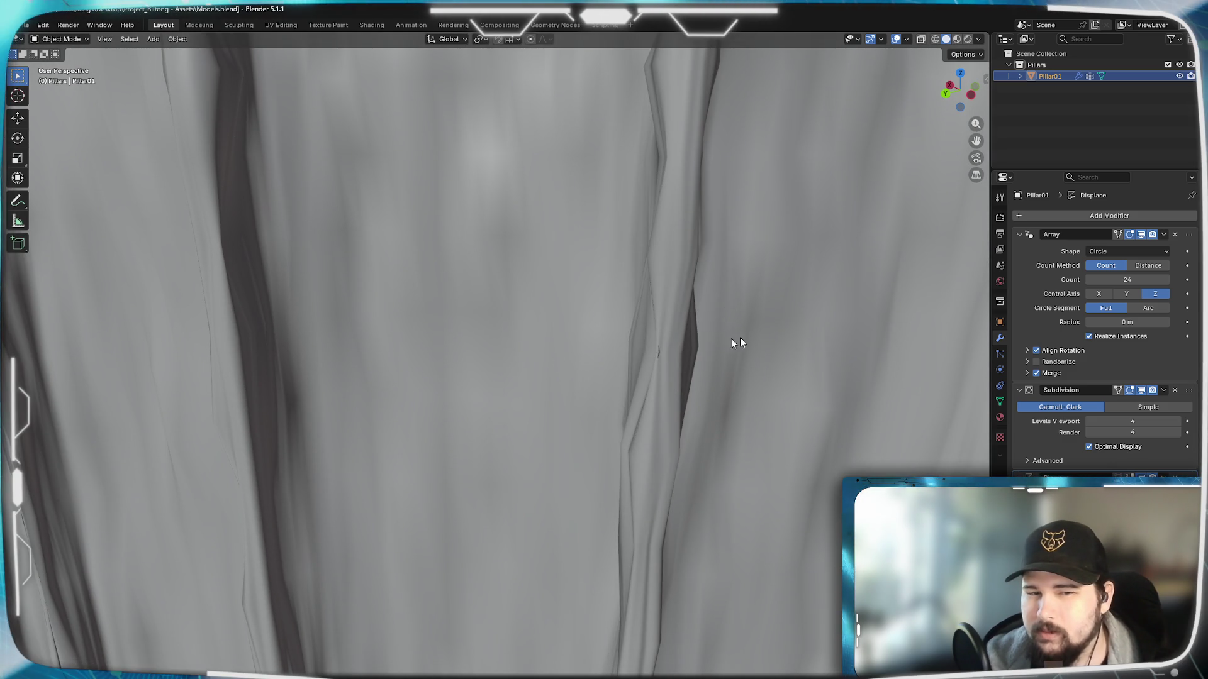
middle_click_drag(761, 329, 459, 370)
scroll(459, 370, "down", 2)
scroll(508, 401, "down", 2)
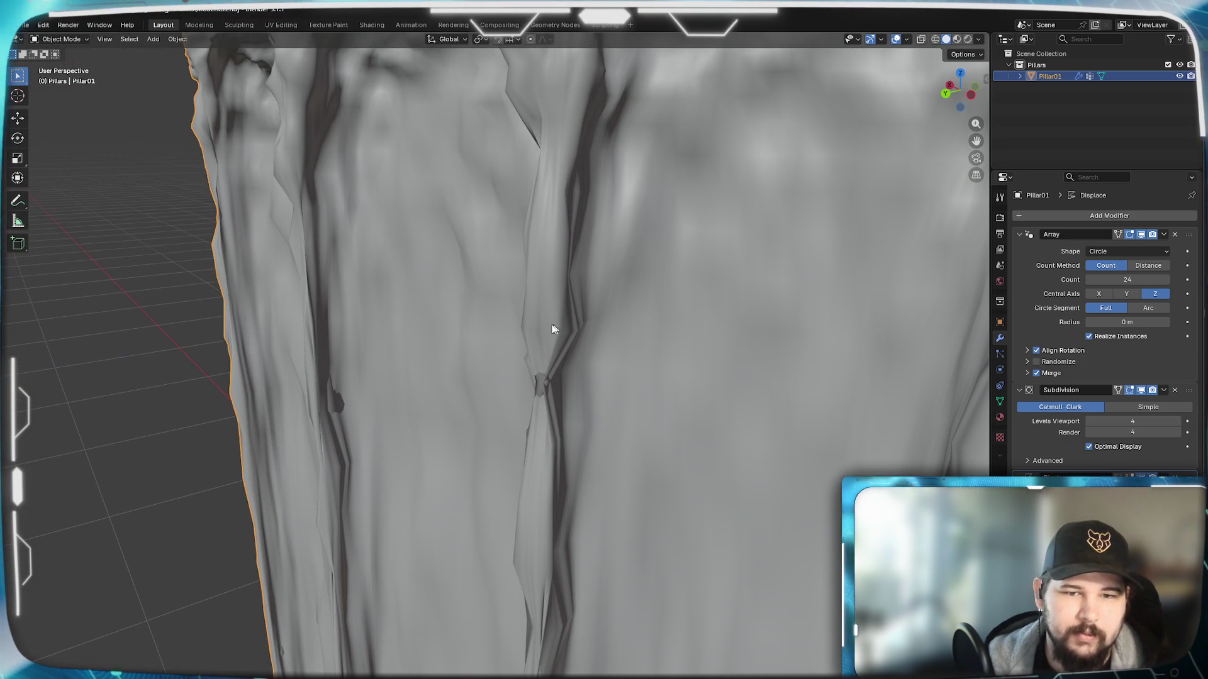
scroll(556, 392, "down", 4)
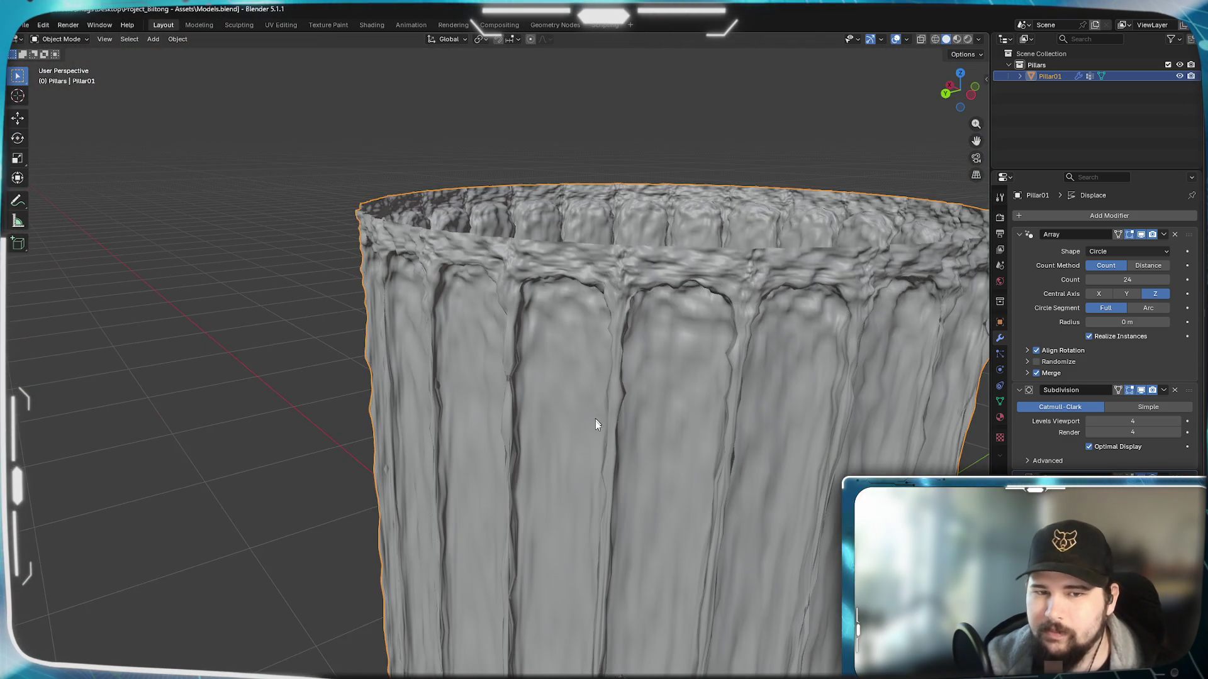
scroll(596, 417, "down", 1)
mouse_move(633, 506)
middle_mouse_down()
mouse_move(614, 586)
mouse_move(639, 437)
mouse_move(600, 496)
mouse_move(599, 476)
mouse_move(690, 454)
mouse_move(666, 445)
mouse_move(679, 486)
mouse_move(655, 588)
middle_mouse_up()
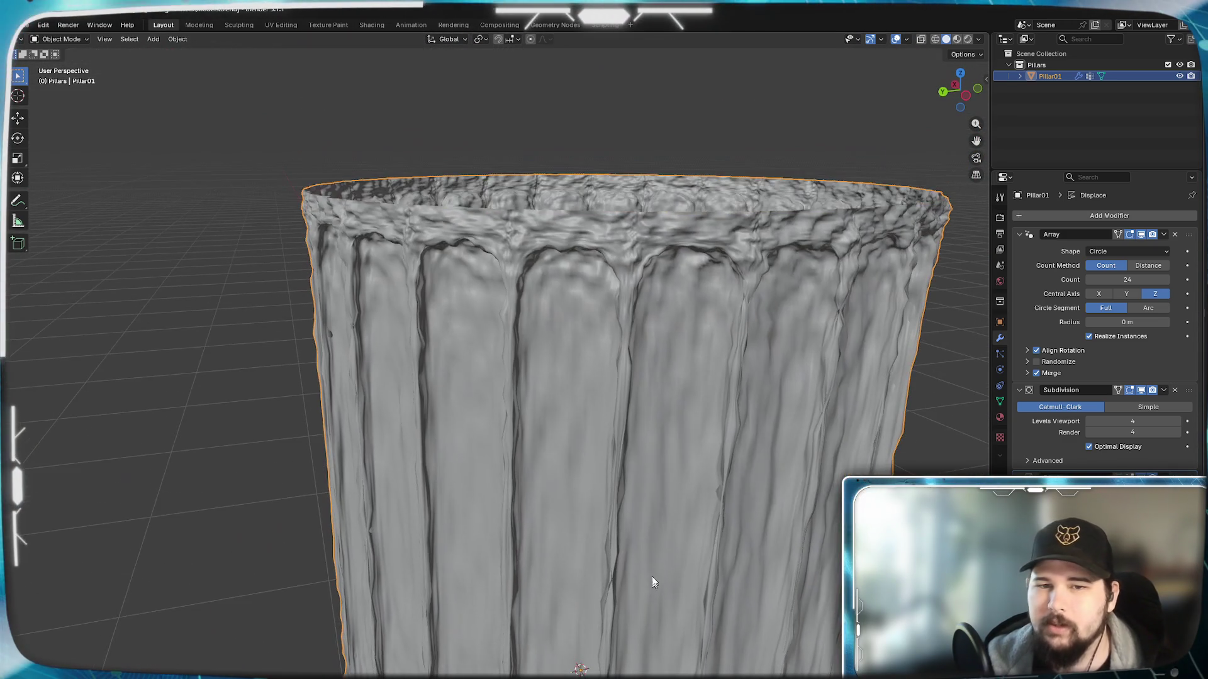
middle_click_drag(625, 479, 631, 462)
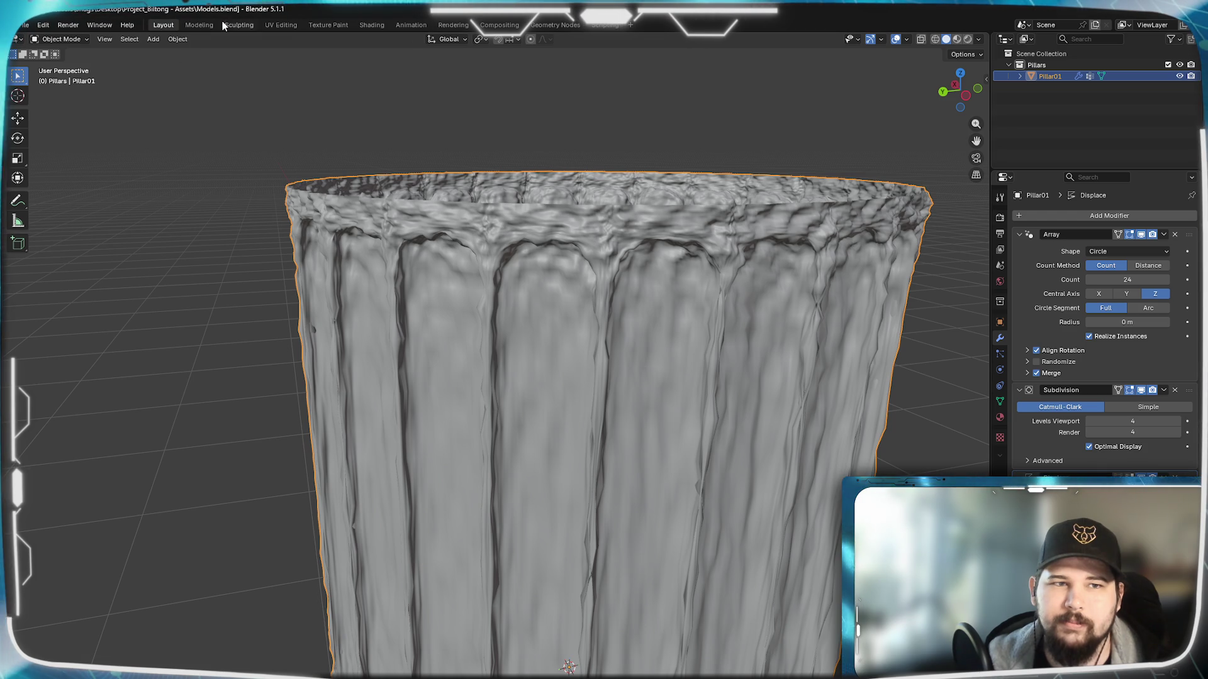
left_click(1000, 438)
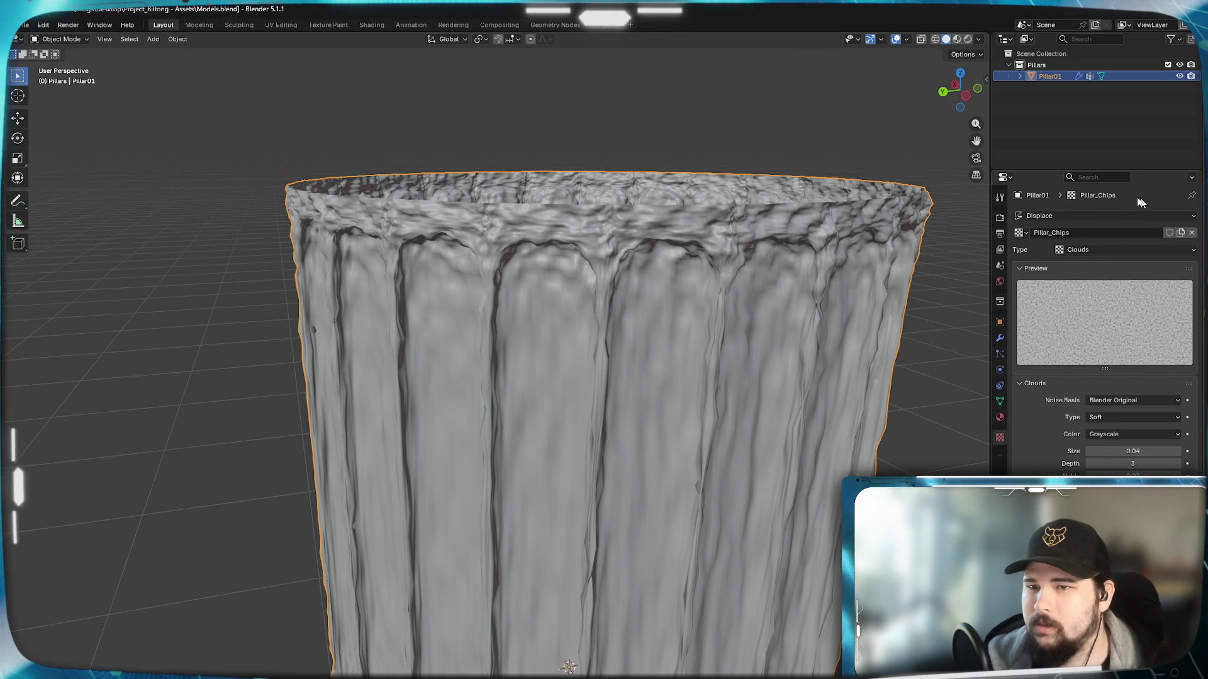
Step: Make a new copy of the displacement texture so both textures exist in the list
left_click(1026, 235)
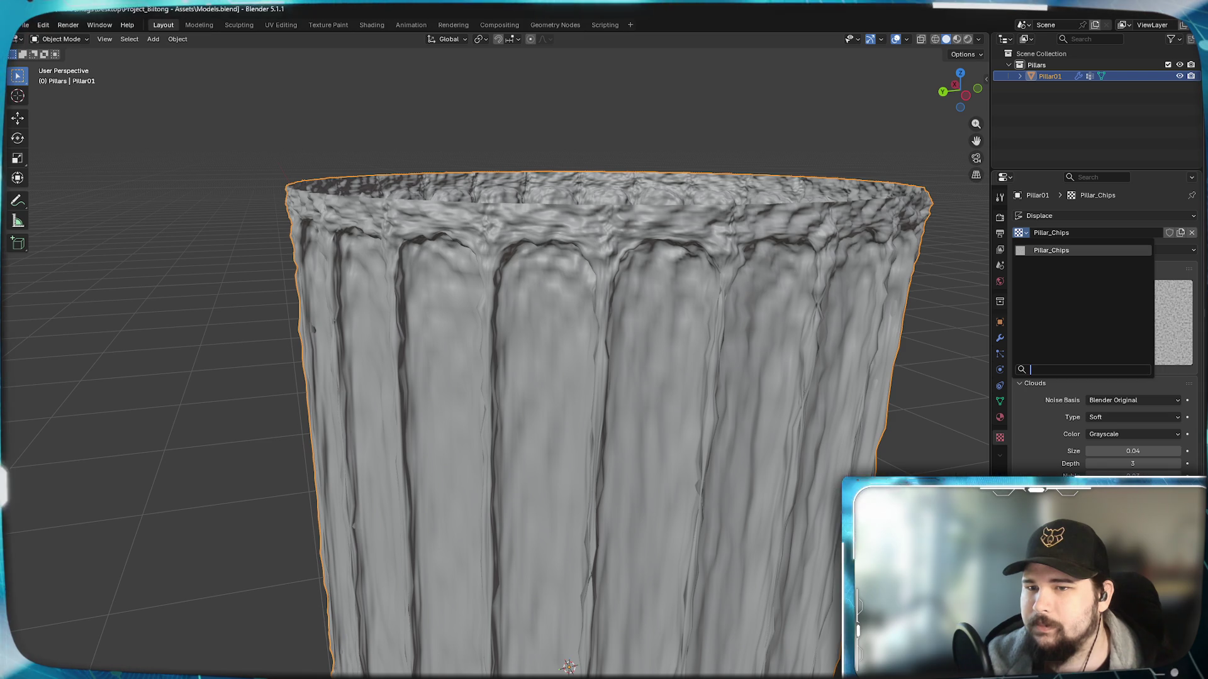
left_click(1075, 294)
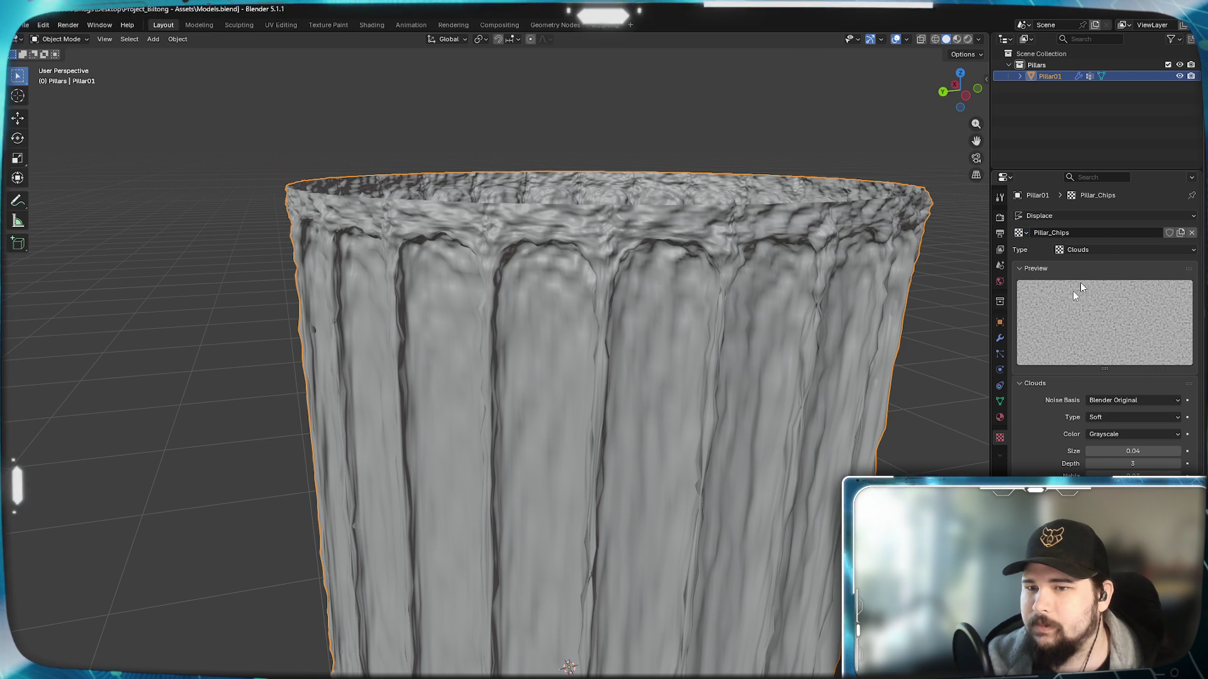
left_click(1180, 233)
left_click(1022, 233)
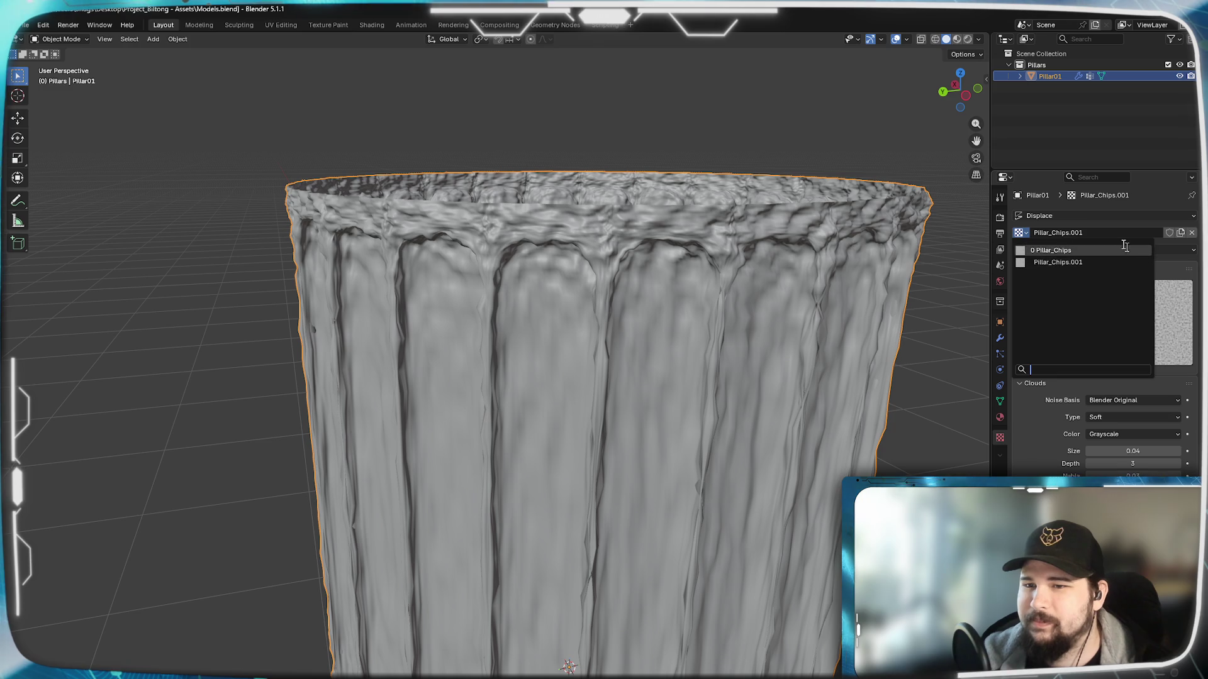
left_click(1130, 262)
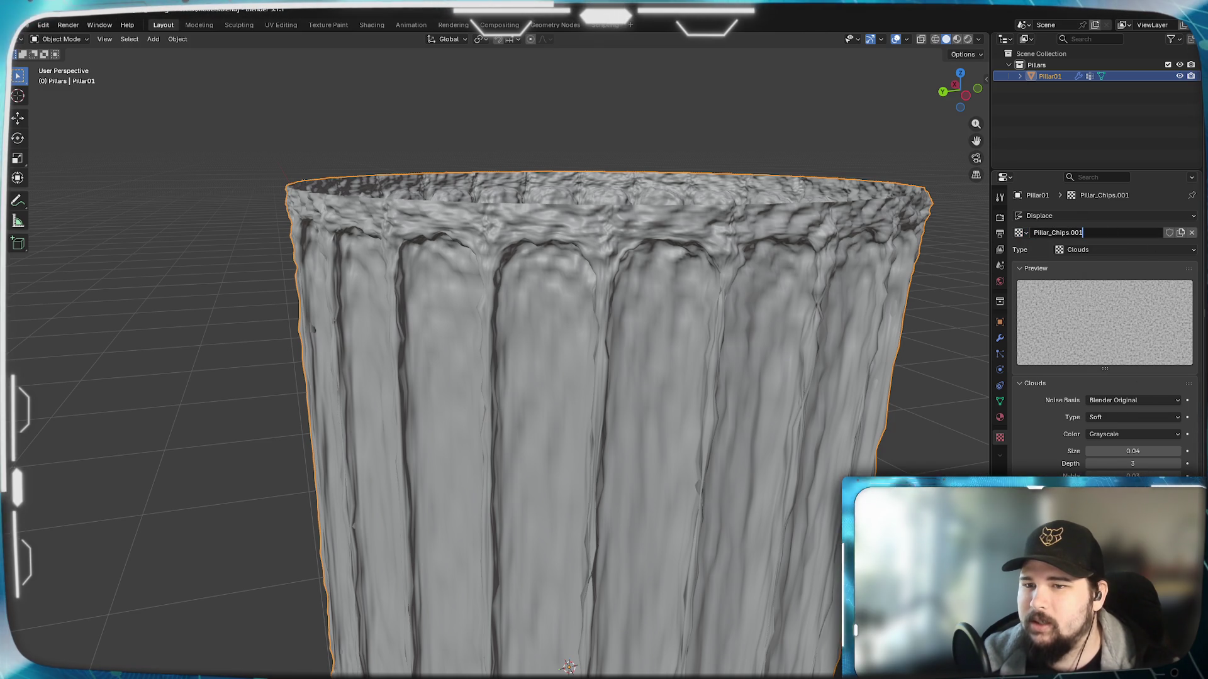
Step: Rename the copy 'Pillar_Chips - Image' and set its type to Image or Movie
key("BackSpace")
key("BackSpace")
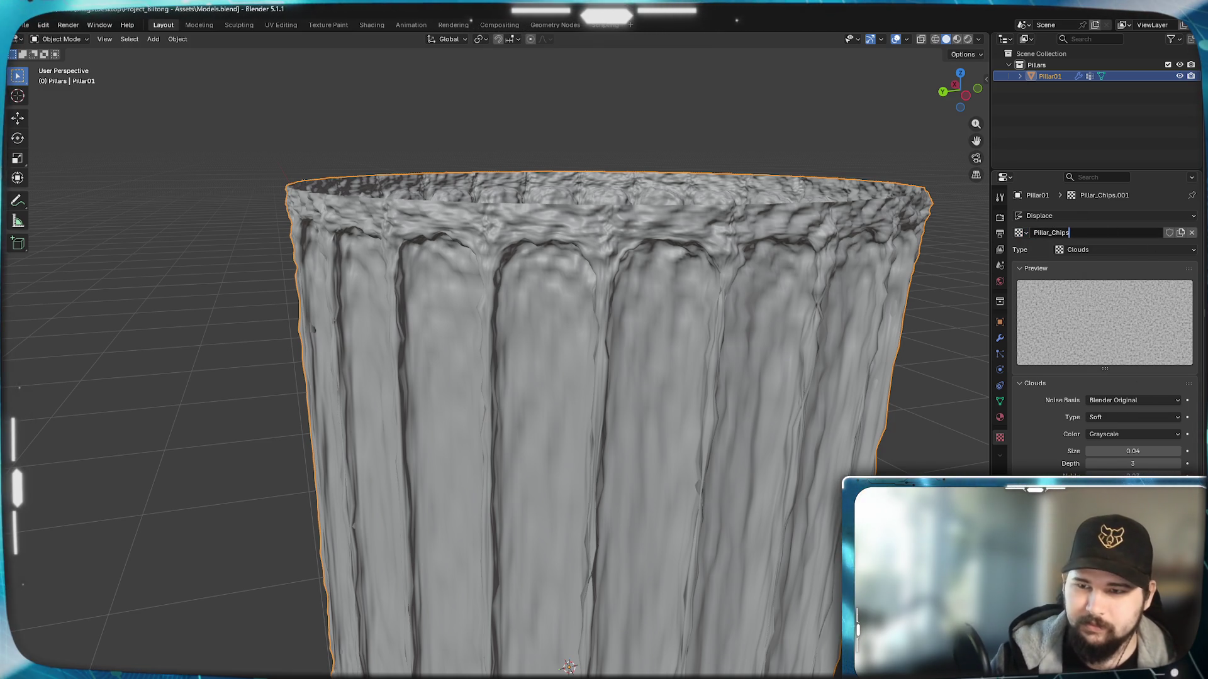
type(" - Imag")
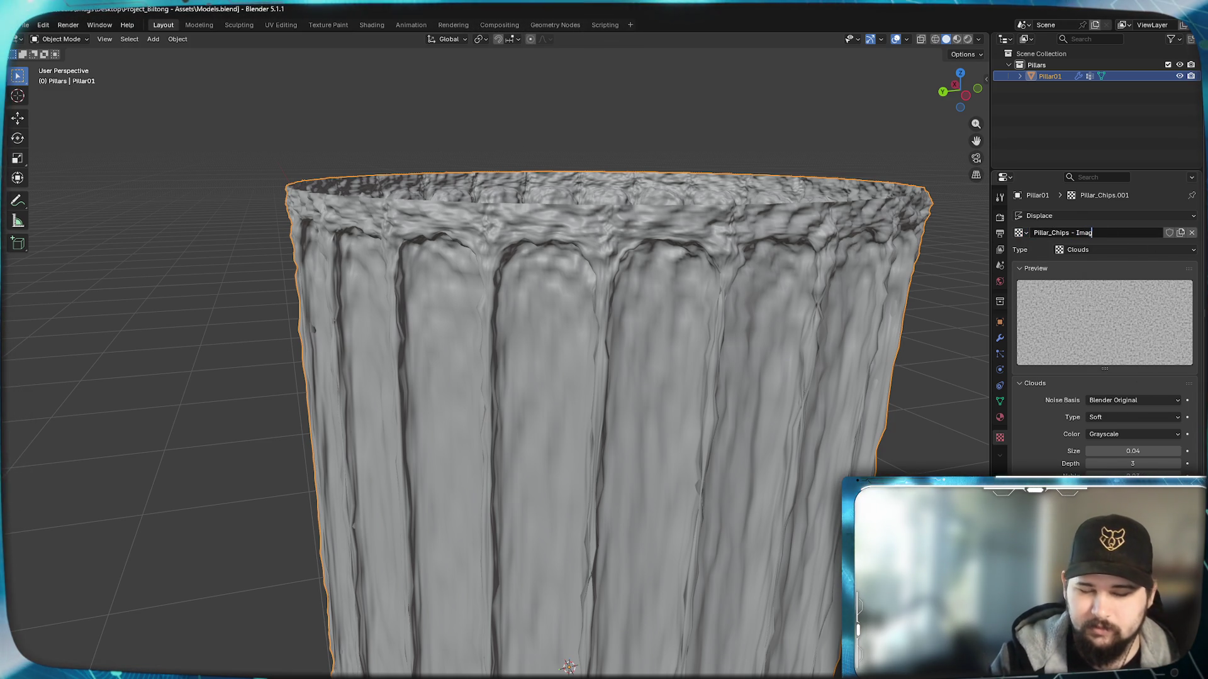
type("e")
key("Return")
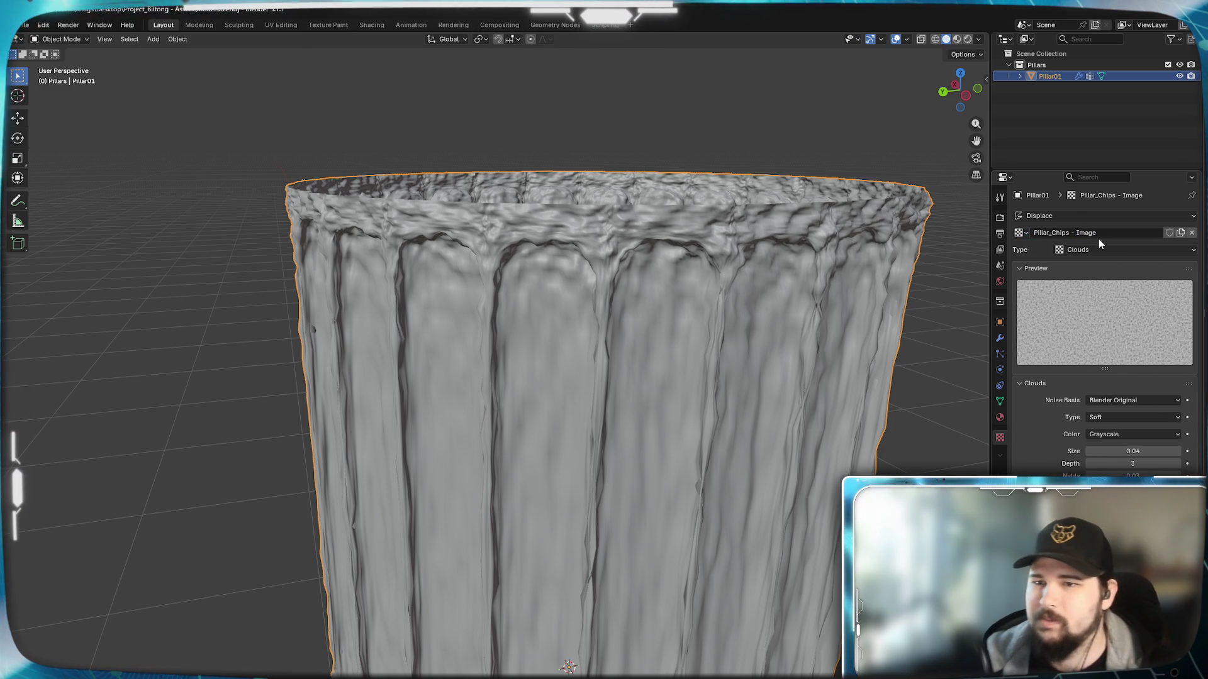
left_click(1095, 249)
left_click(1096, 312)
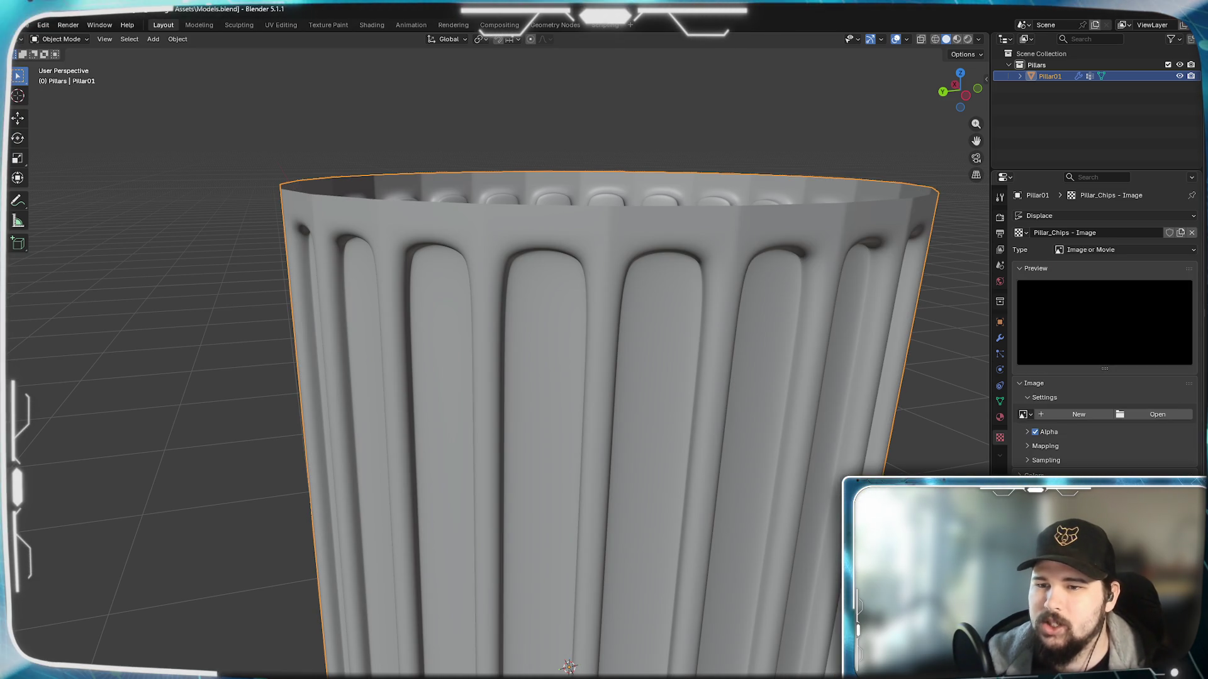
Step: Create a new 1024x1024 image 'Pillar Chips - Image' for the texture and return to the modifier stack
left_click(1025, 415)
left_click(1080, 416)
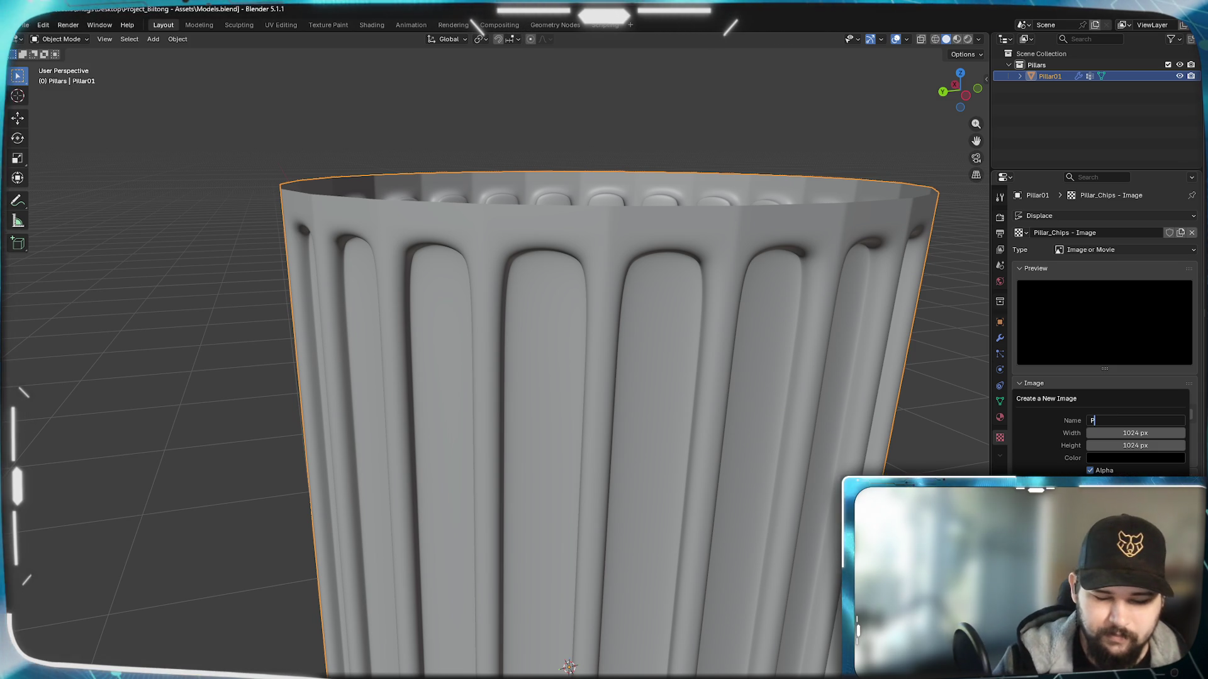
type("Pillar Chips - Image")
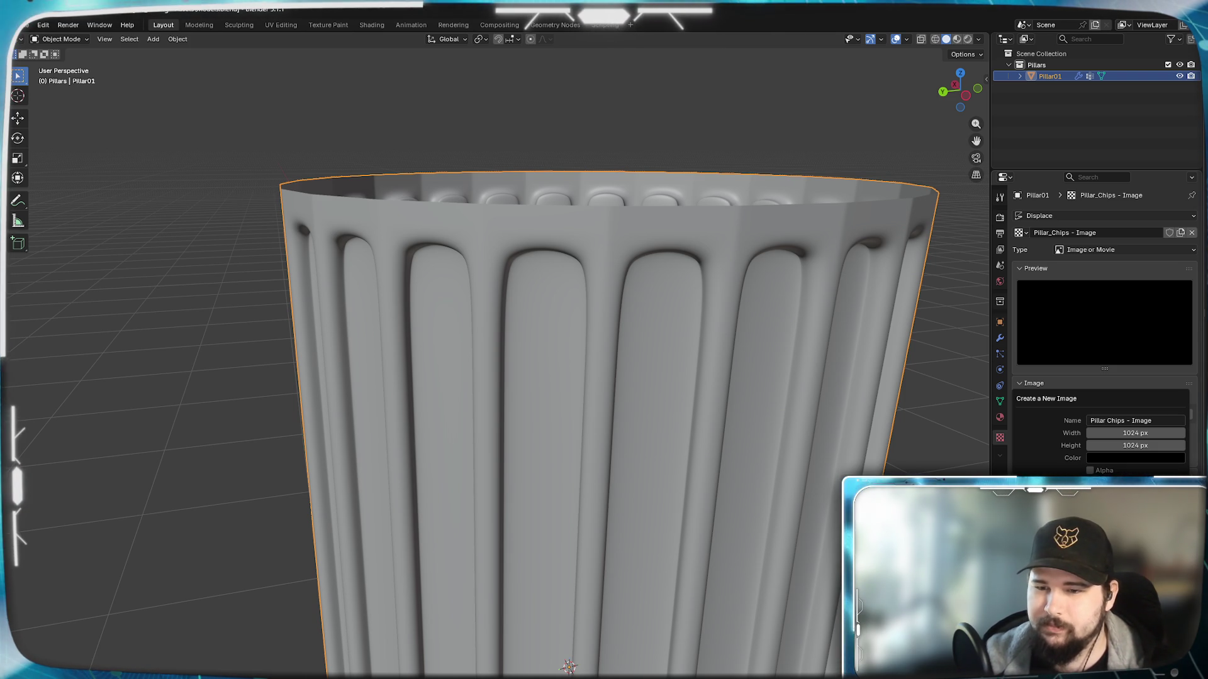
key("Return")
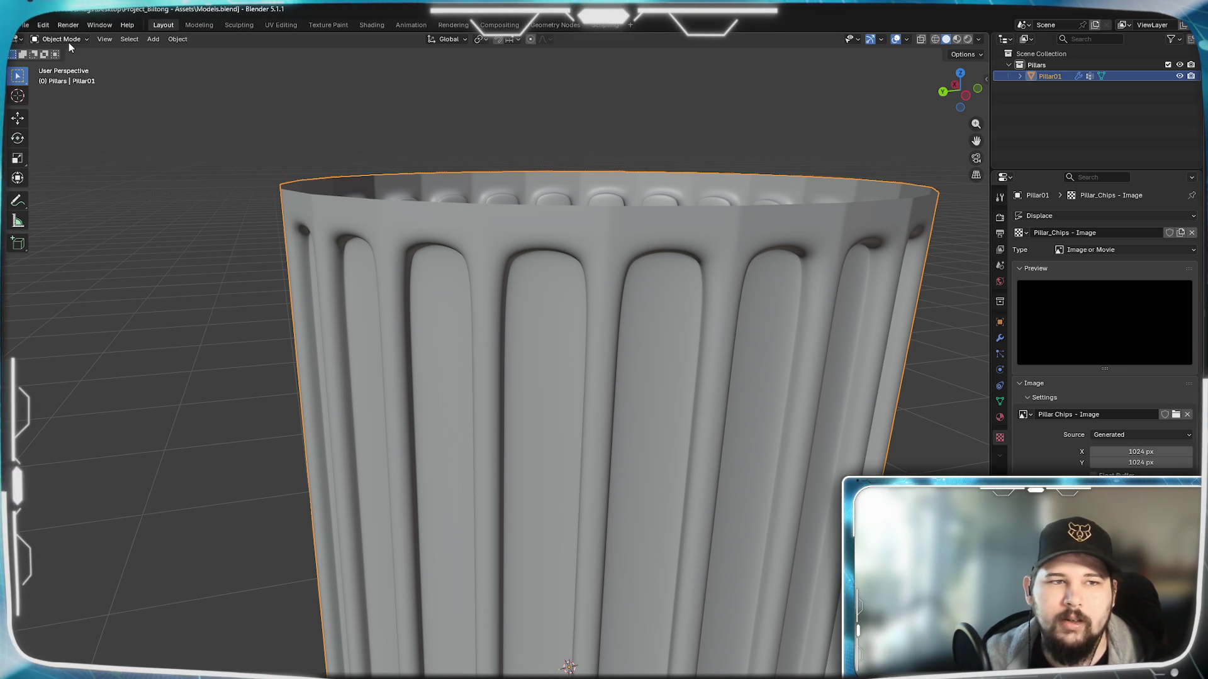
middle_click_drag(595, 292, 661, 306)
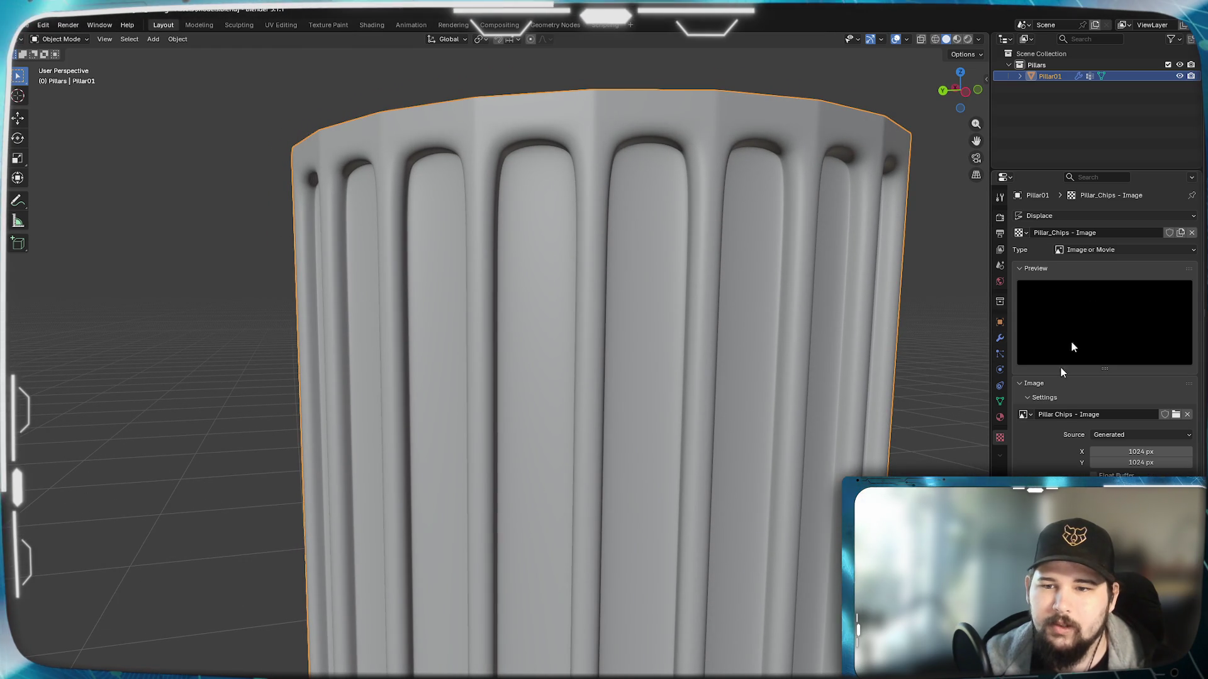
left_click(999, 344)
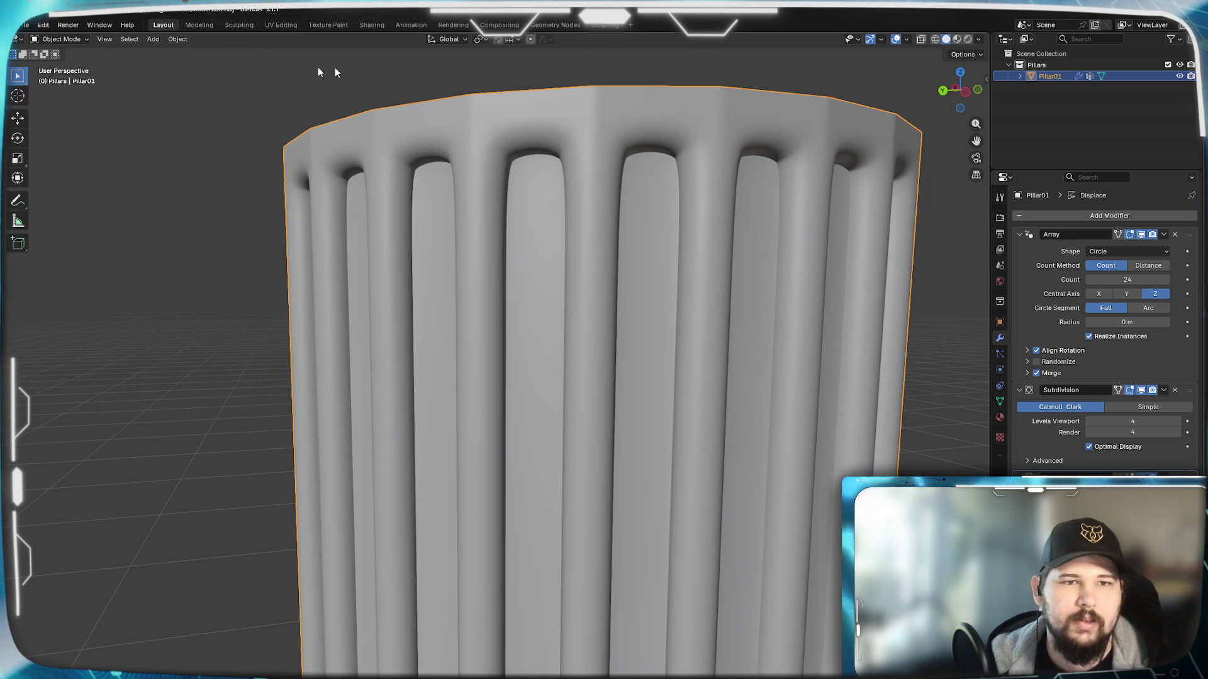
Step: Switch to the Shading workspace
left_click(371, 25)
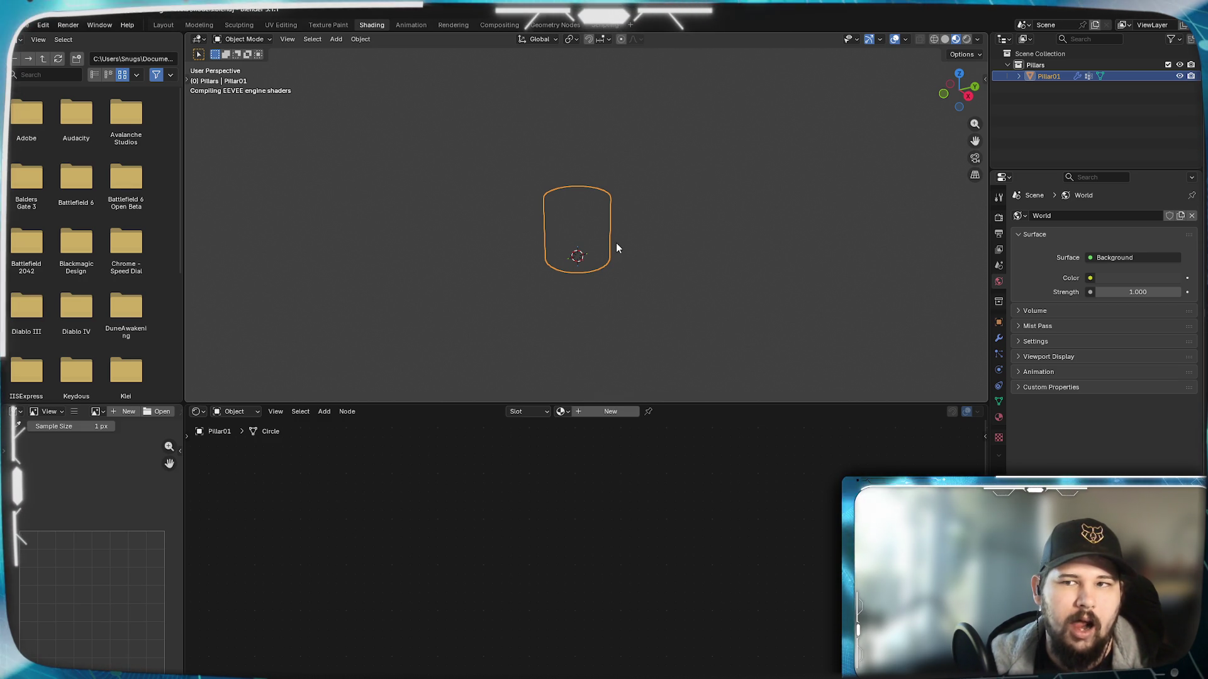
Step: Switch the viewport to Material Preview and assign the existing 'Material' to the pillar
middle_click_drag(616, 243, 613, 267, "shift")
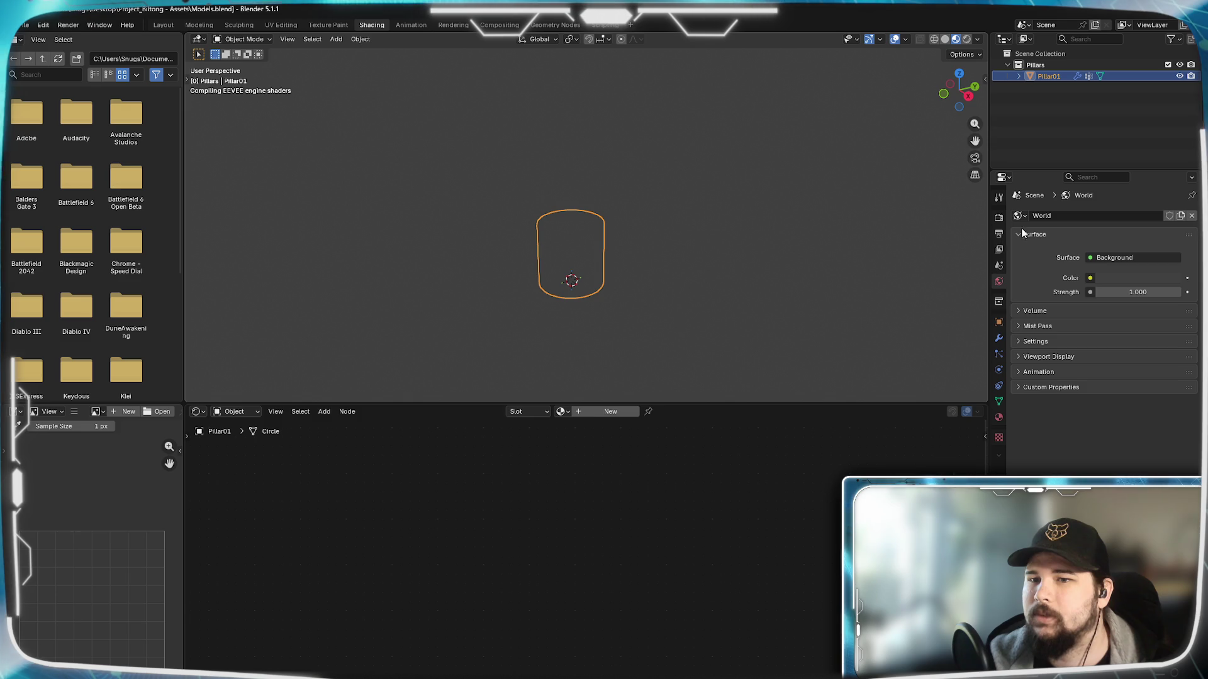
left_click(998, 232)
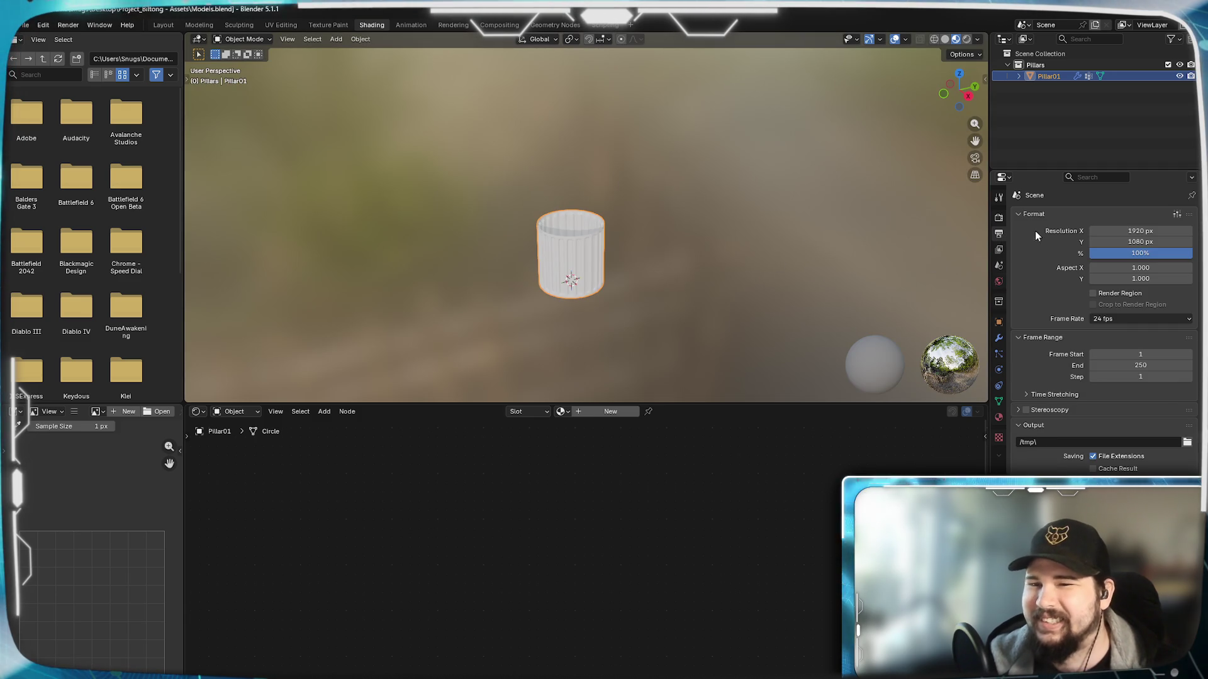
scroll(607, 272, "up", 4)
mouse_move(606, 270)
middle_mouse_down()
mouse_move(588, 239)
mouse_move(603, 201)
mouse_move(610, 255)
middle_mouse_up()
scroll(587, 238, "up", 3)
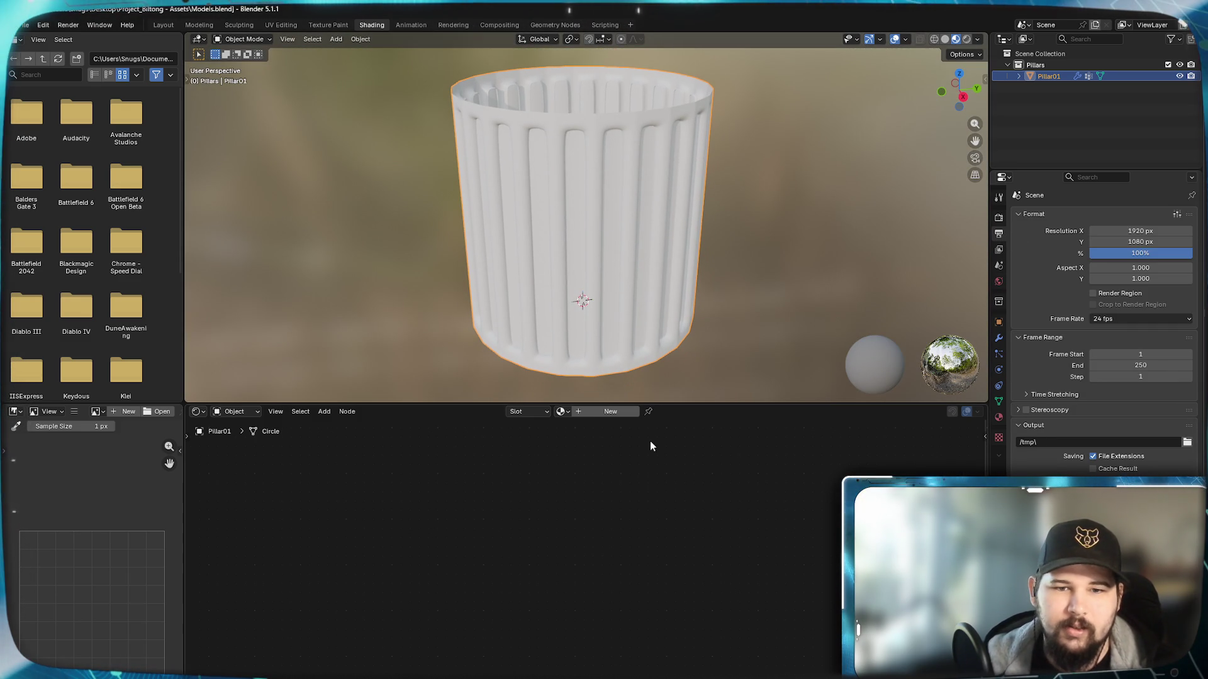
left_click(563, 412)
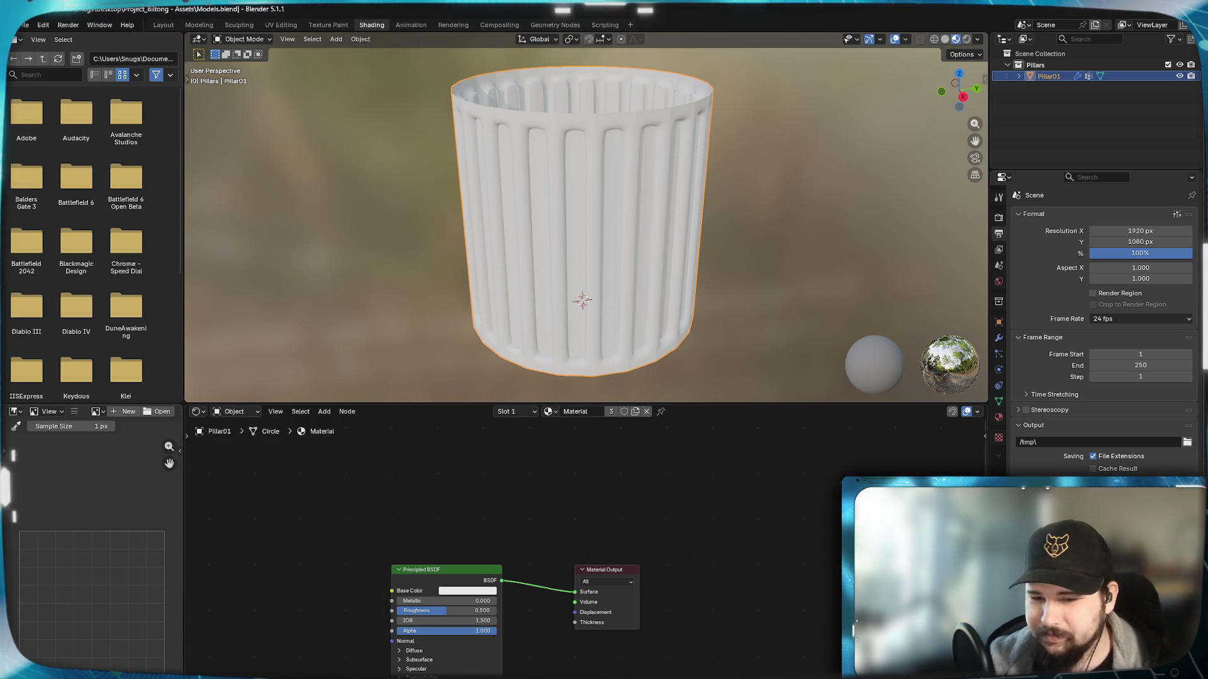
key("super")
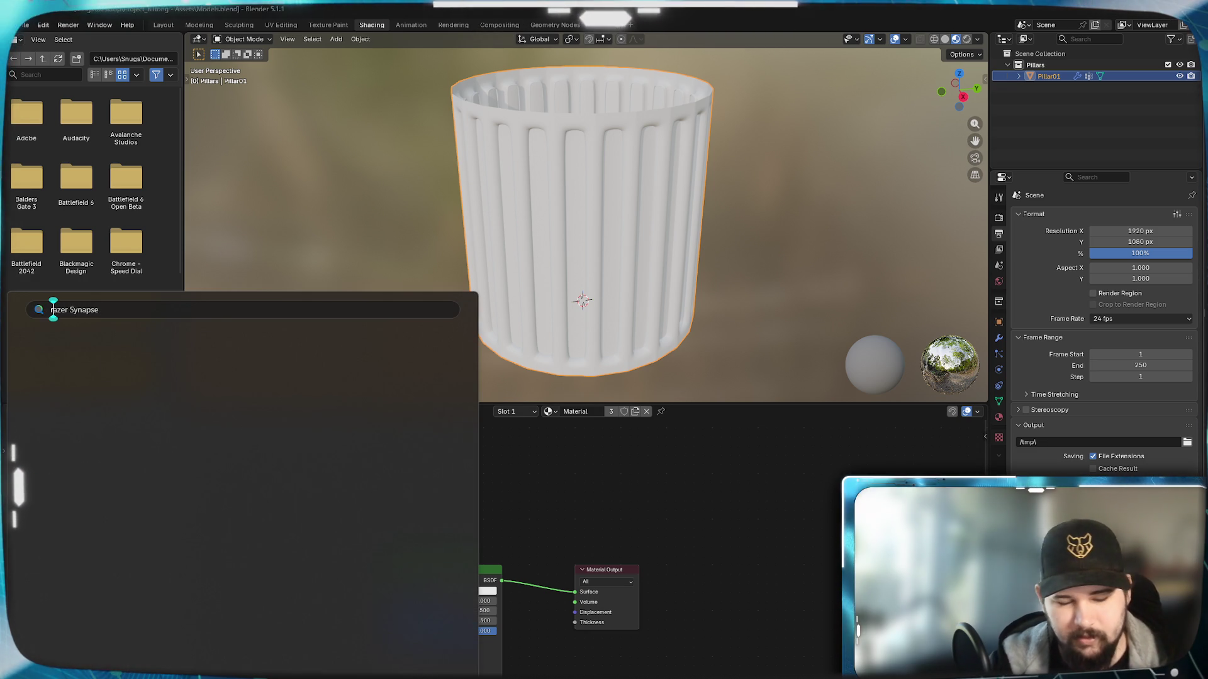
type("rammap")
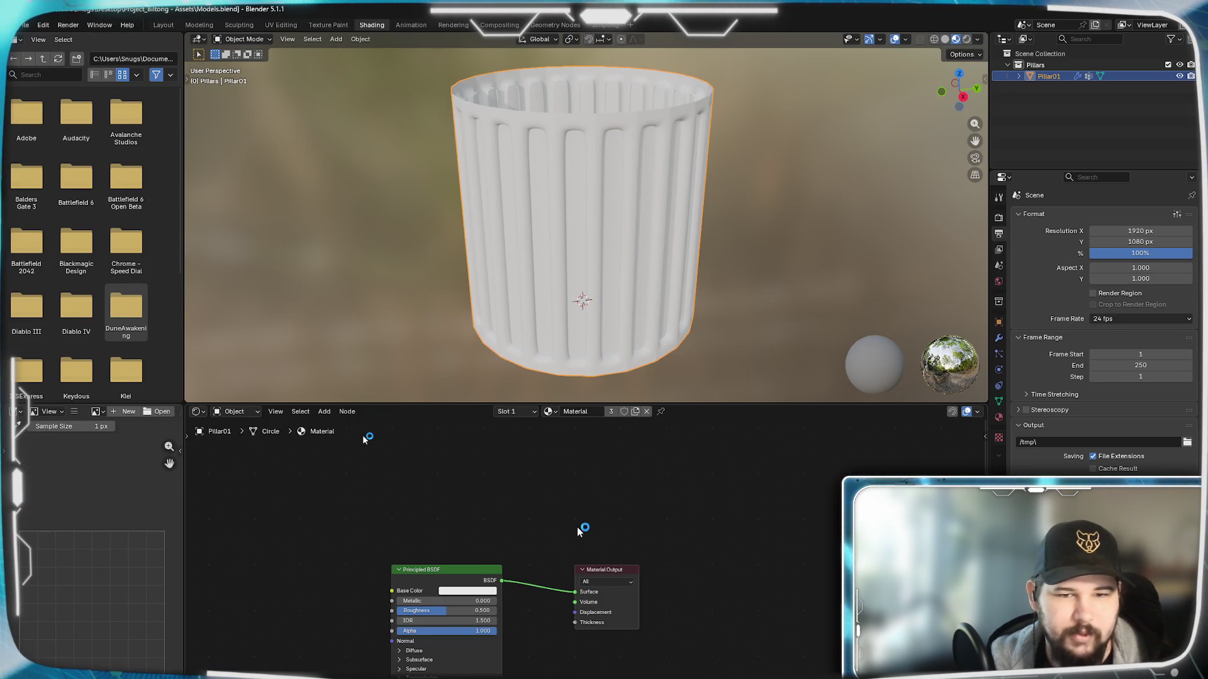
Step: Frame the shader nodes, keep Material Output target All, and bring up the Add node list
key("Home")
scroll(614, 509, "up", 2)
scroll(613, 509, "down", 2)
mouse_move(590, 534)
middle_mouse_down()
mouse_move(632, 505)
mouse_move(669, 511)
middle_mouse_up()
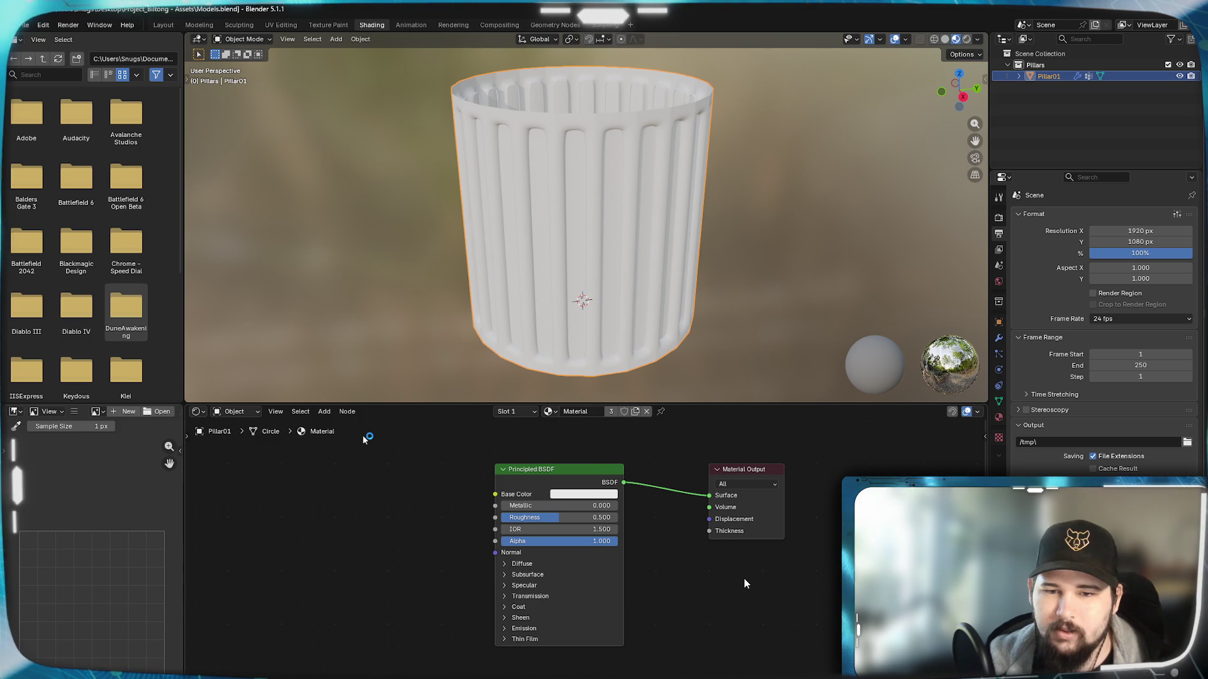
left_click(737, 483)
left_click(724, 510)
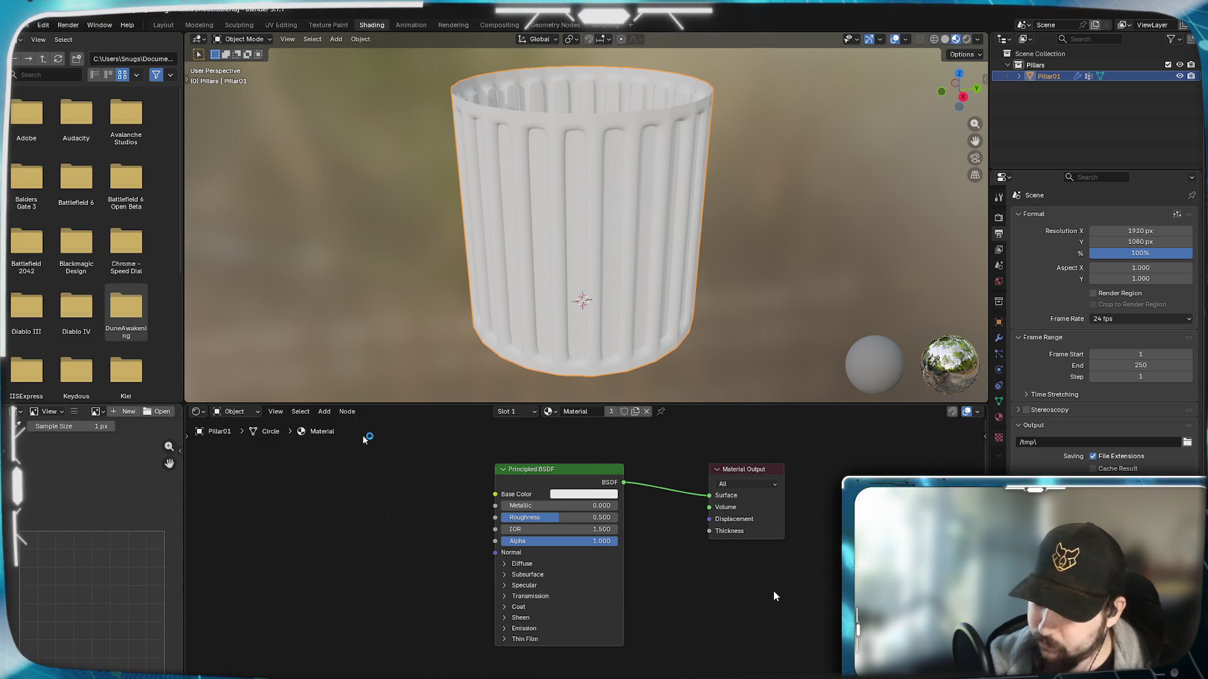
key("shift+a")
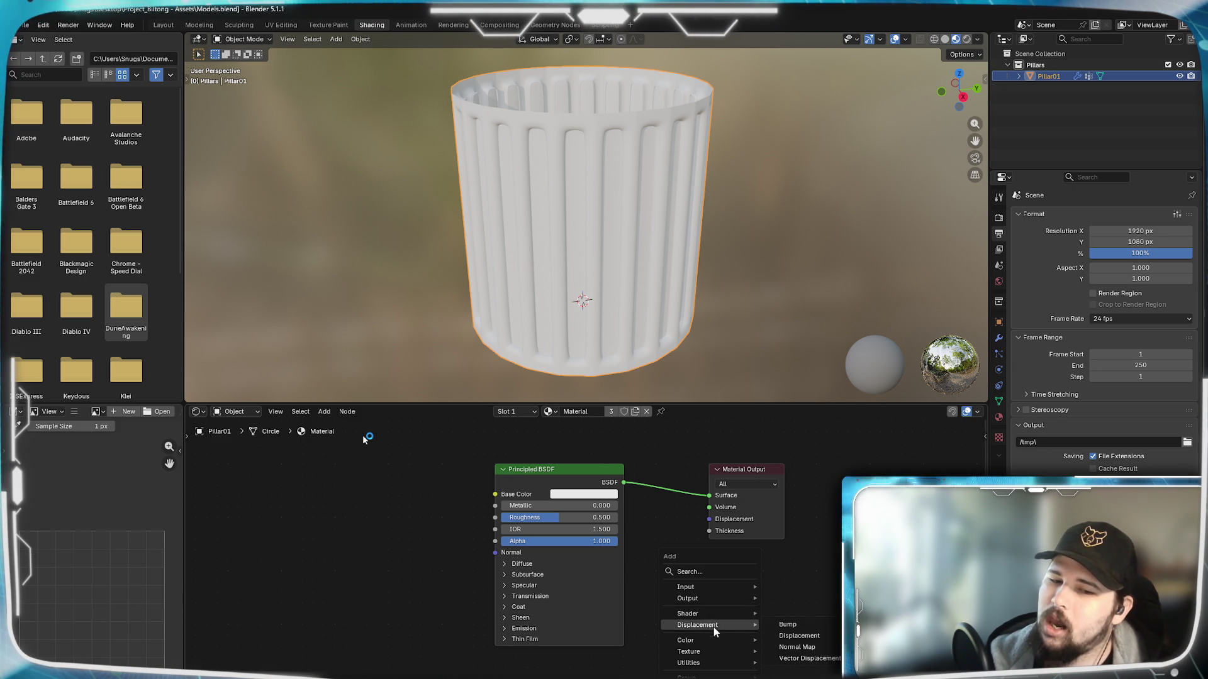
mouse_move(699, 651)
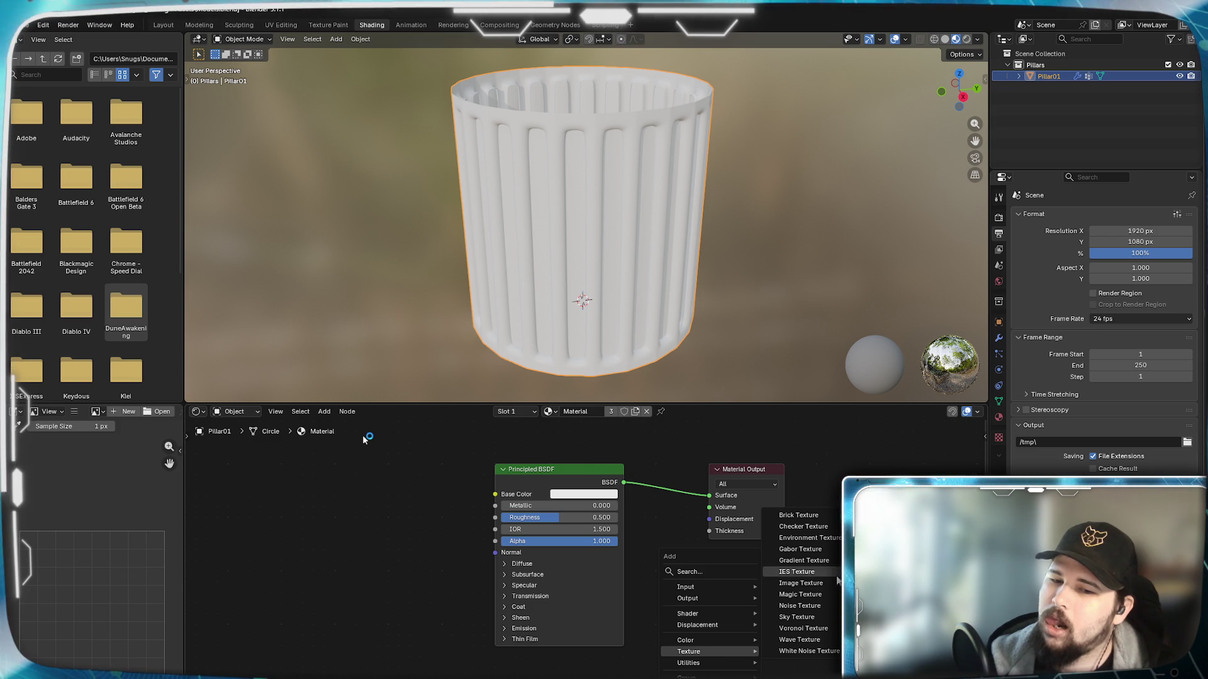
Step: Add an Image Texture node below the output, removing a mistakenly added IES Texture node
left_click(796, 570)
left_click(724, 591)
key("x")
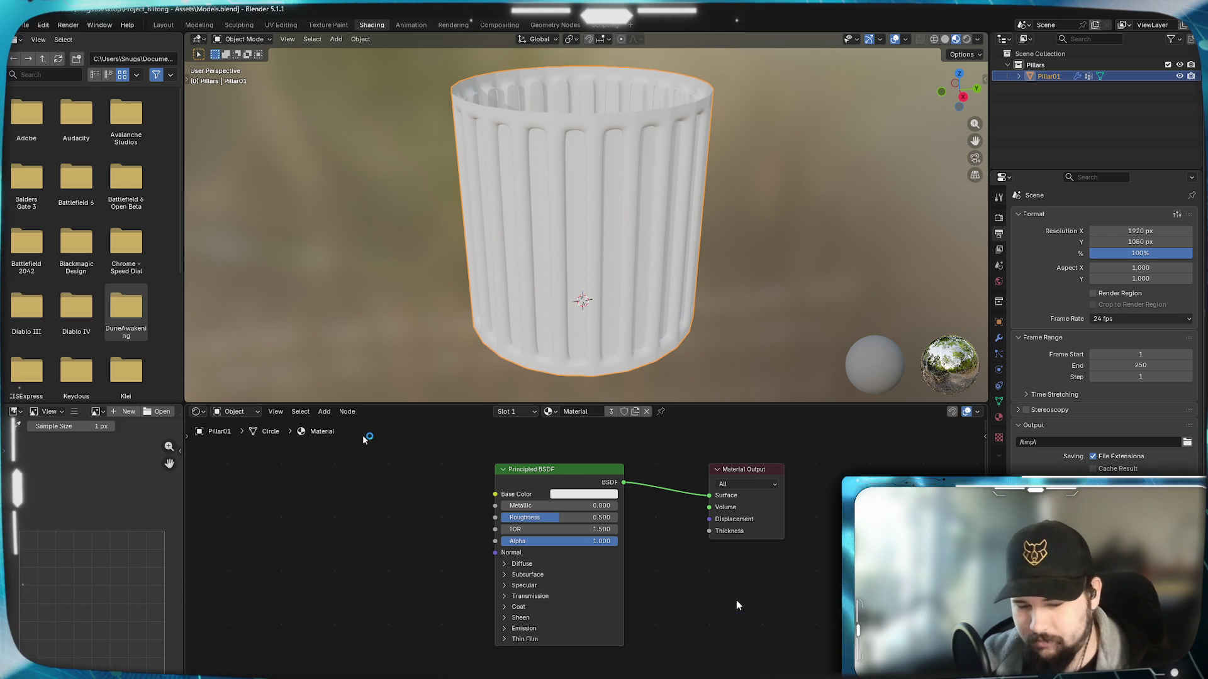
key("shift+a")
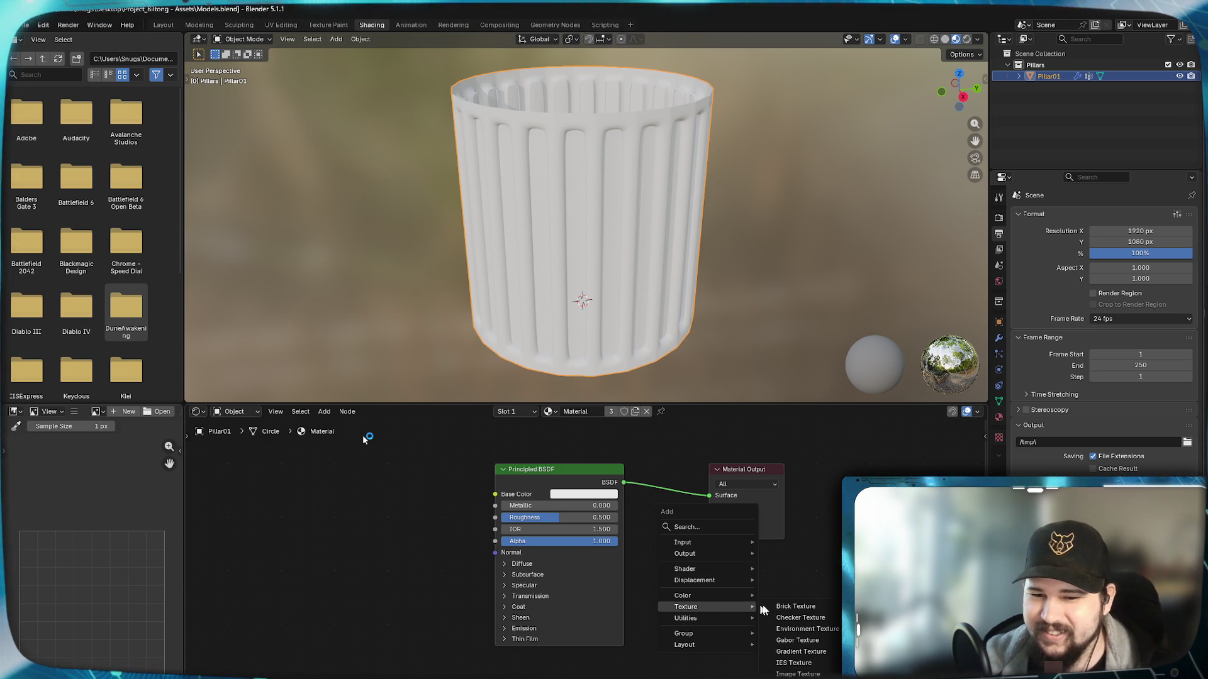
left_click(793, 583)
left_click(744, 575)
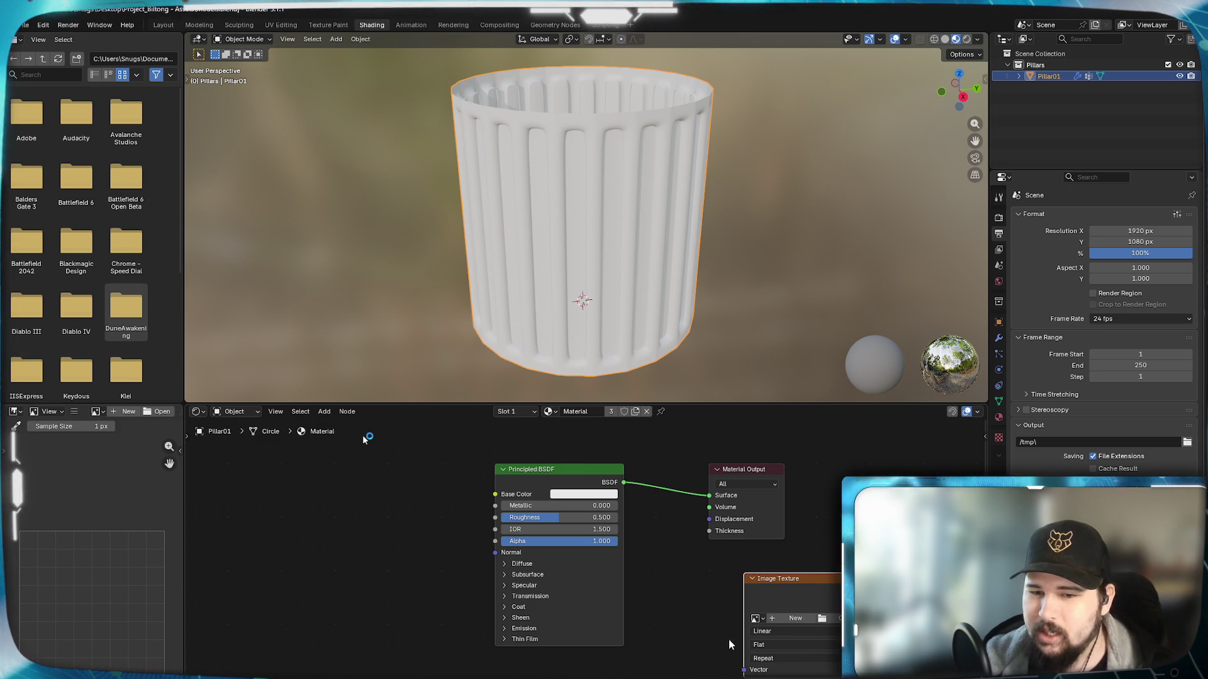
scroll(750, 595, "up", 1)
Step: Load Pillar Chips - Image into the node and reposition it in the node graph
left_click(770, 623)
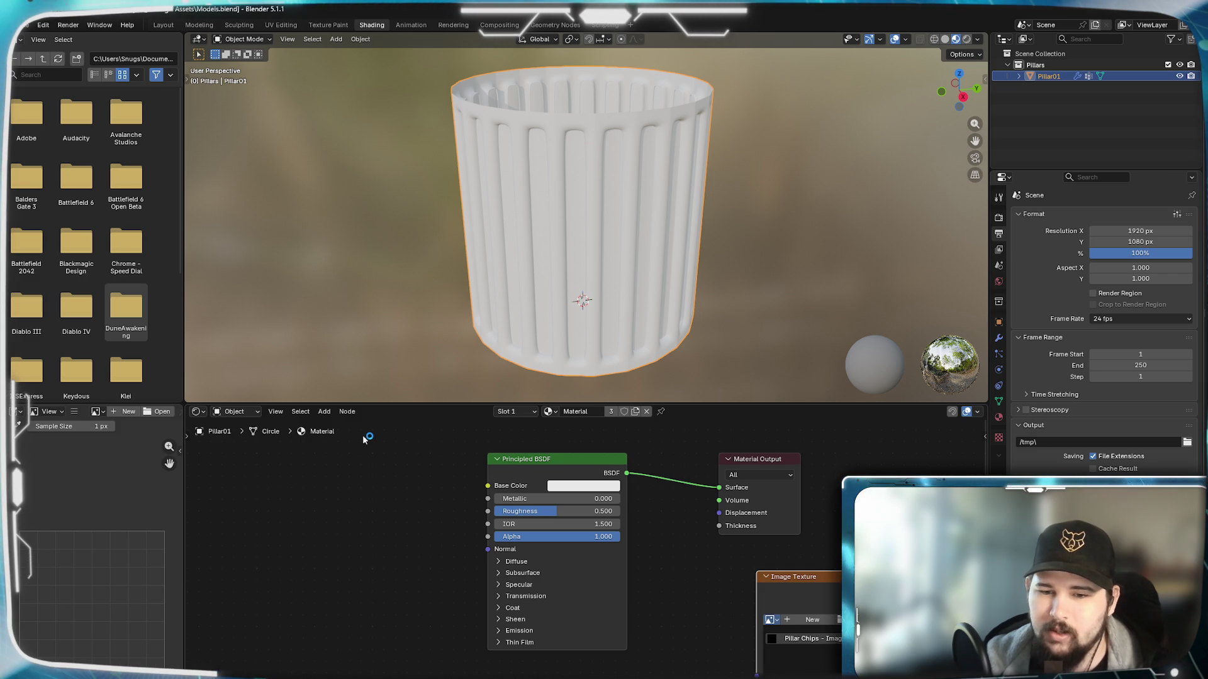
left_click(784, 642)
mouse_move(705, 599)
left_mouse_down()
mouse_move(737, 564)
mouse_move(727, 581)
left_mouse_up()
mouse_move(716, 598)
middle_mouse_down()
mouse_move(801, 585)
mouse_move(771, 541)
middle_mouse_up()
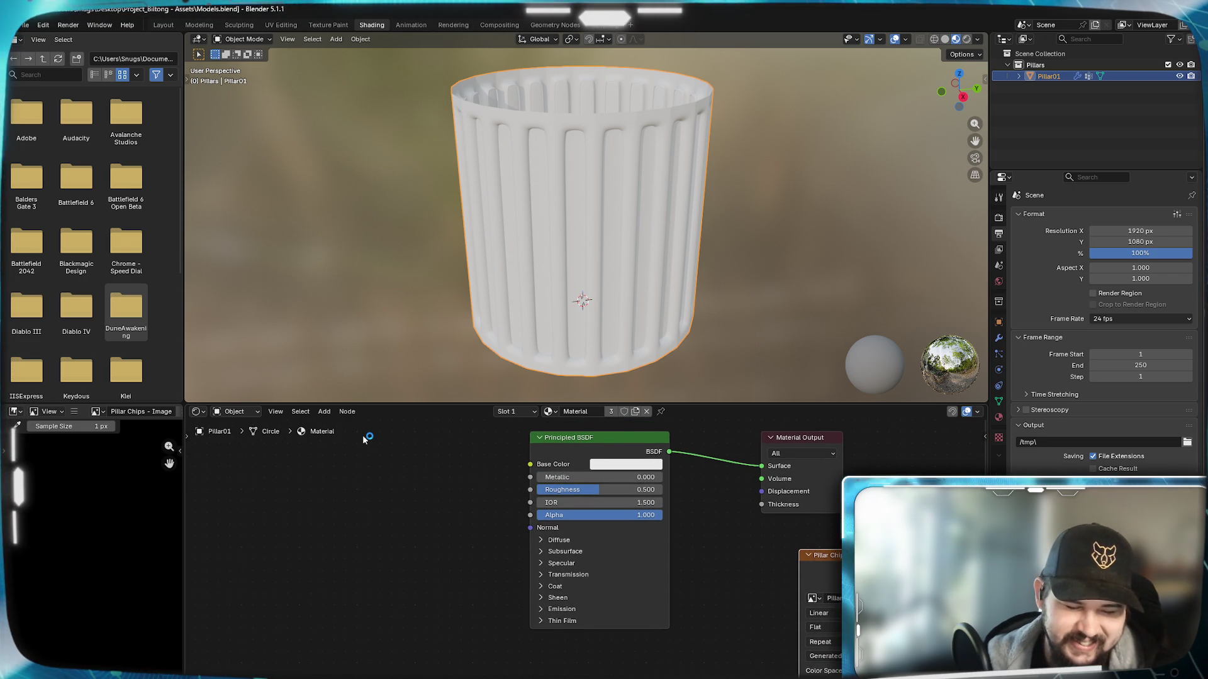
left_click_drag(833, 560, 793, 554)
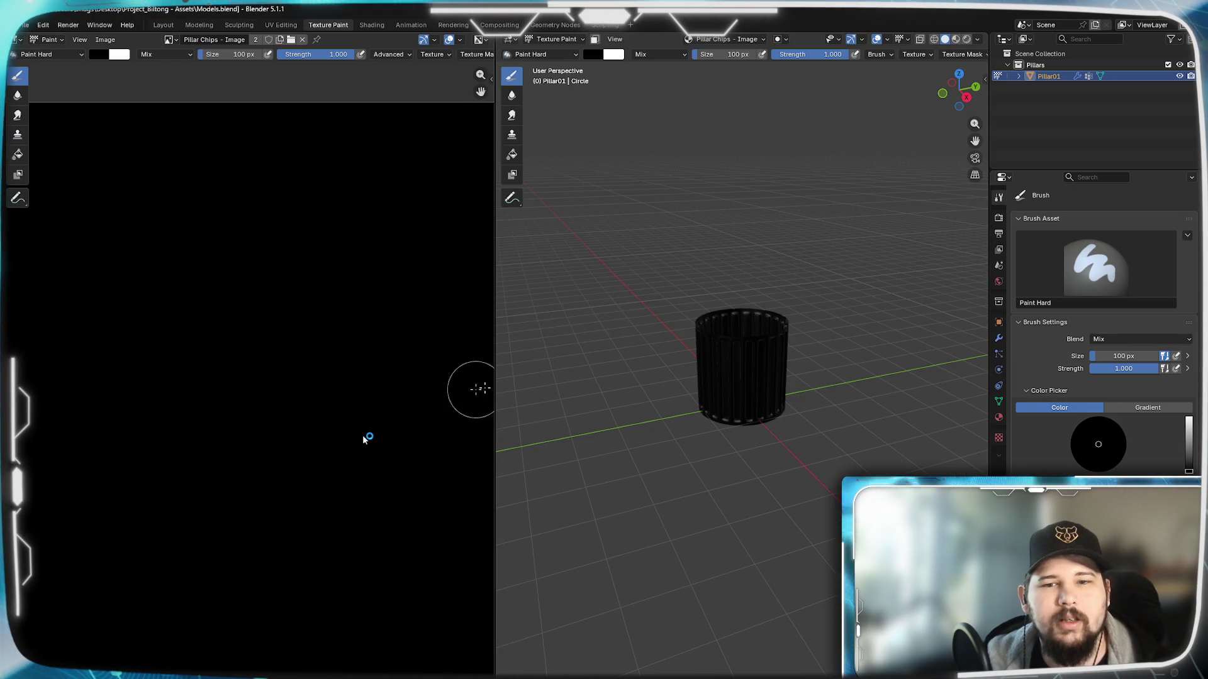
scroll(714, 365, "up", 2)
scroll(722, 362, "up", 5)
Step: Fill the Pillar Chips image with mid-grey (Value 0.5) using the Fill tool, then return to the brush
middle_click_drag(734, 298, 733, 377, "shift")
scroll(203, 301, "down", 3)
scroll(204, 300, "up", 2)
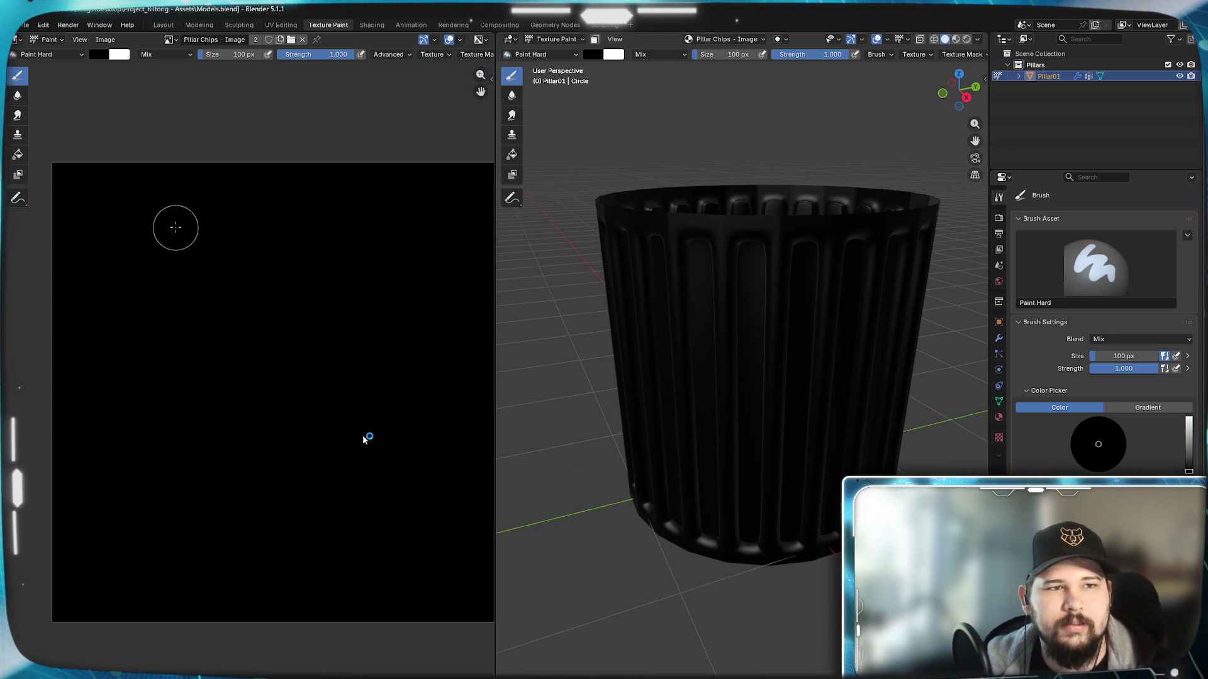
left_click(47, 54)
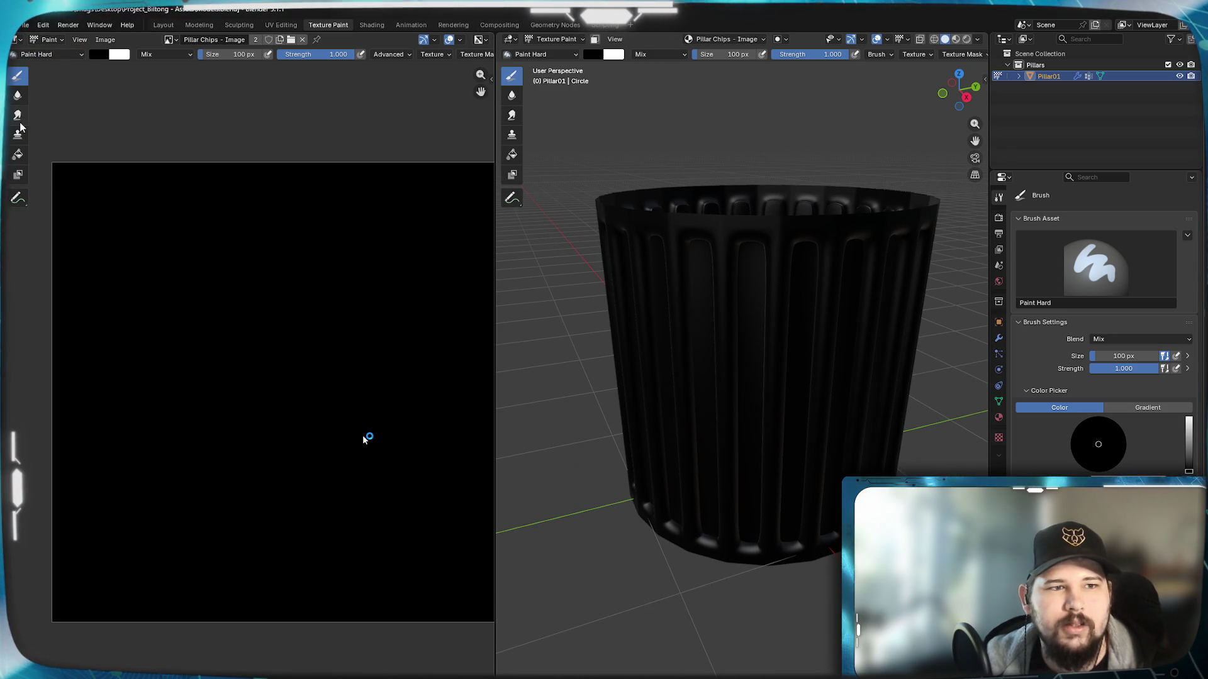
left_click(20, 153)
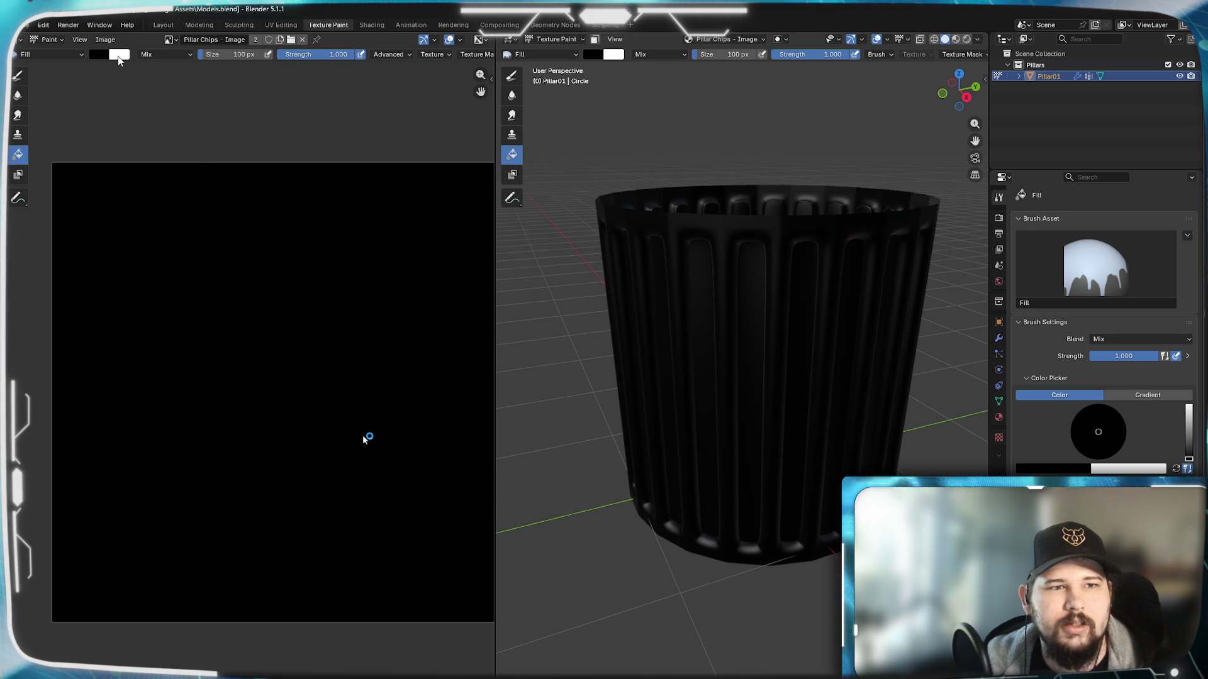
left_click(99, 55)
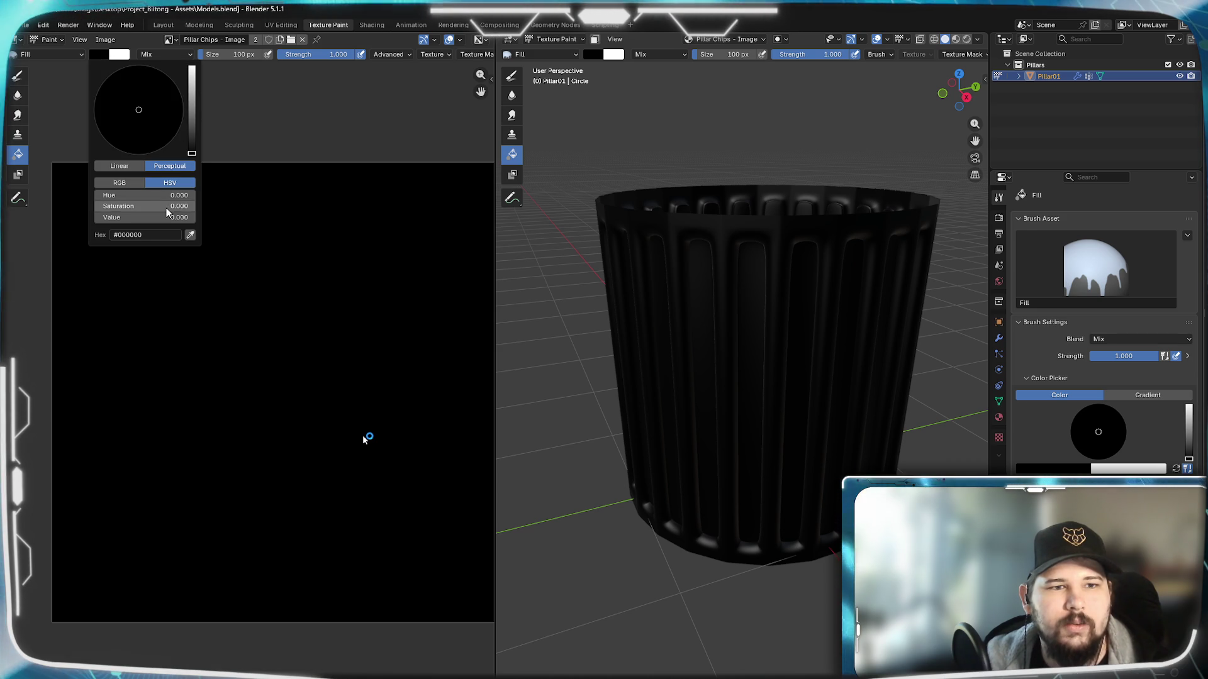
left_click(133, 217)
type("0.5")
key("Return")
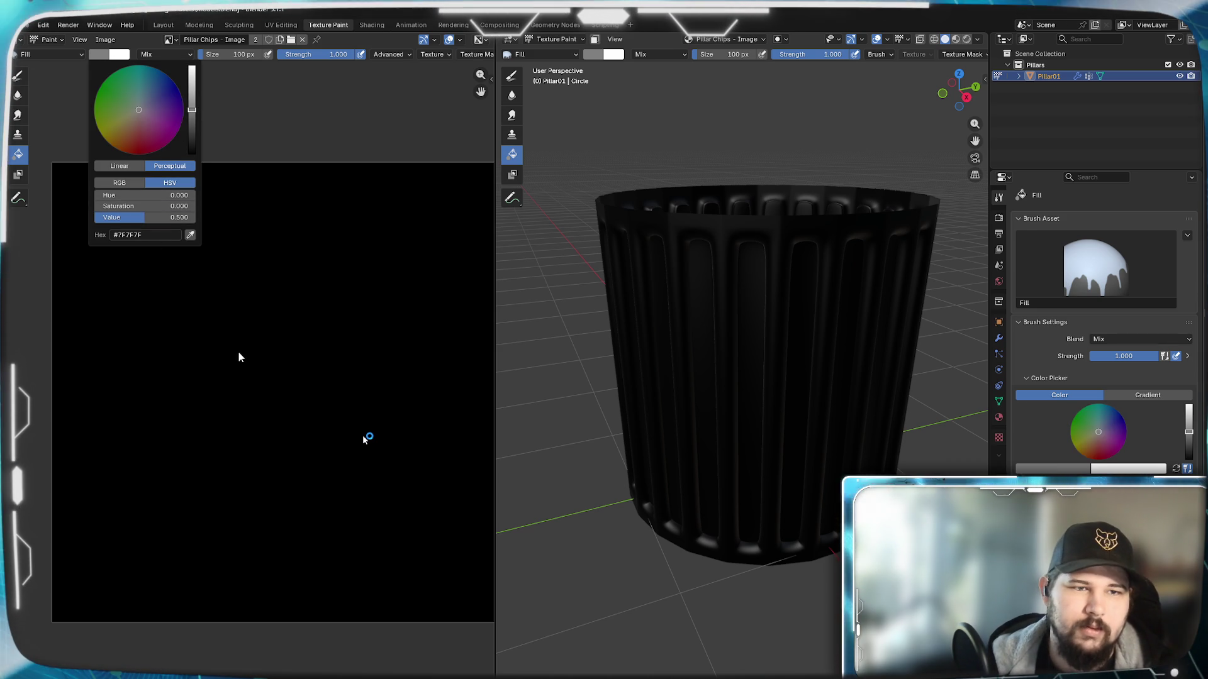
left_click(201, 337)
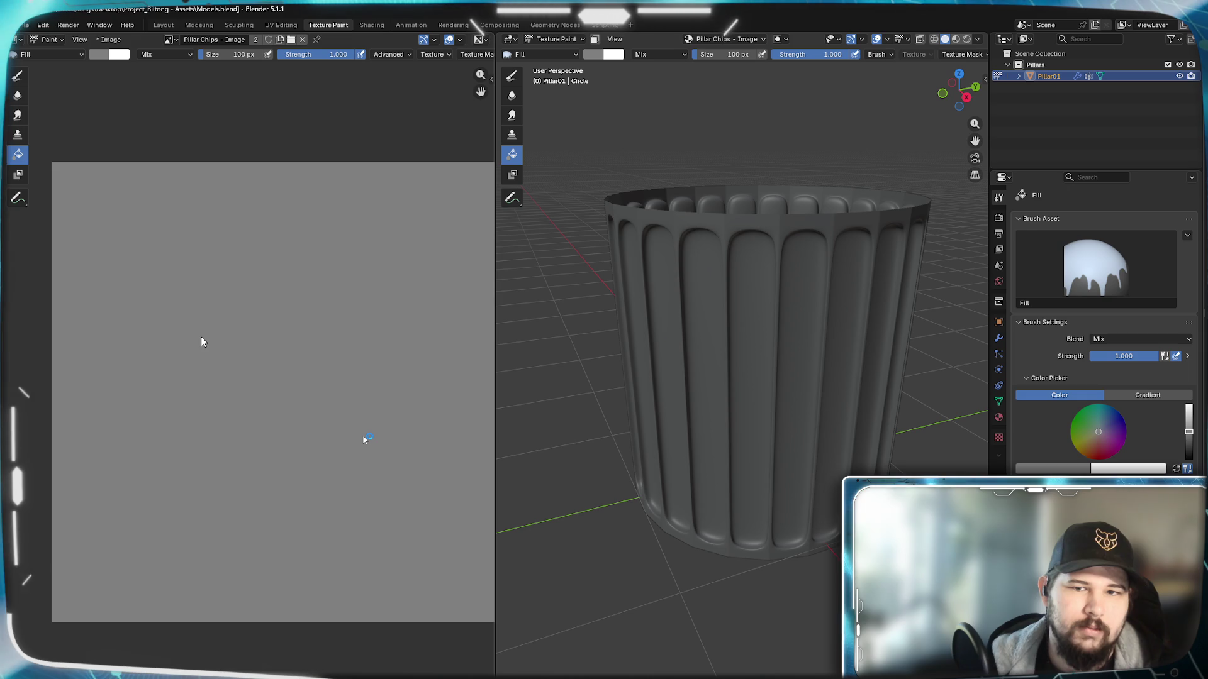
left_click(16, 77)
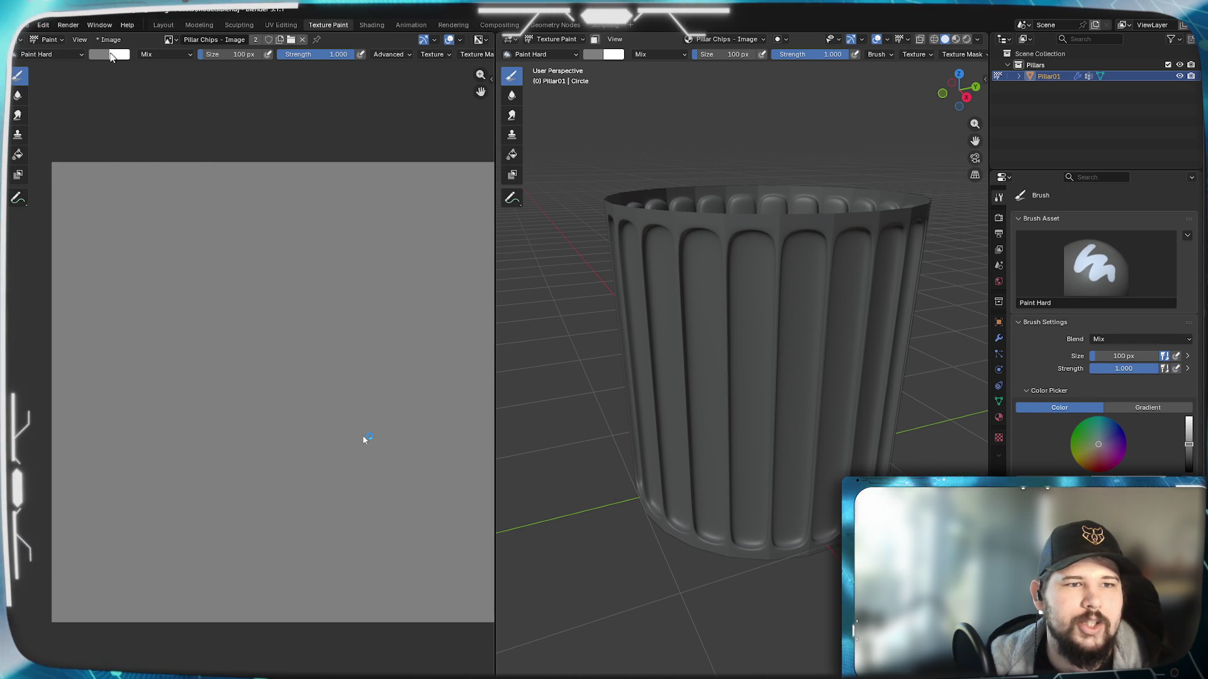
Step: Set the paint colour to black and brush size to 20 px, undoing test strokes
left_click(108, 55)
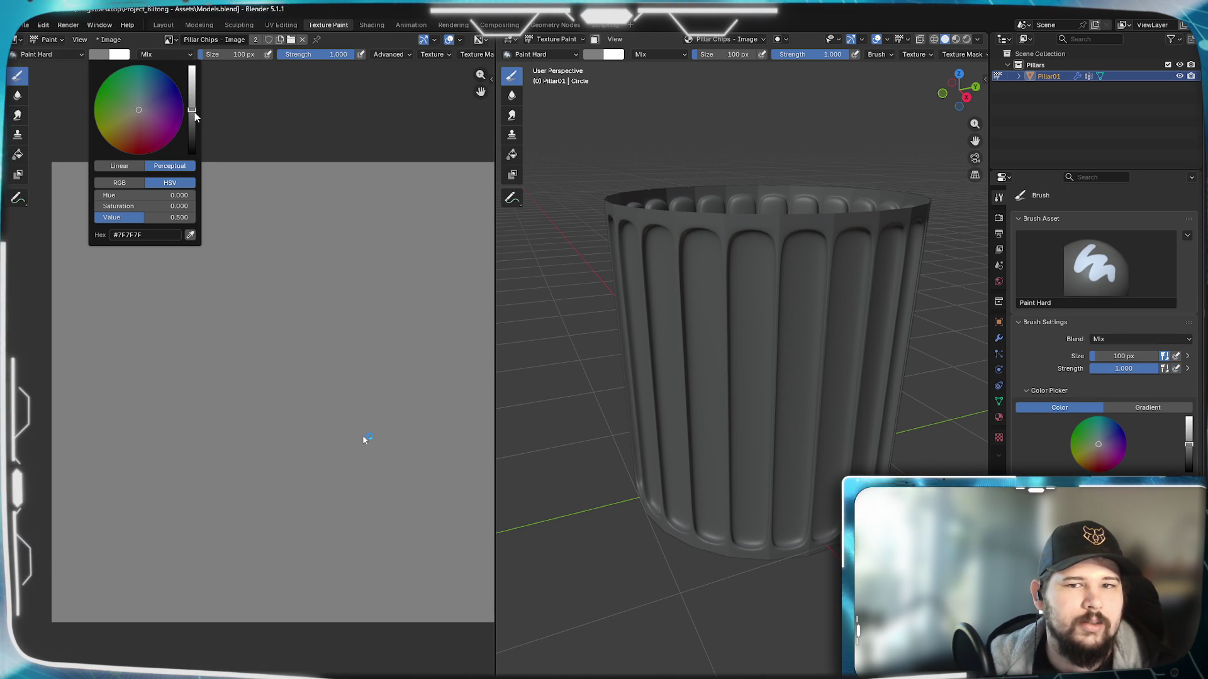
left_click_drag(192, 112, 192, 154)
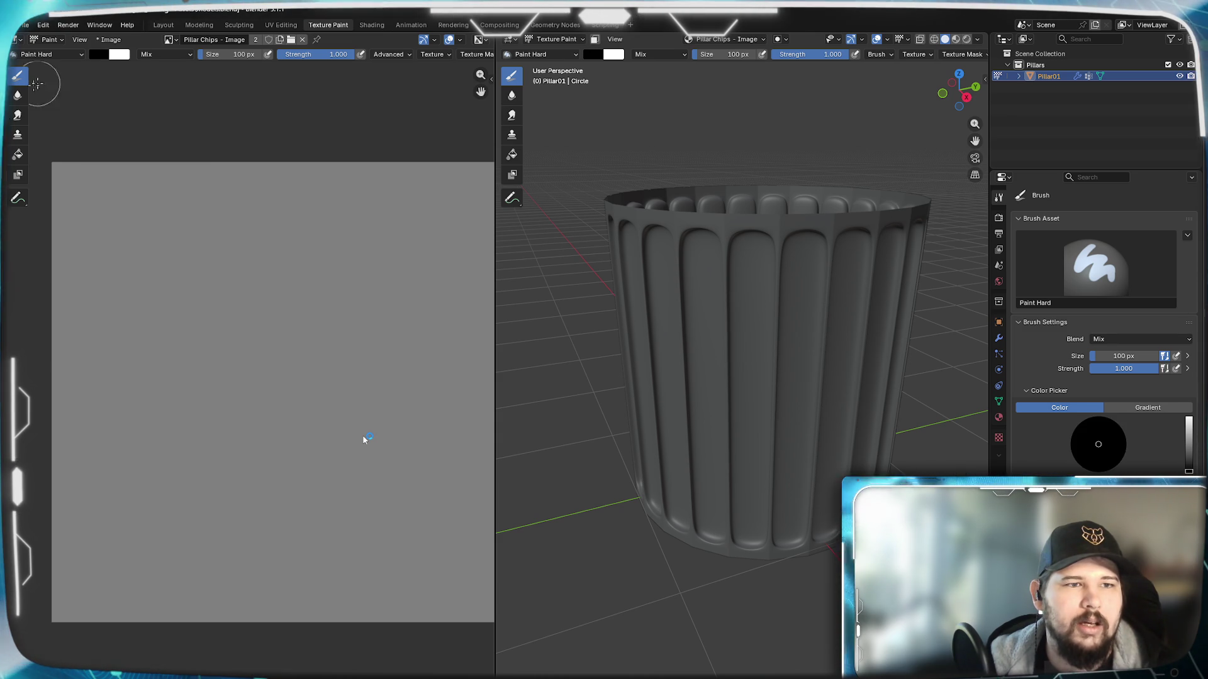
left_click_drag(184, 242, 194, 253)
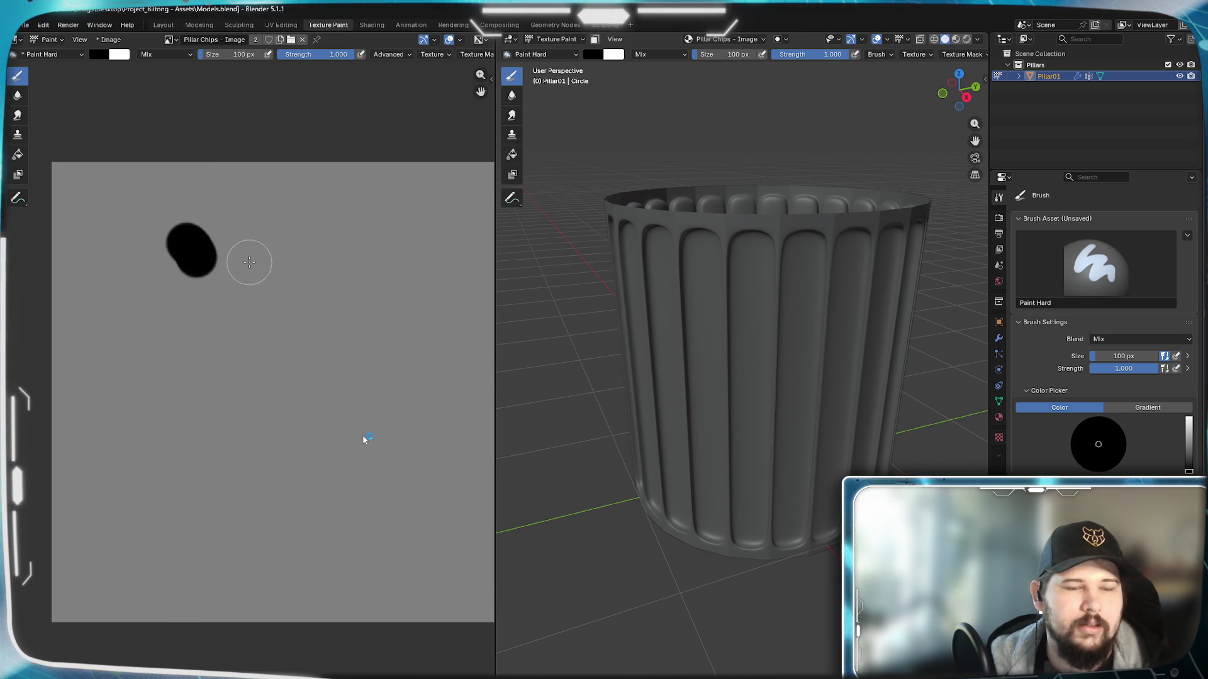
scroll(201, 247, "up", 3)
key("ctrl+z")
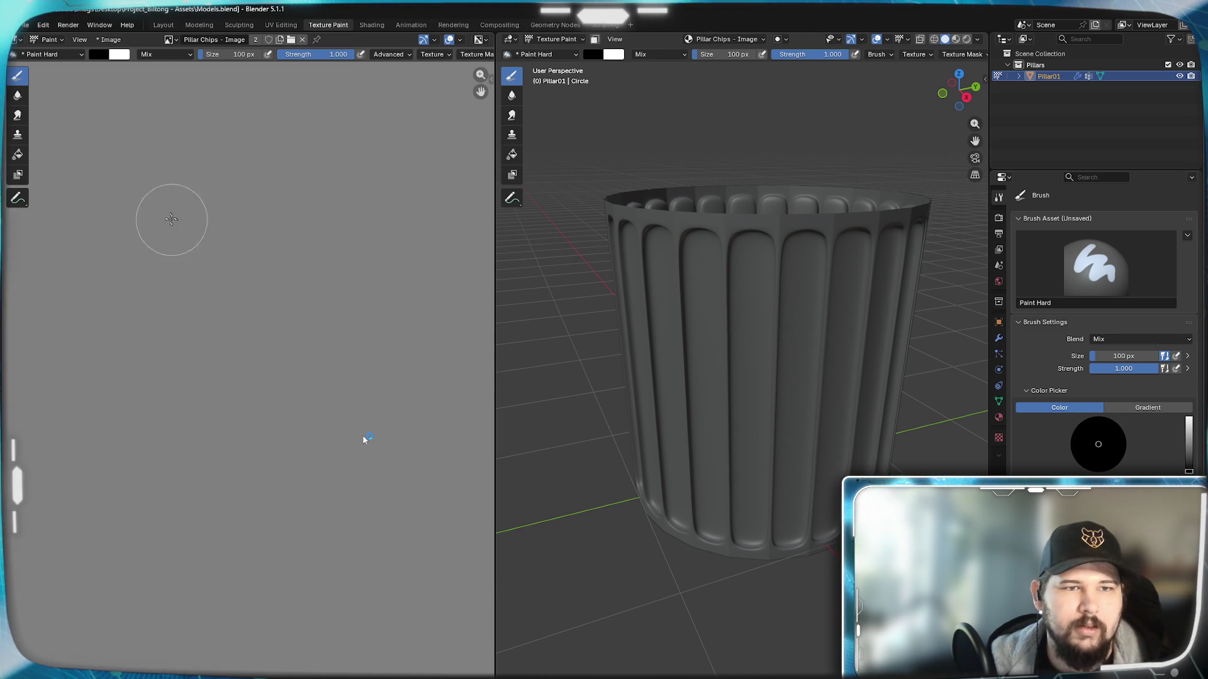
scroll(141, 224, "down", 2)
scroll(140, 224, "up", 2)
mouse_move(140, 252)
middle_mouse_down()
mouse_move(312, 380)
mouse_move(280, 321)
middle_mouse_up()
scroll(262, 321, "up", 2)
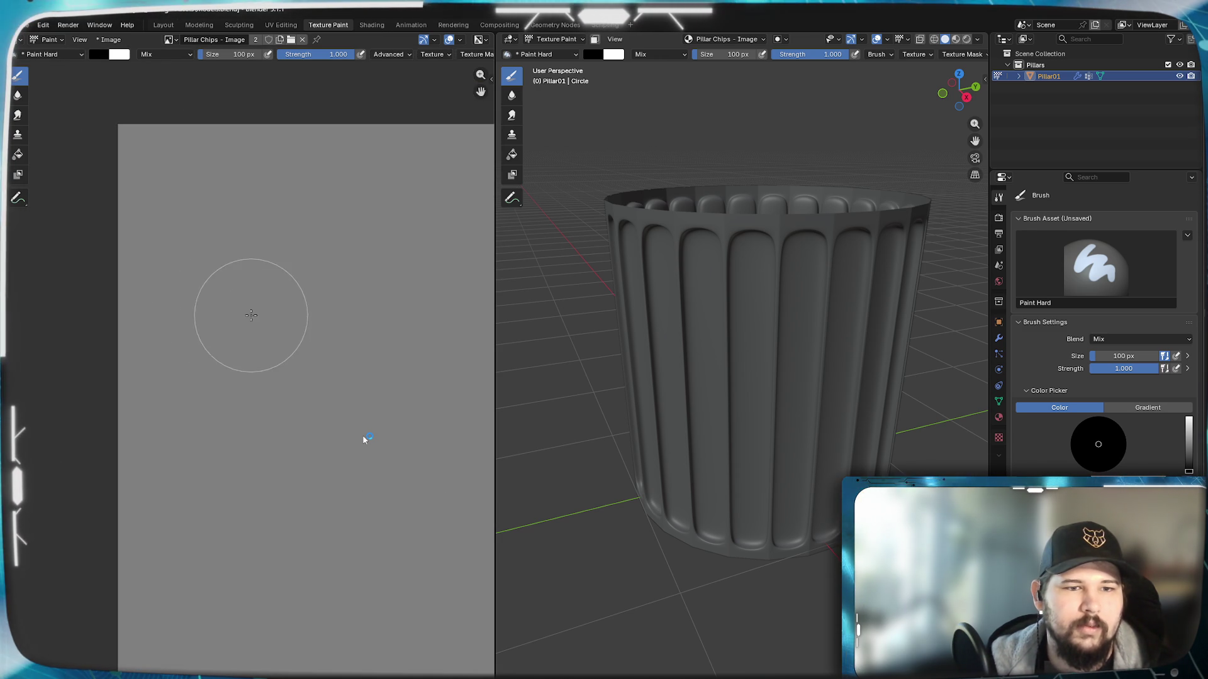
left_click(232, 55)
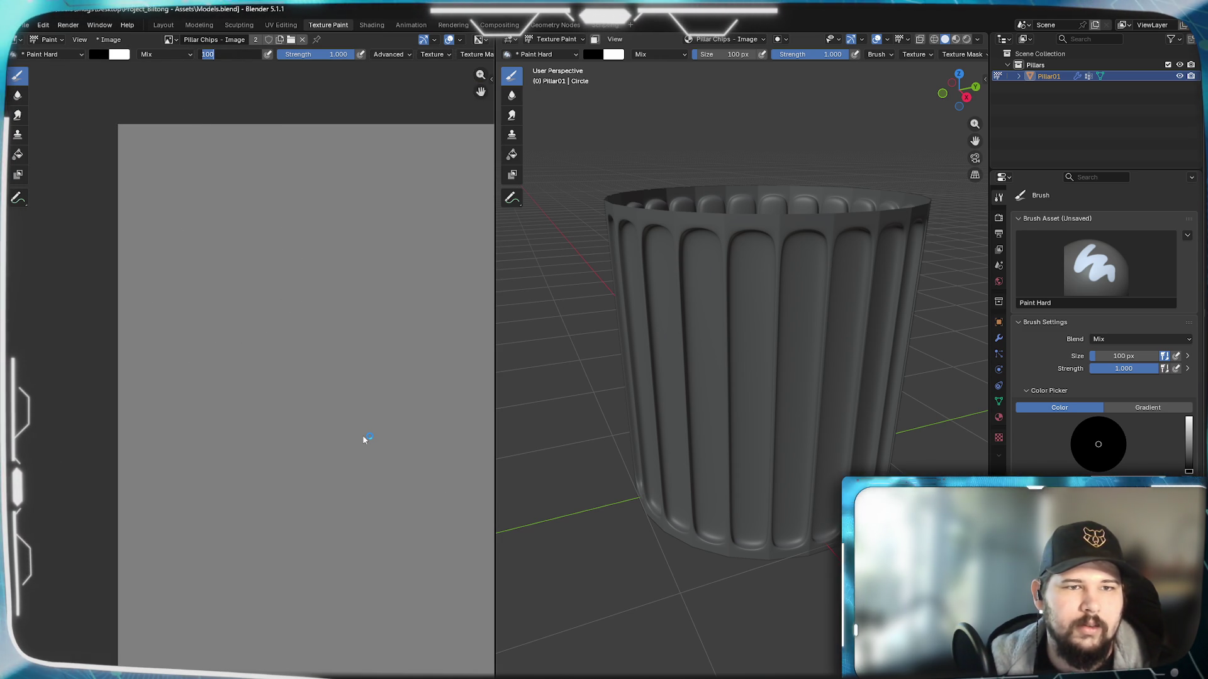
type("50")
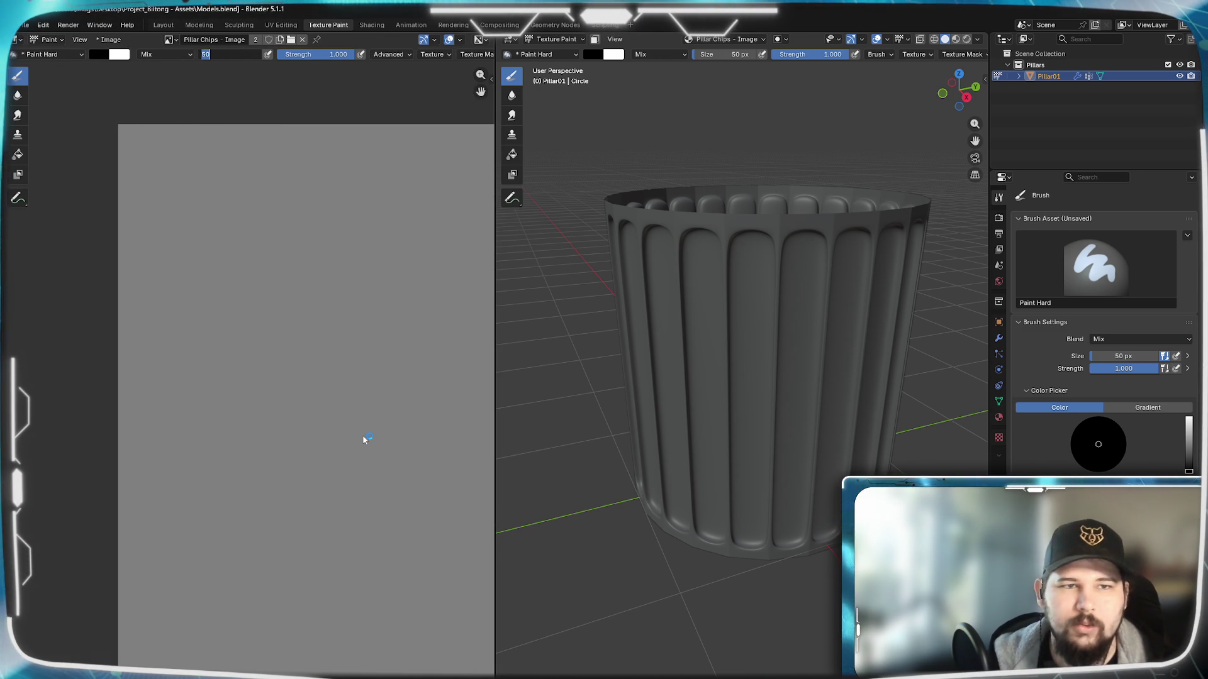
type("20")
key("Return")
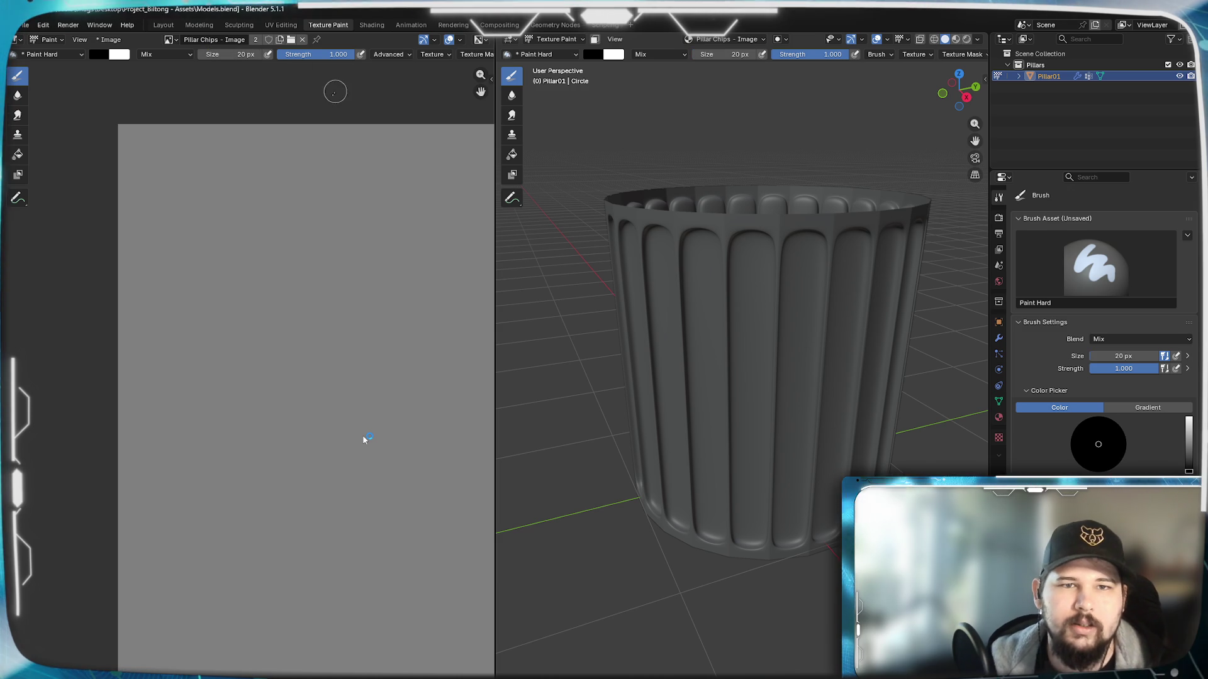
left_click_drag(170, 188, 235, 288)
key("ctrl+z")
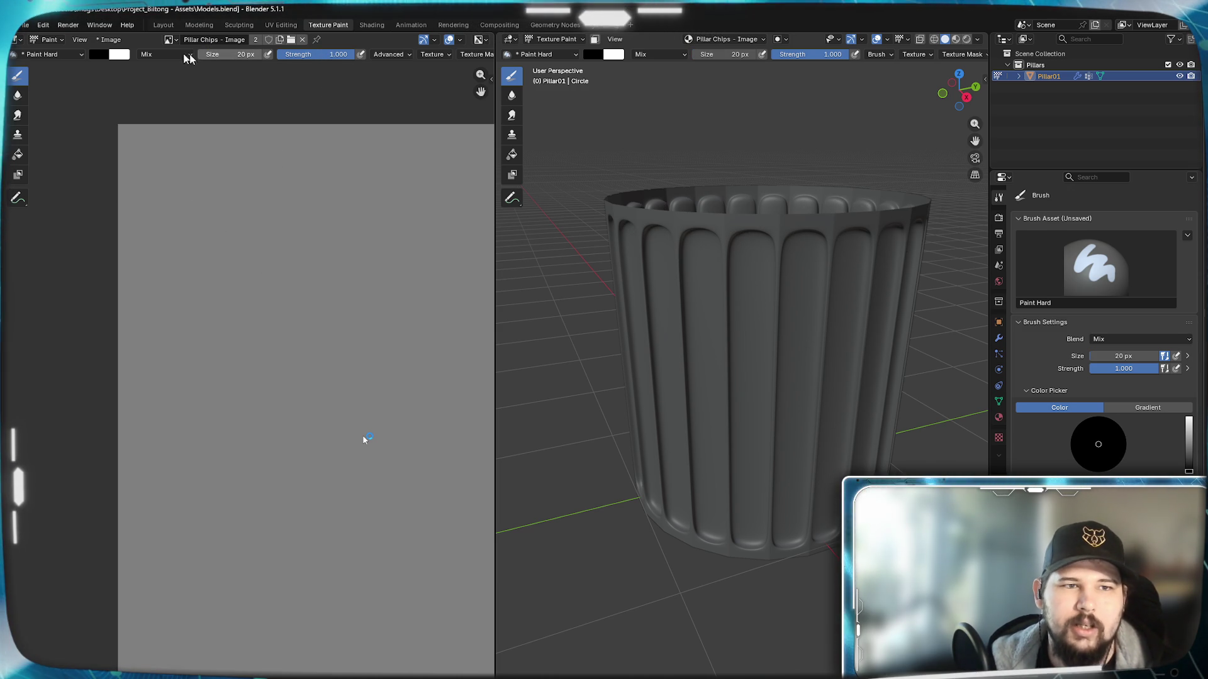
Step: Choose the Paint Soft brush, paint chip strokes and undo them leaving the image grey
left_click(77, 53)
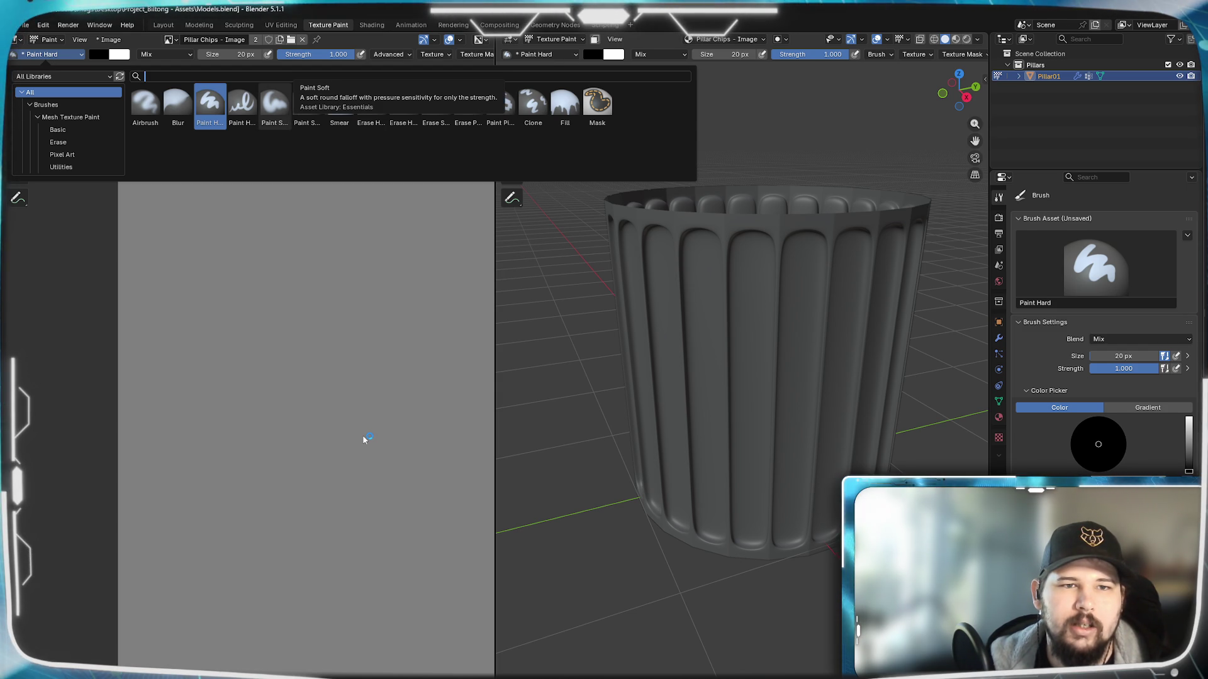
left_click(274, 104)
mouse_move(219, 204)
left_mouse_down()
mouse_move(273, 292)
mouse_move(197, 344)
left_mouse_up()
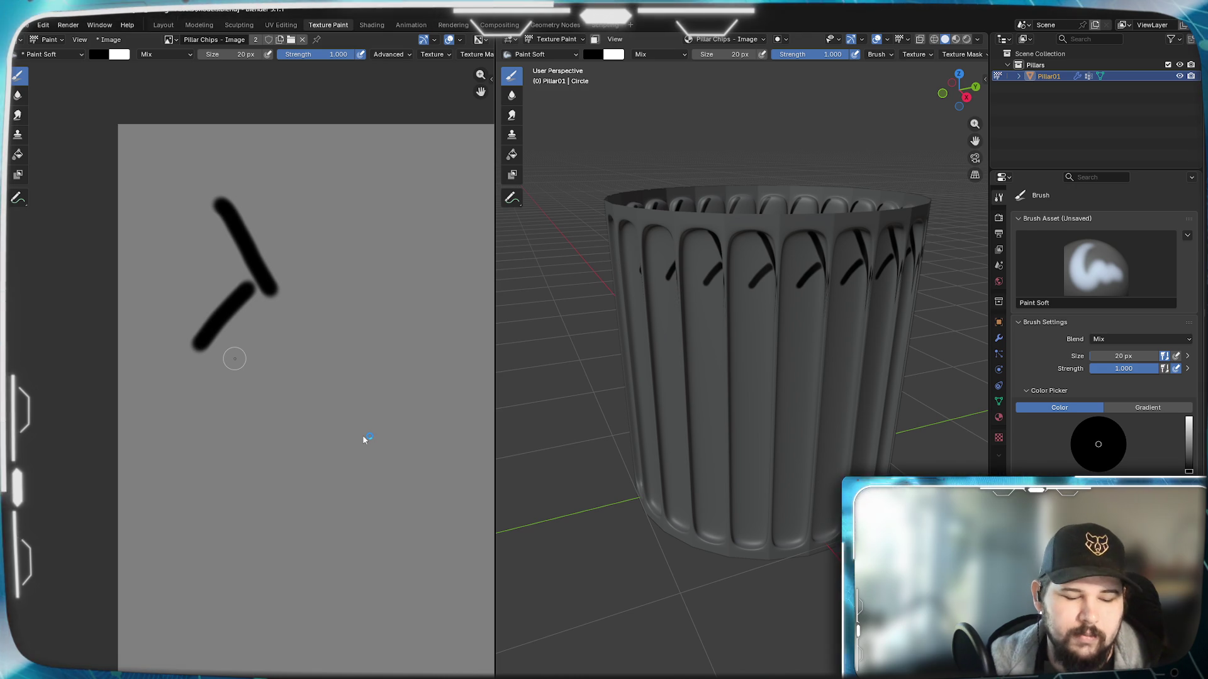
key("ctrl+z")
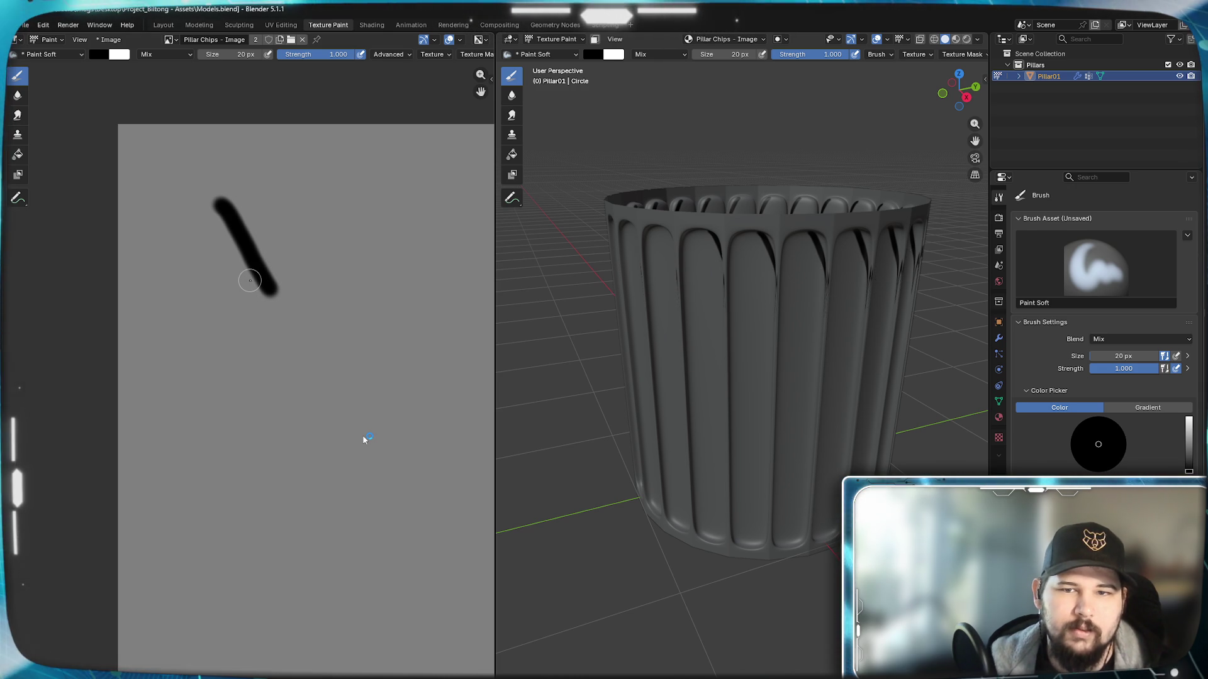
key("ctrl+z")
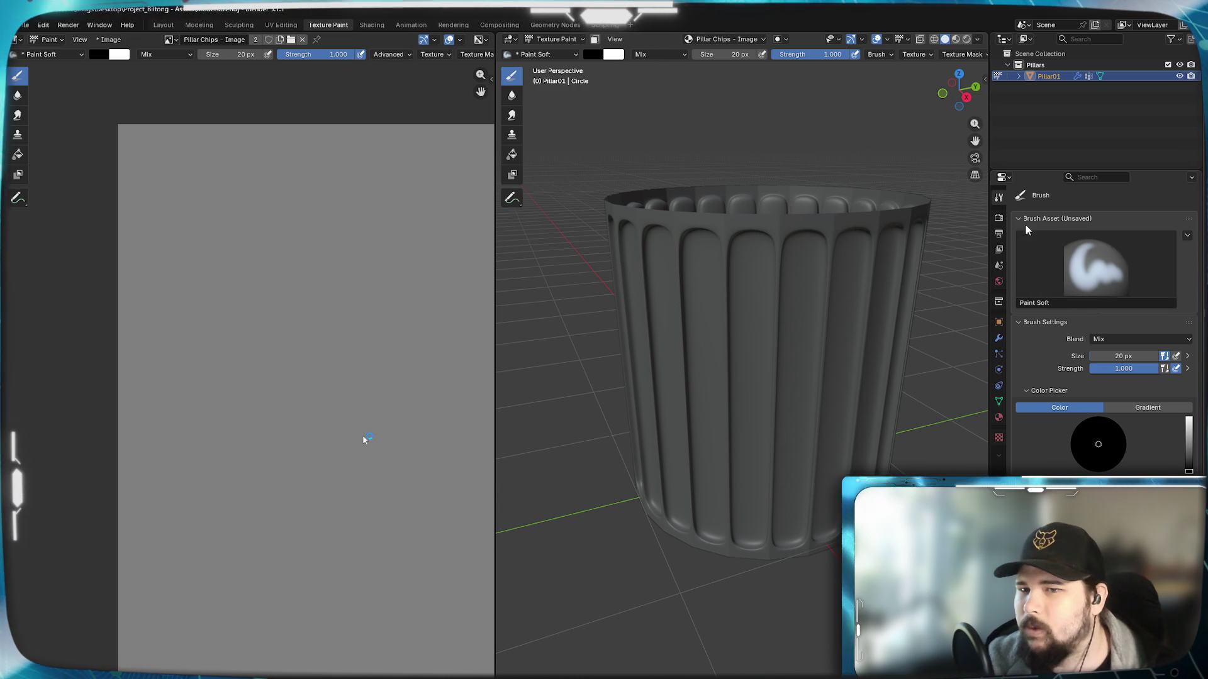
Step: Inspect the Array modifier's Randomize and Merge subpanels, then return to the Layout workspace
left_click(1000, 340)
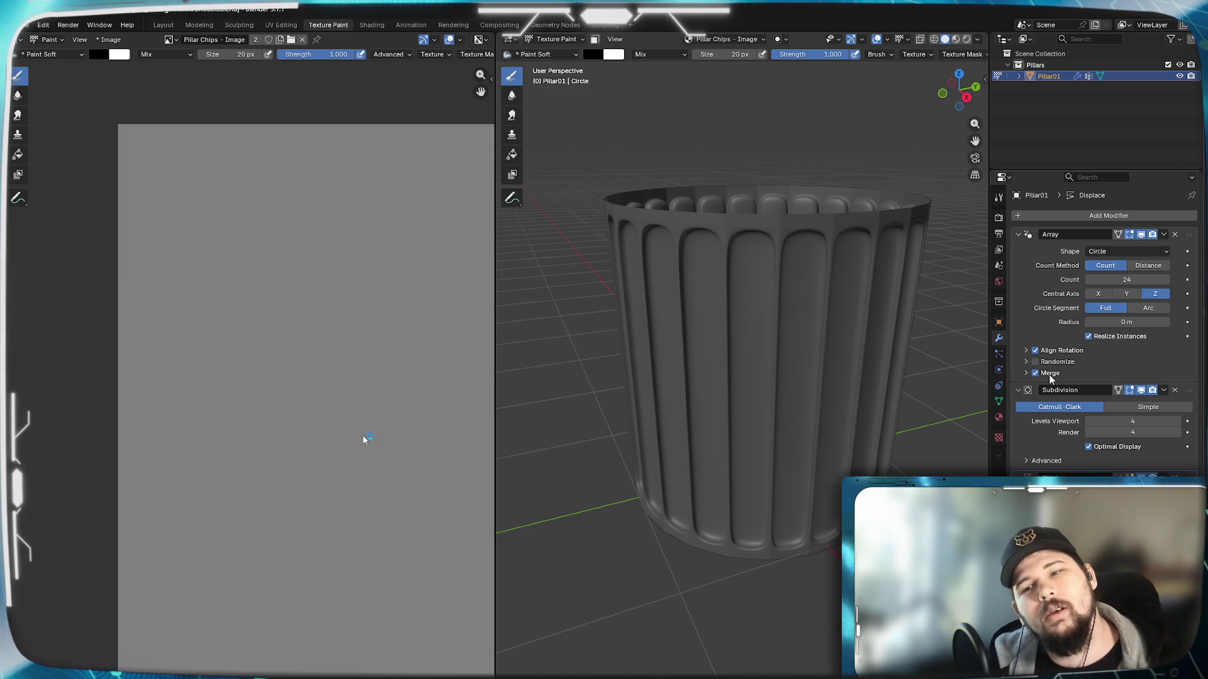
left_click(1026, 362)
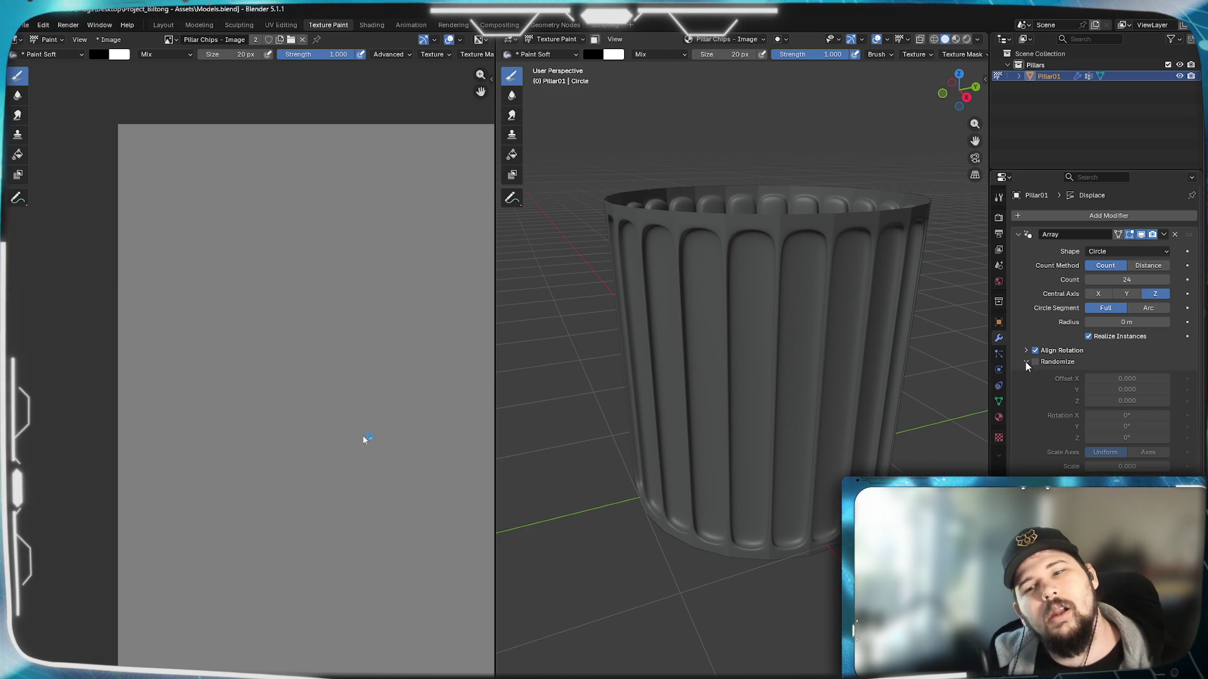
left_click(1025, 364)
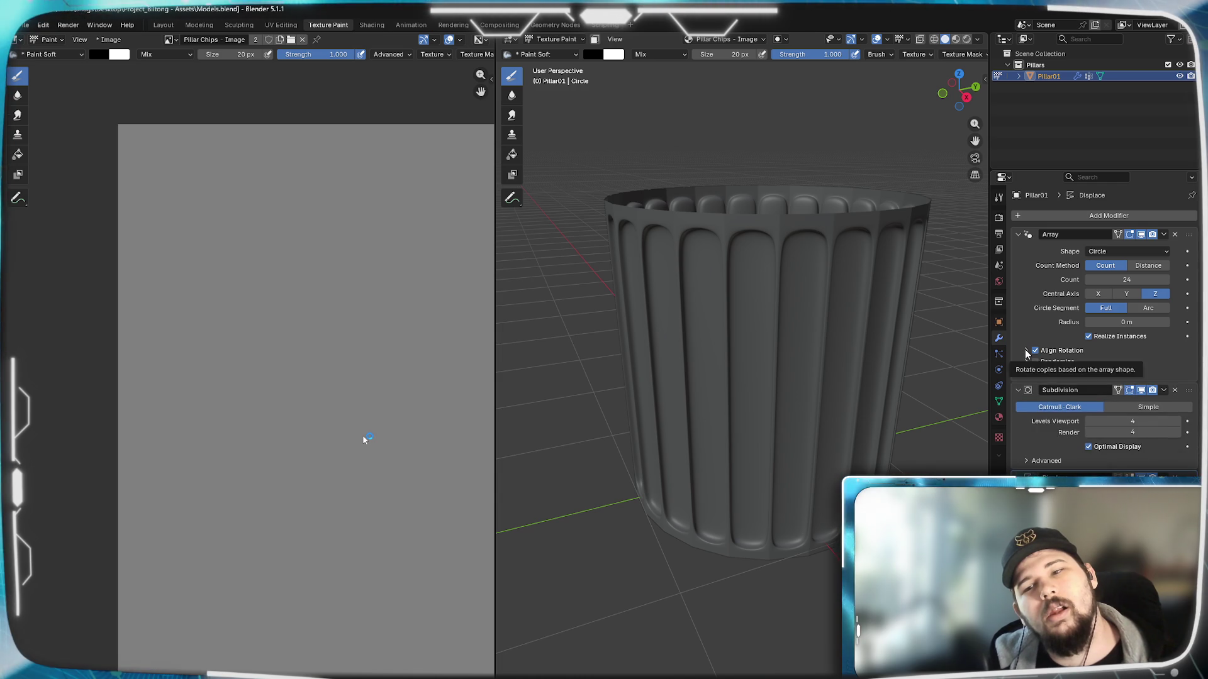
left_click(1026, 373)
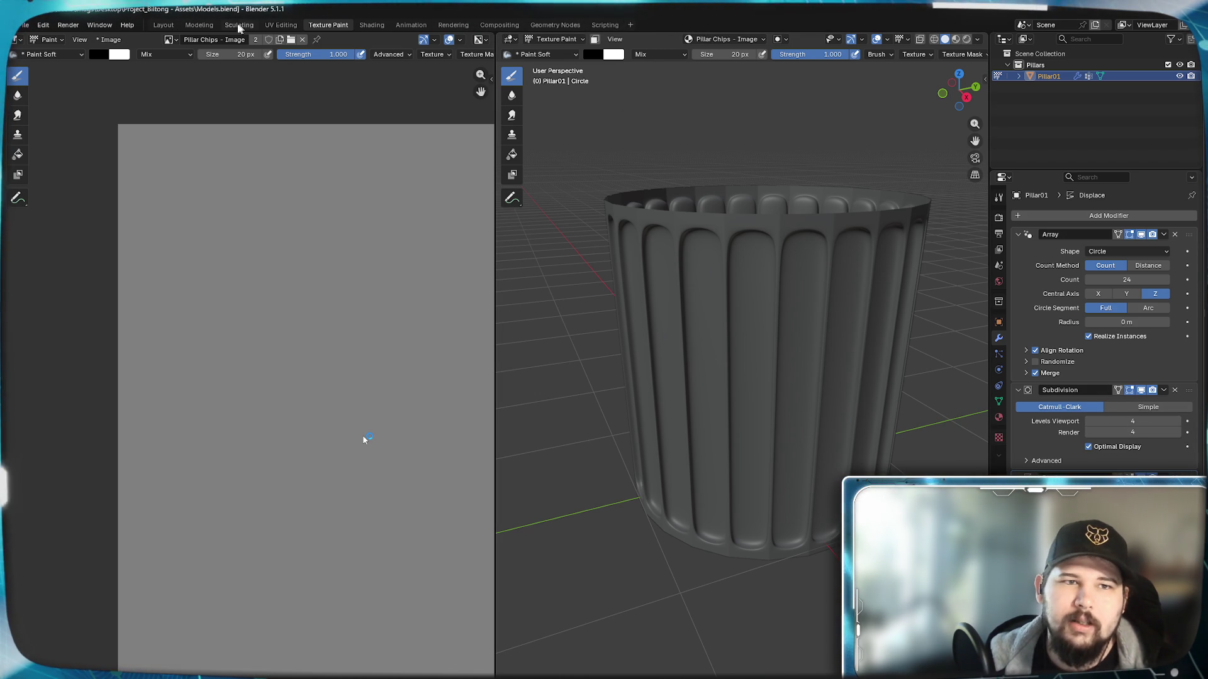
left_click(163, 25)
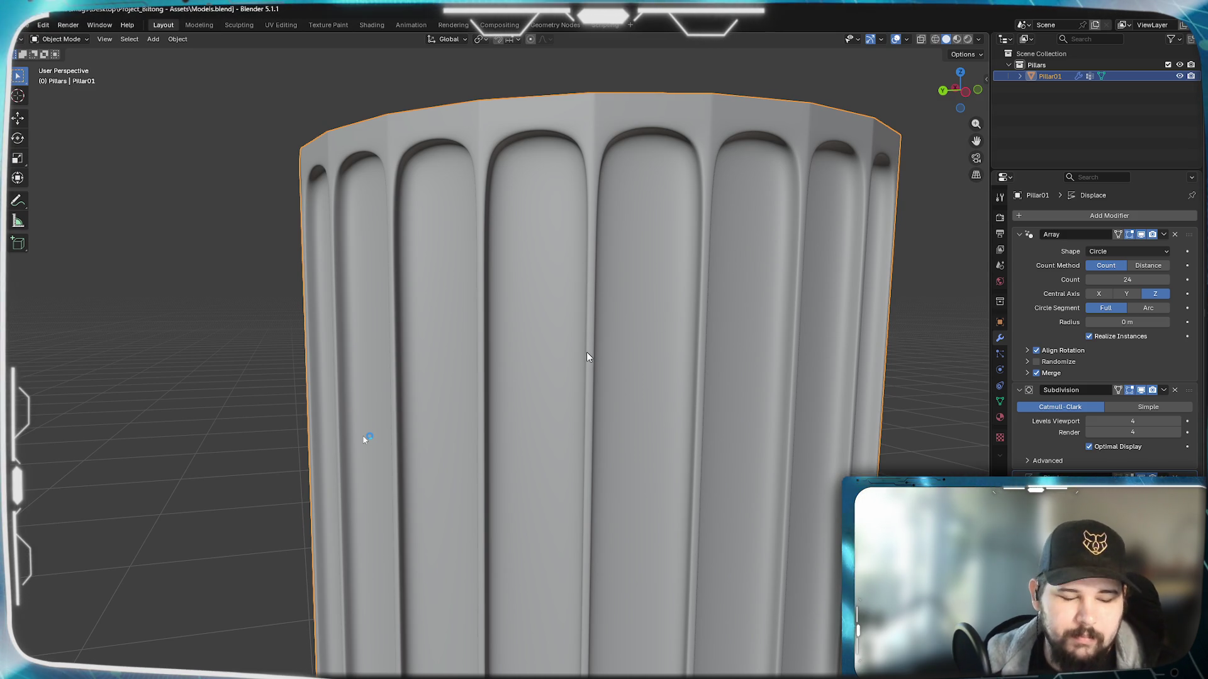
Step: Duplicate the pillar in place, hide the original, and name the copy 'Pillar01 - Applied'
key("shift+d")
right_click(619, 287)
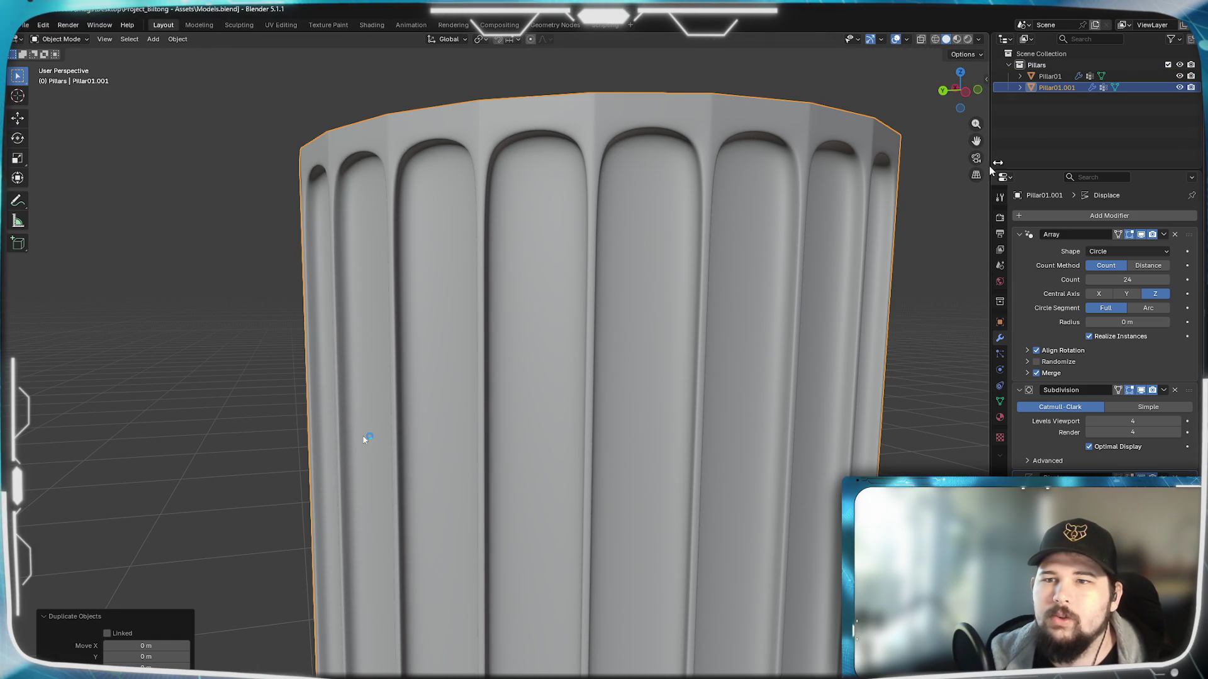
left_click(1179, 76)
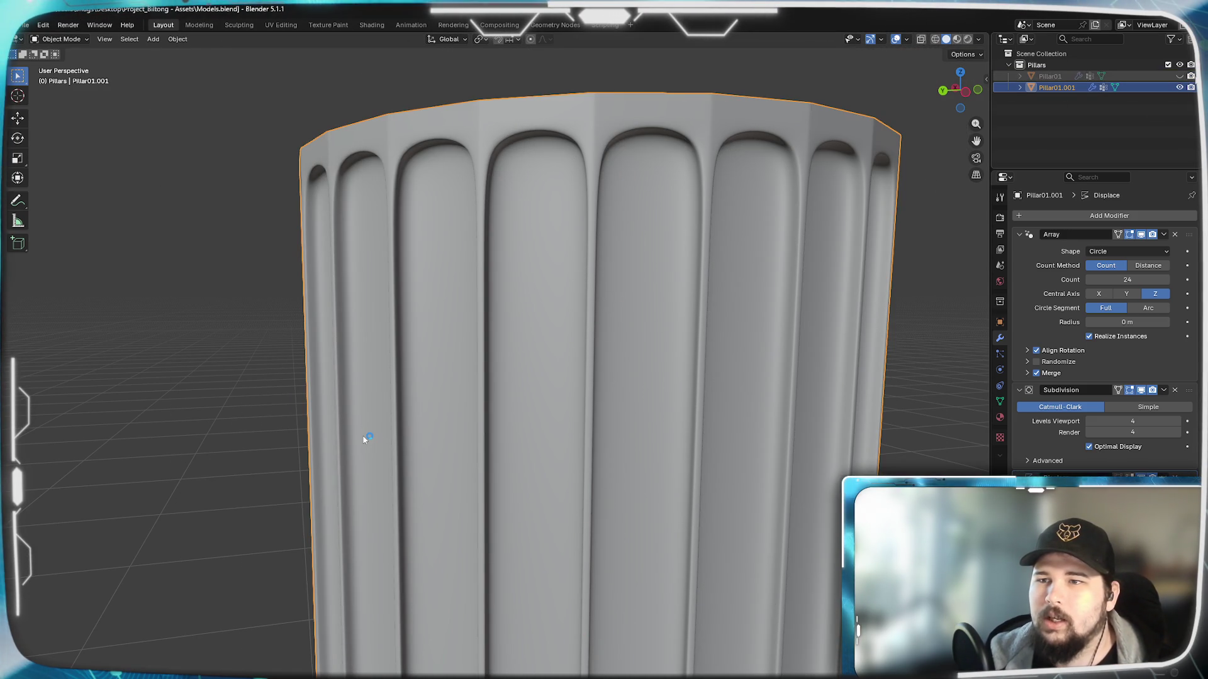
double_click(1070, 85)
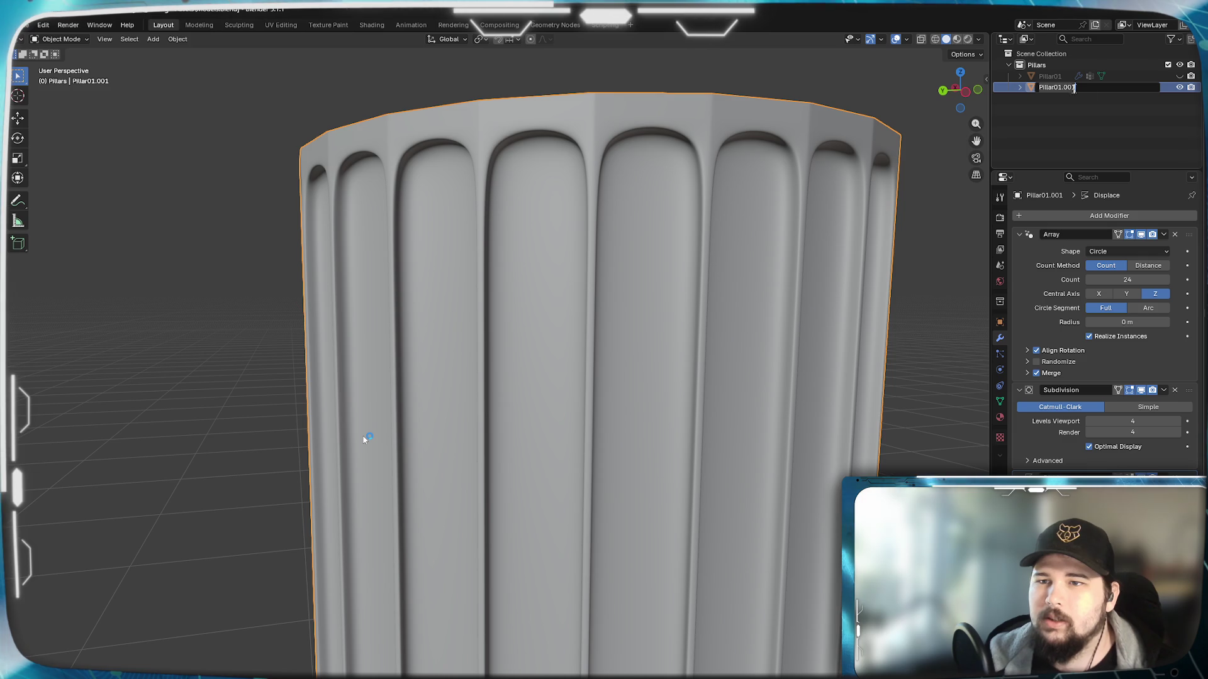
key("BackSpace")
key("BackSpace")
key("BackSpace")
type("- Applied")
key("Return")
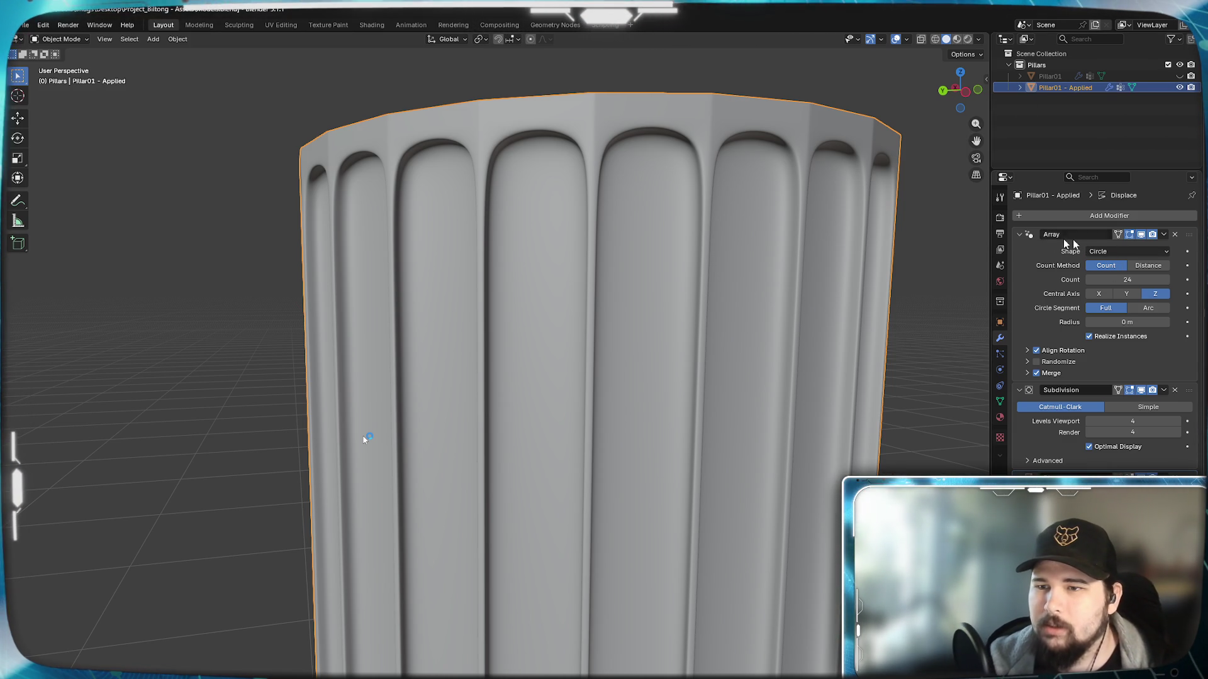
Step: Apply the Array modifier on the copy and switch to the UV Editing workspace
left_click(1019, 232)
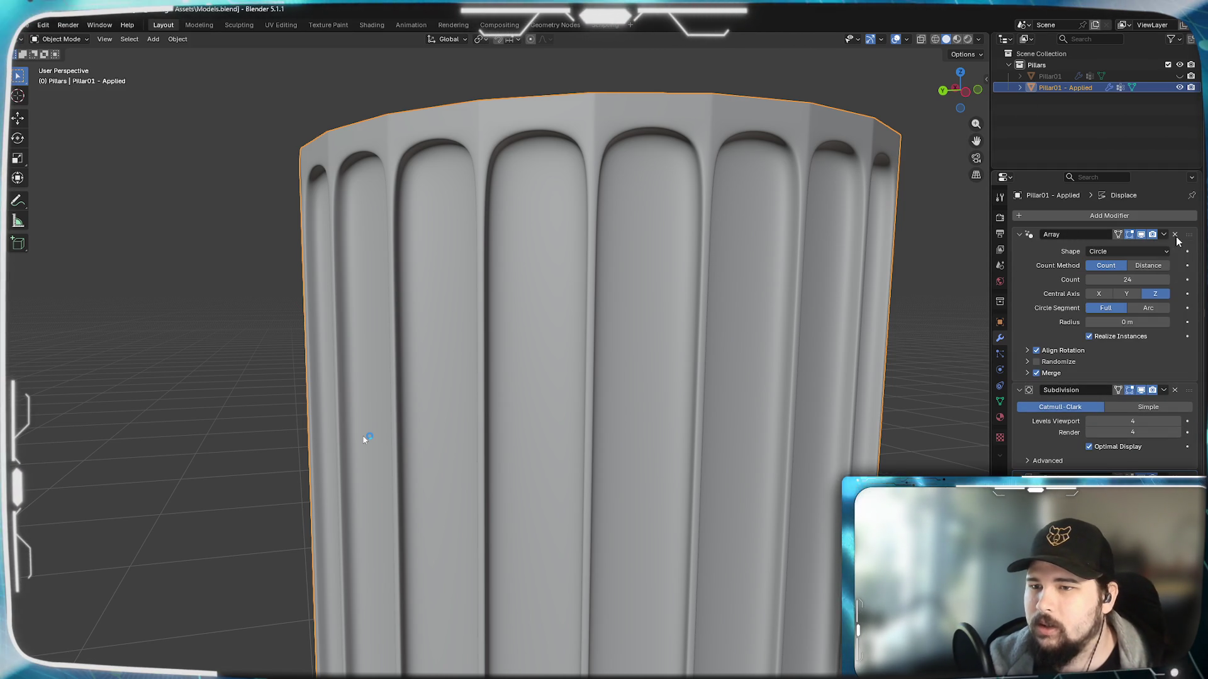
right_click(1035, 239)
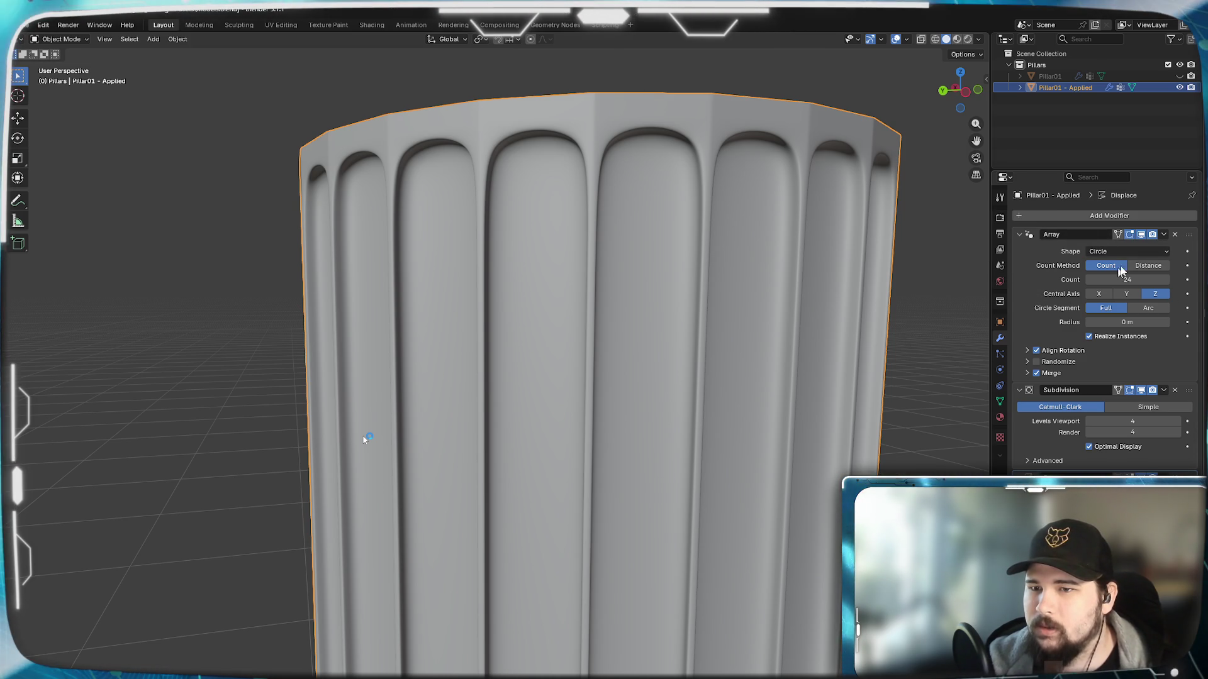
left_click(1165, 234)
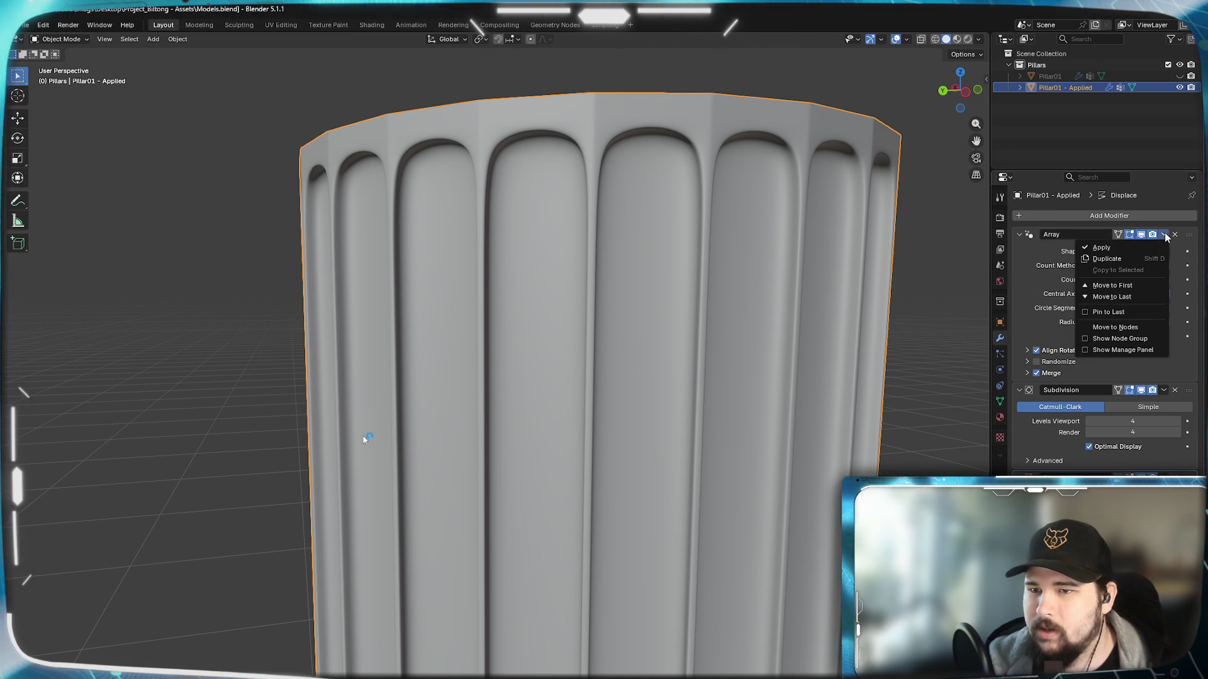
left_click(1128, 248)
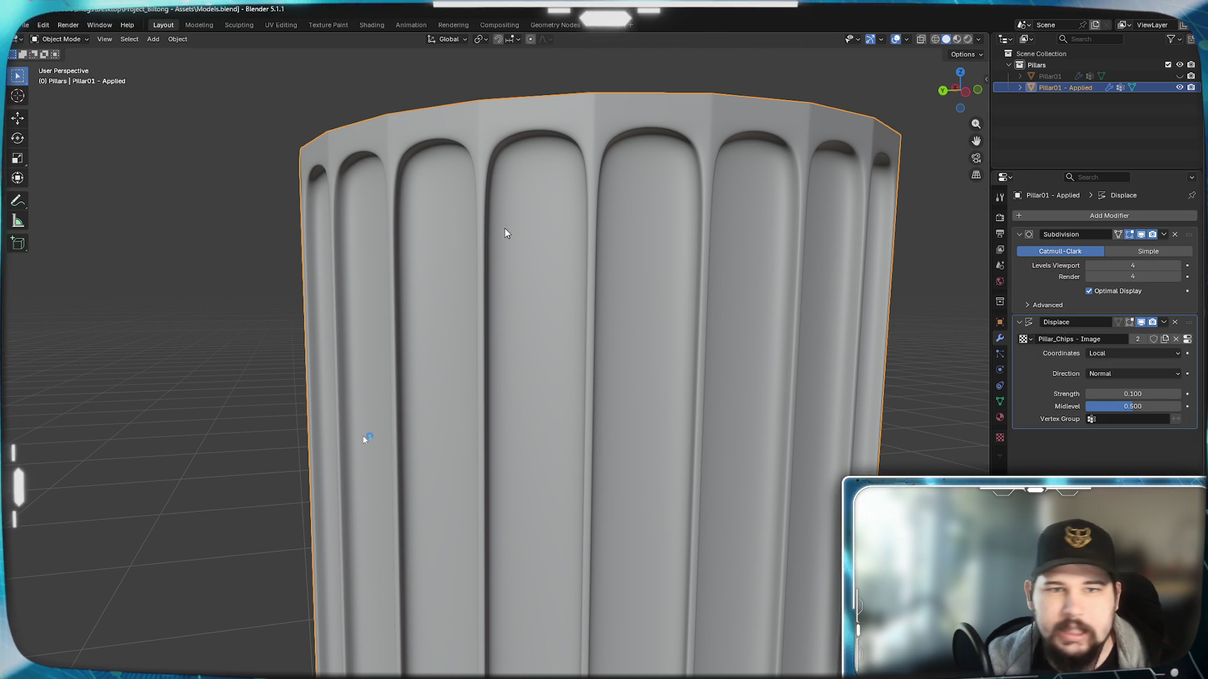
left_click(283, 25)
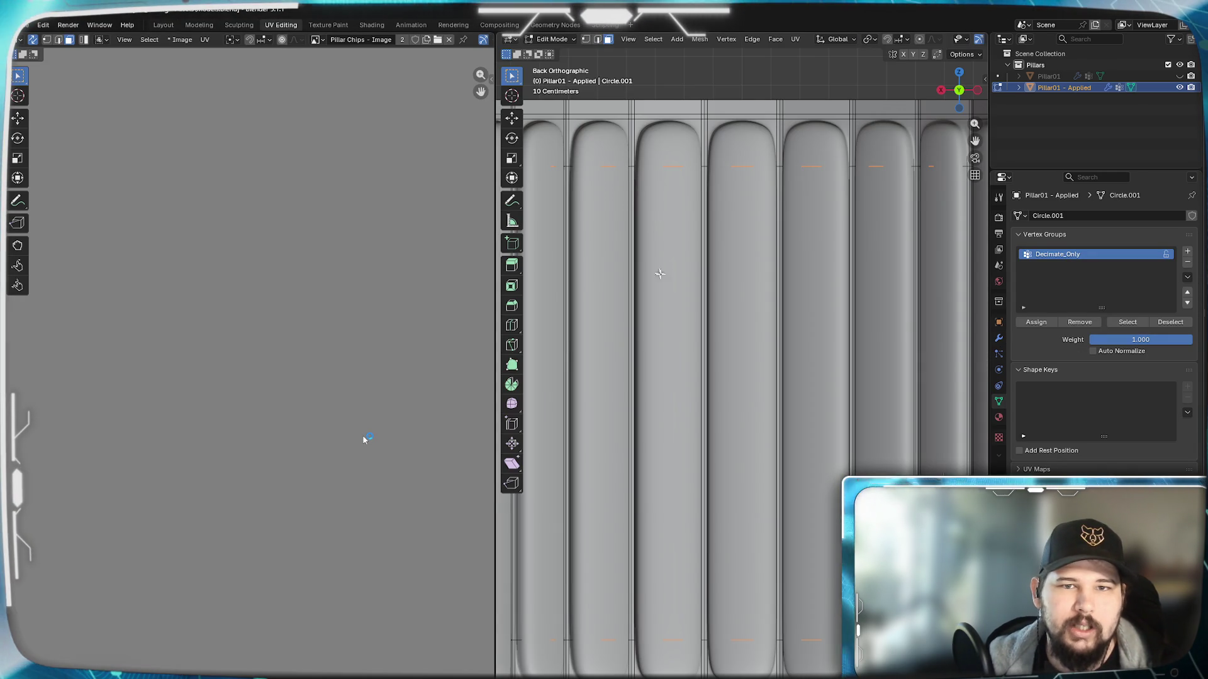
scroll(652, 267, "down", 3)
scroll(653, 267, "up", 1)
scroll(242, 312, "down", 2)
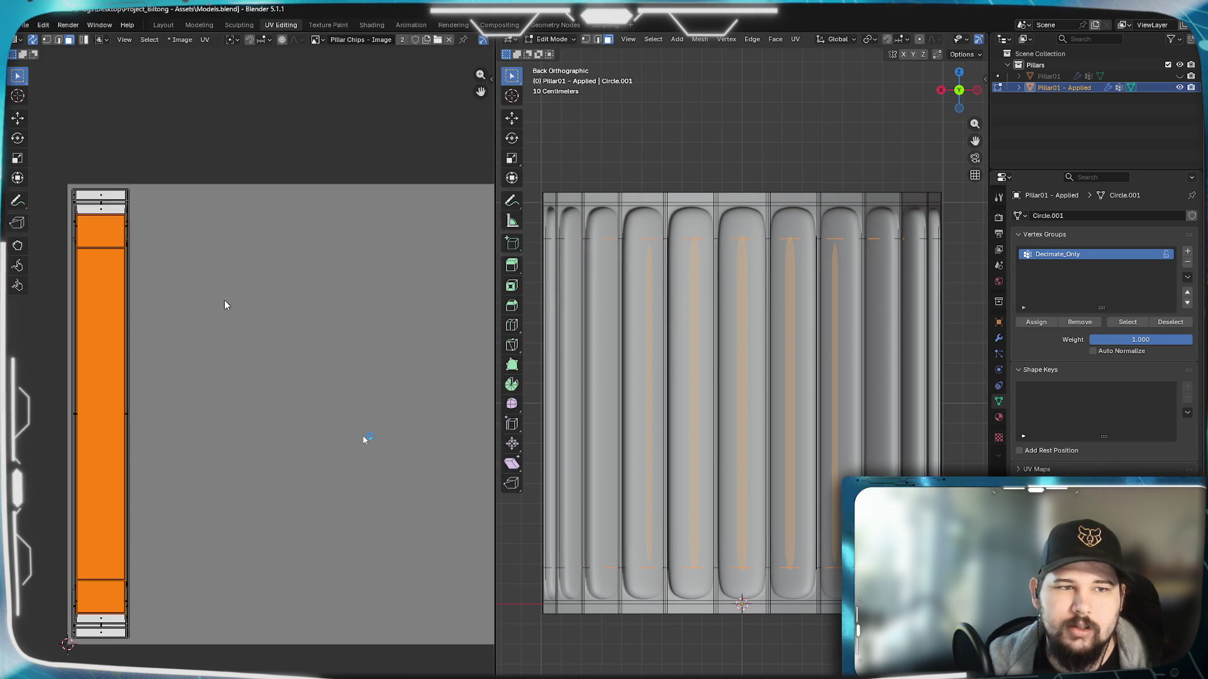
scroll(261, 318, "up", 1)
scroll(283, 316, "up", 1)
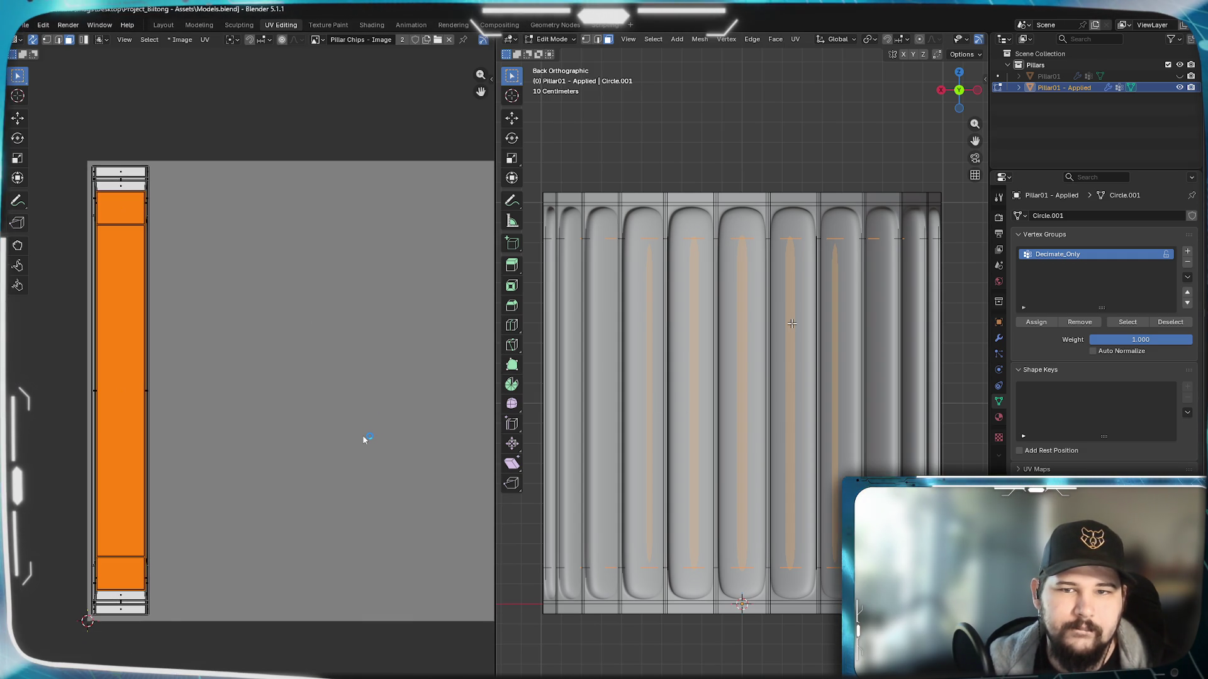
Step: Select the whole pillar mesh and unwrap it into vertical UV strips
key("a")
key("alt+a")
key("a")
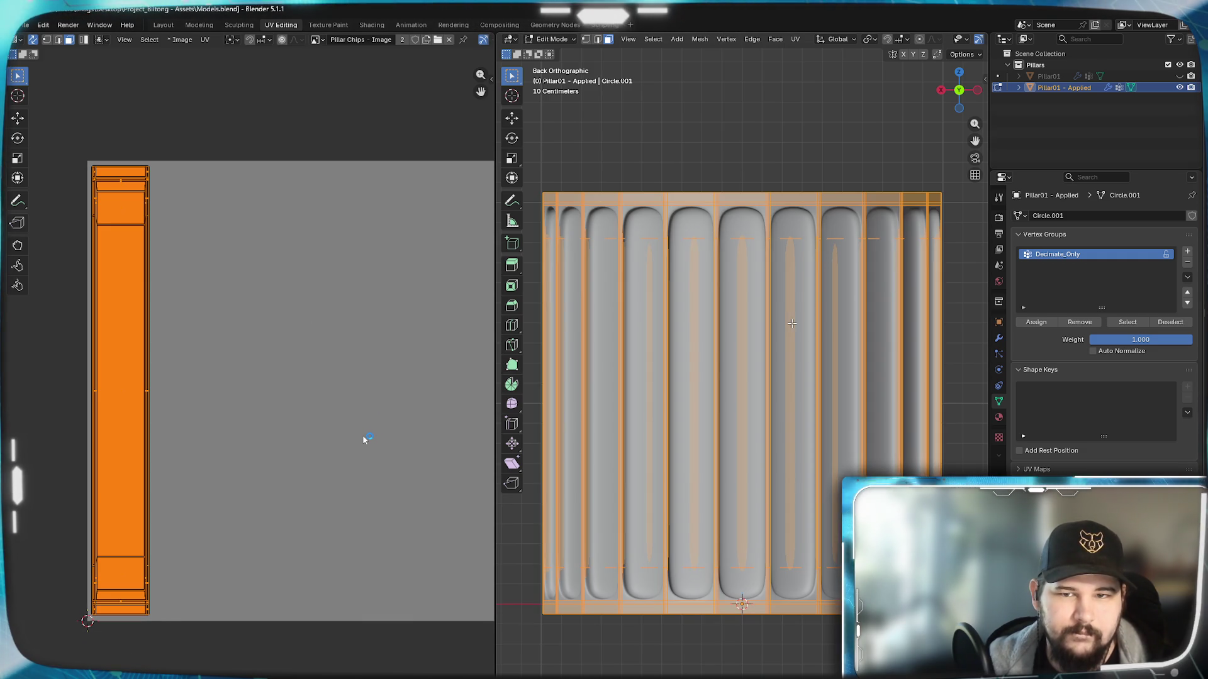
key("u")
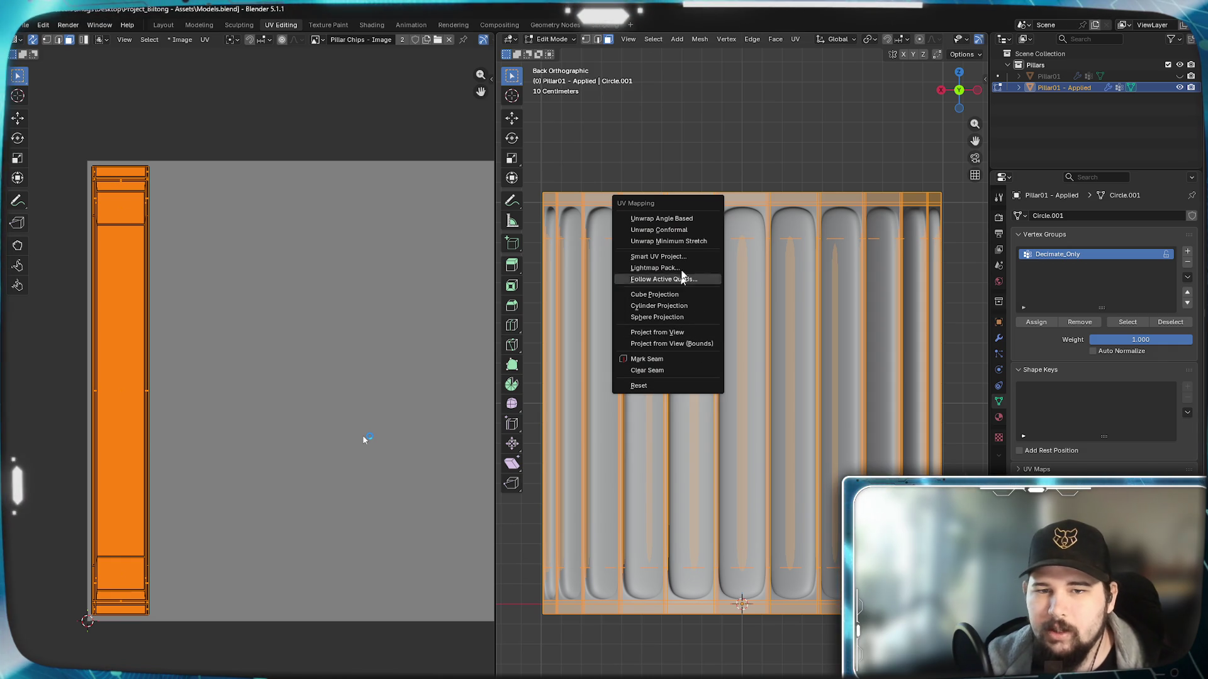
left_click(673, 306)
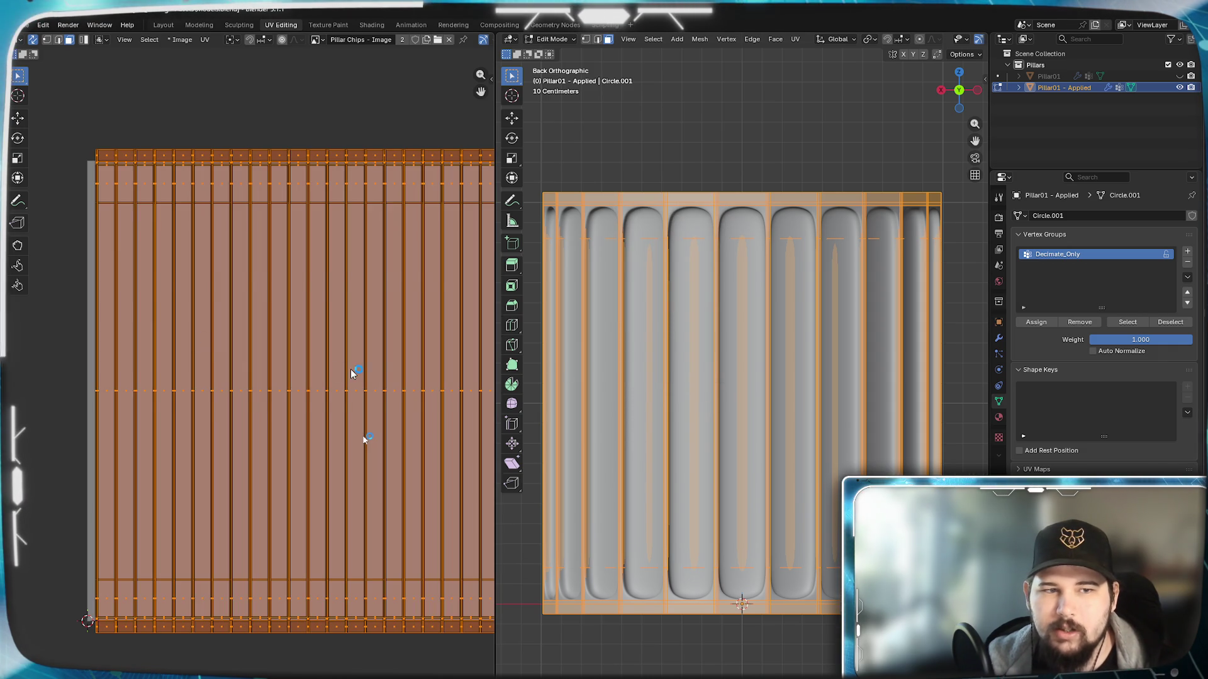
scroll(350, 369, "down", 1)
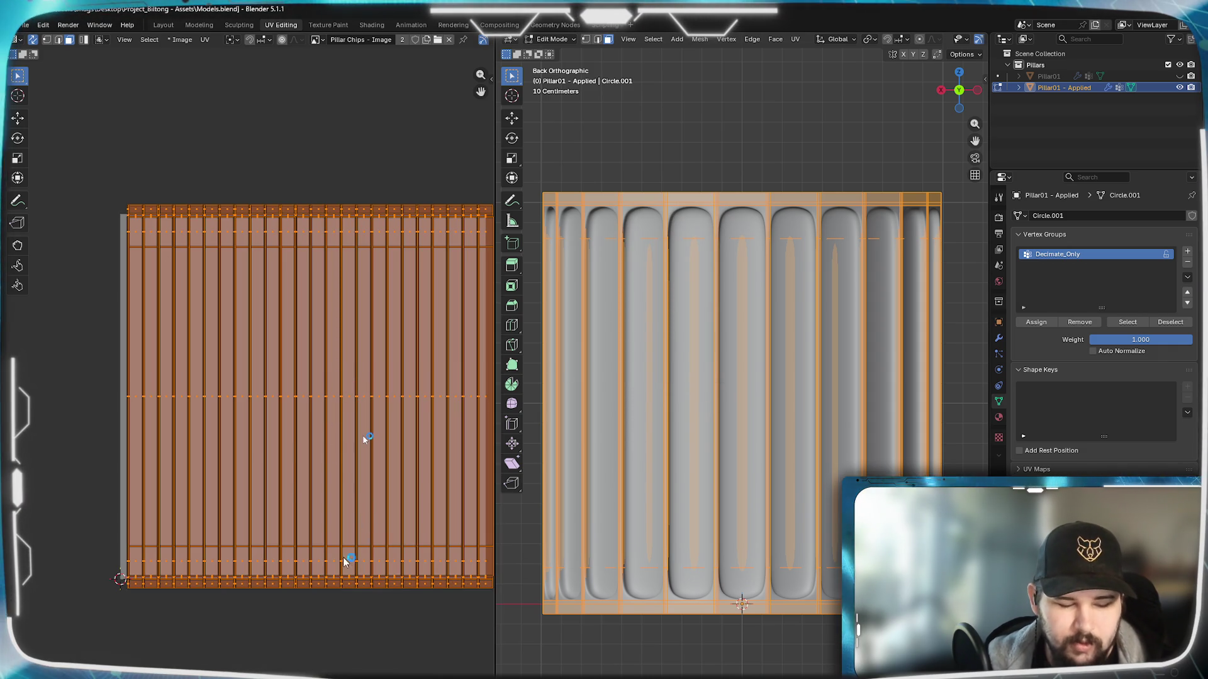
Step: Scale down and move the UV island to sit inside the chip image bounds
key("s")
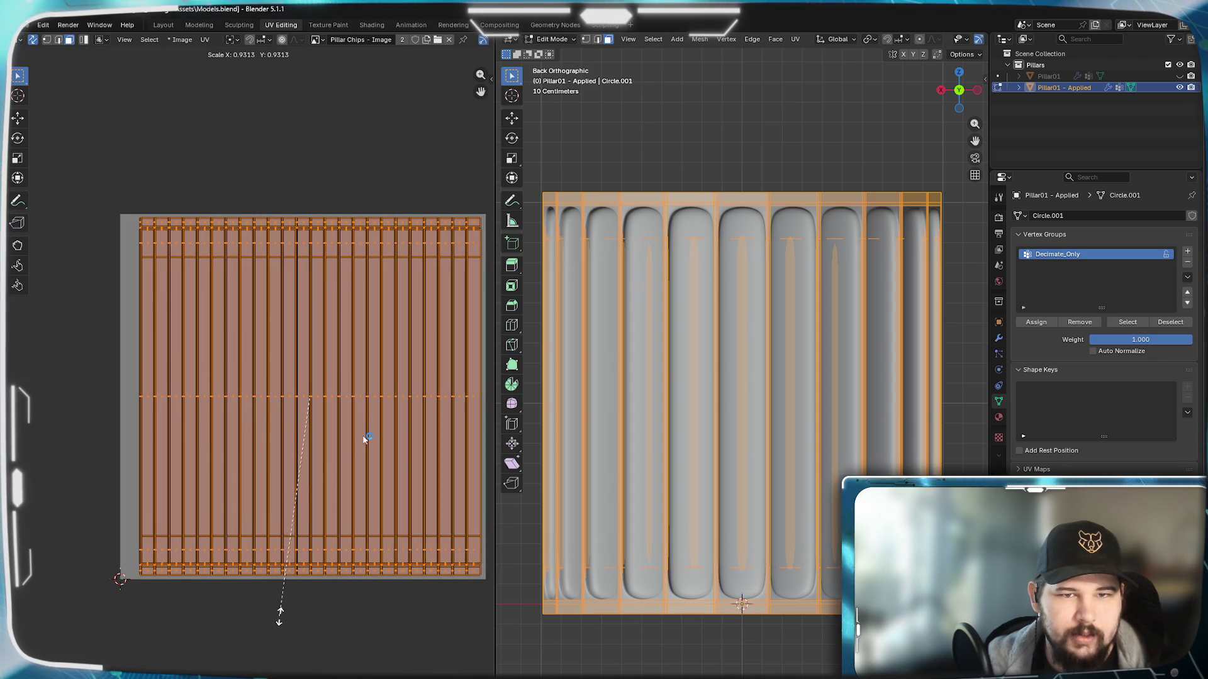
left_click(280, 619)
key("g")
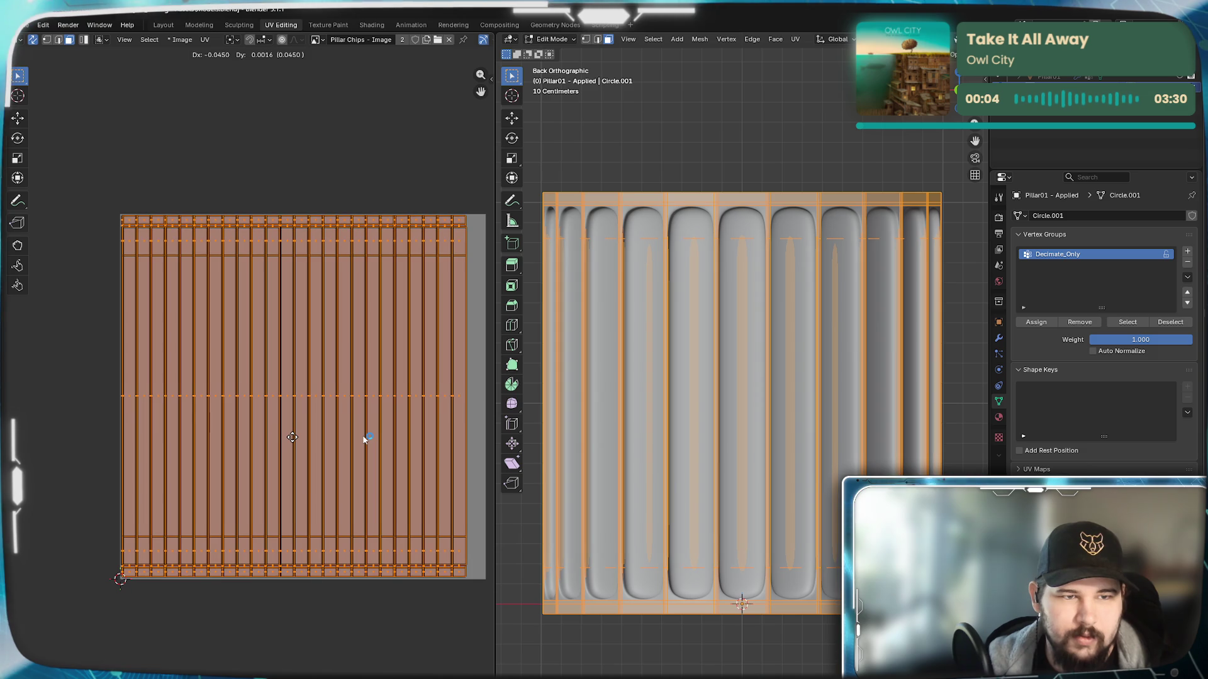
scroll(221, 369, "up", 2)
scroll(221, 370, "up", 2)
middle_click_drag(221, 369, 329, 547)
scroll(203, 365, "up", 4)
middle_click_drag(203, 365, 288, 488)
scroll(92, 324, "up", 4)
scroll(271, 387, "down", 3)
scroll(324, 436, "down", 3)
mouse_move(324, 438)
middle_mouse_down()
mouse_move(272, 285)
mouse_move(242, 261)
middle_mouse_up()
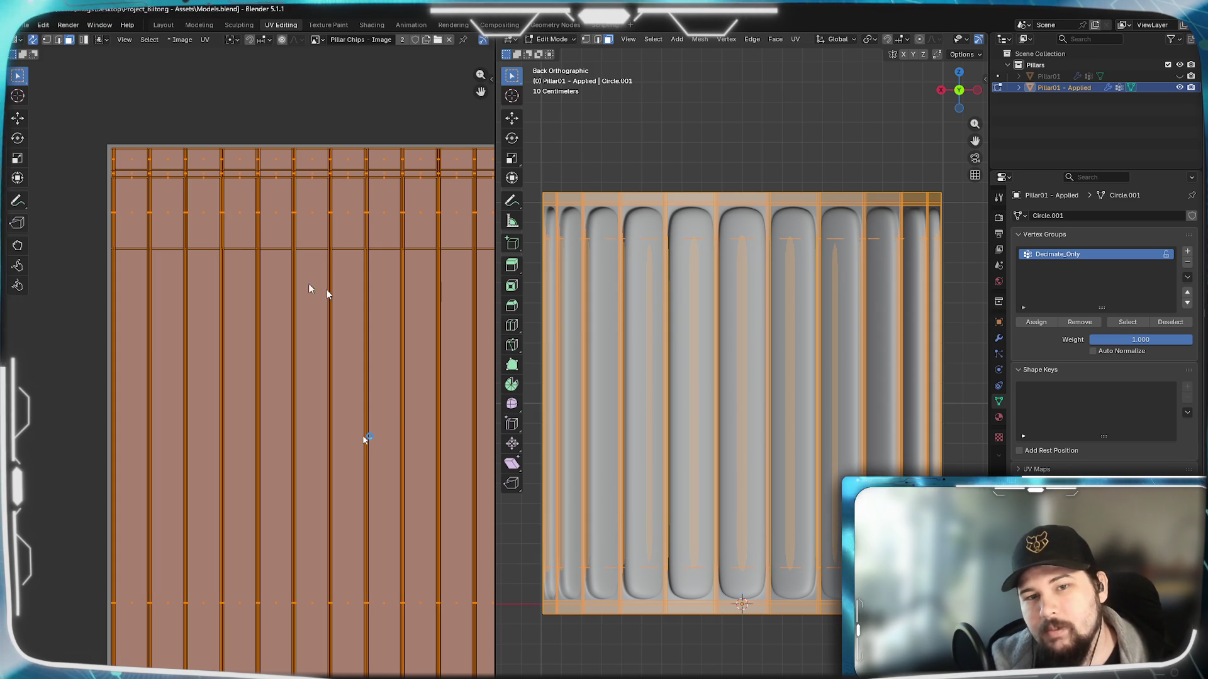
middle_click_drag(678, 285, 721, 366)
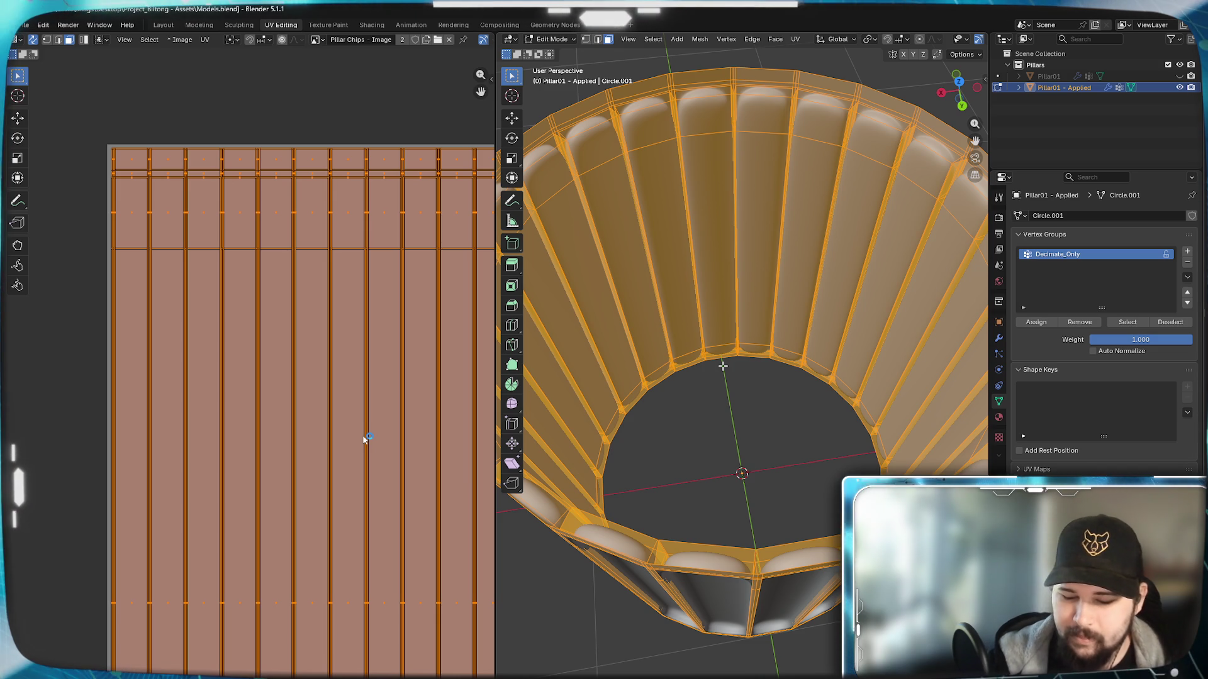
Step: From top view in wireframe, circle-select the ring's outer vertices, invert to the inner ones and grow the selection
key("KP_7")
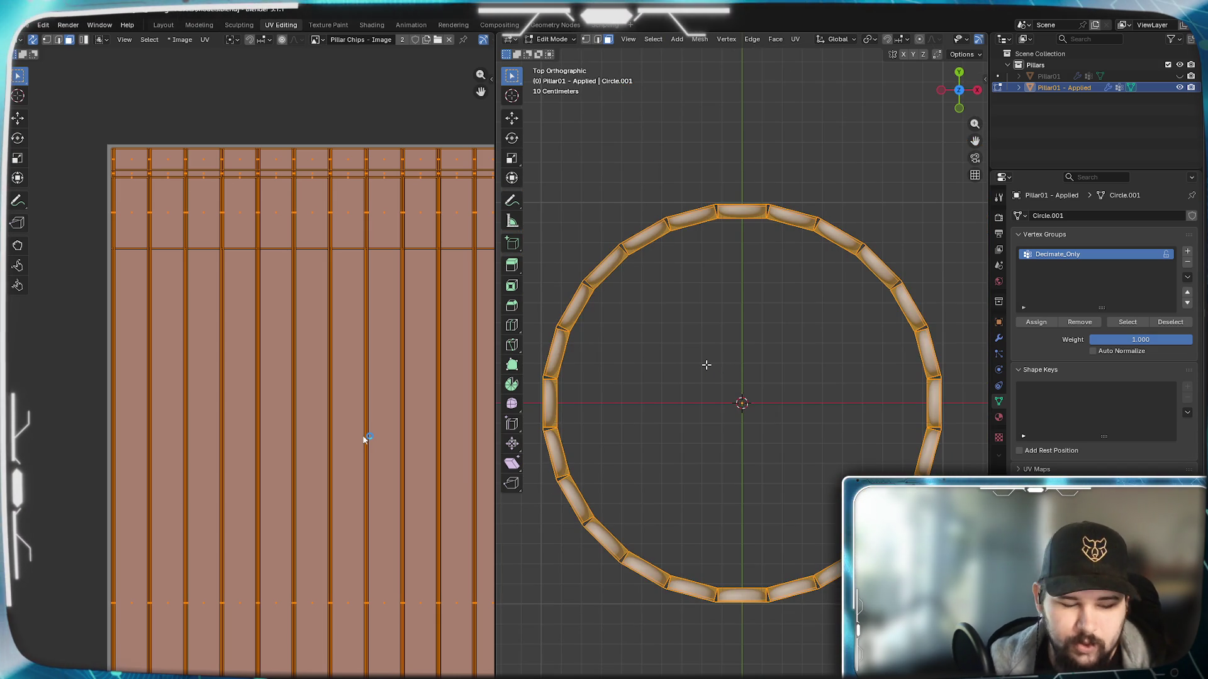
left_click(611, 365)
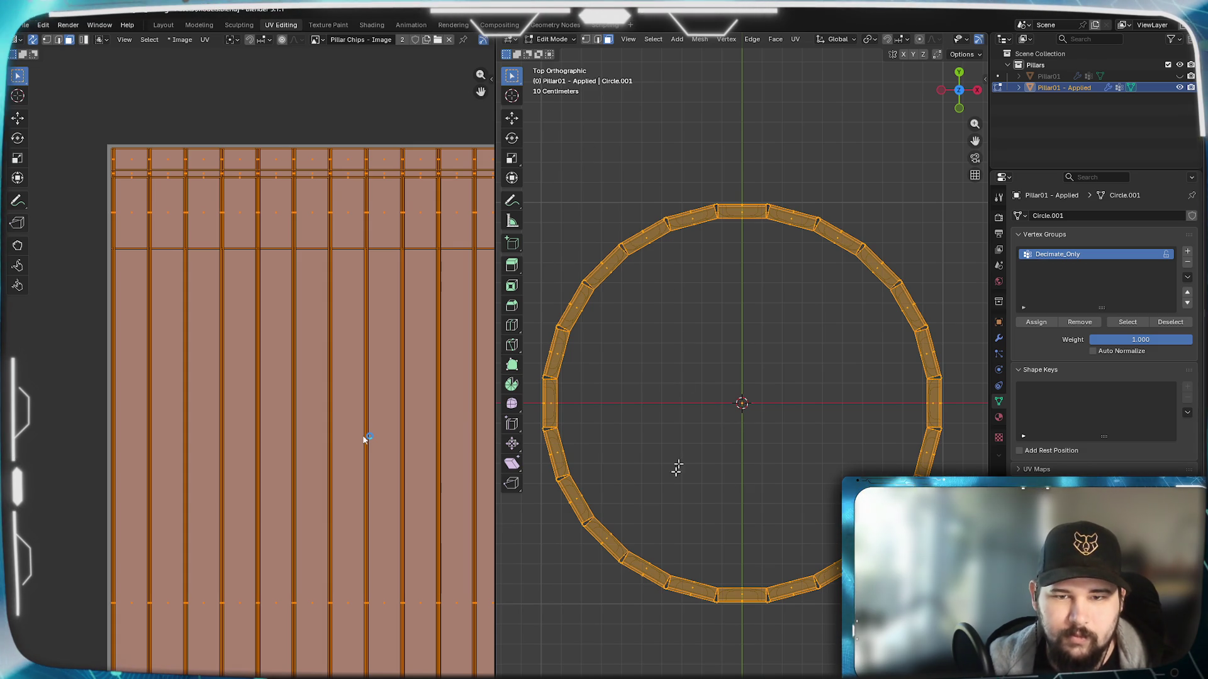
key("alt+a")
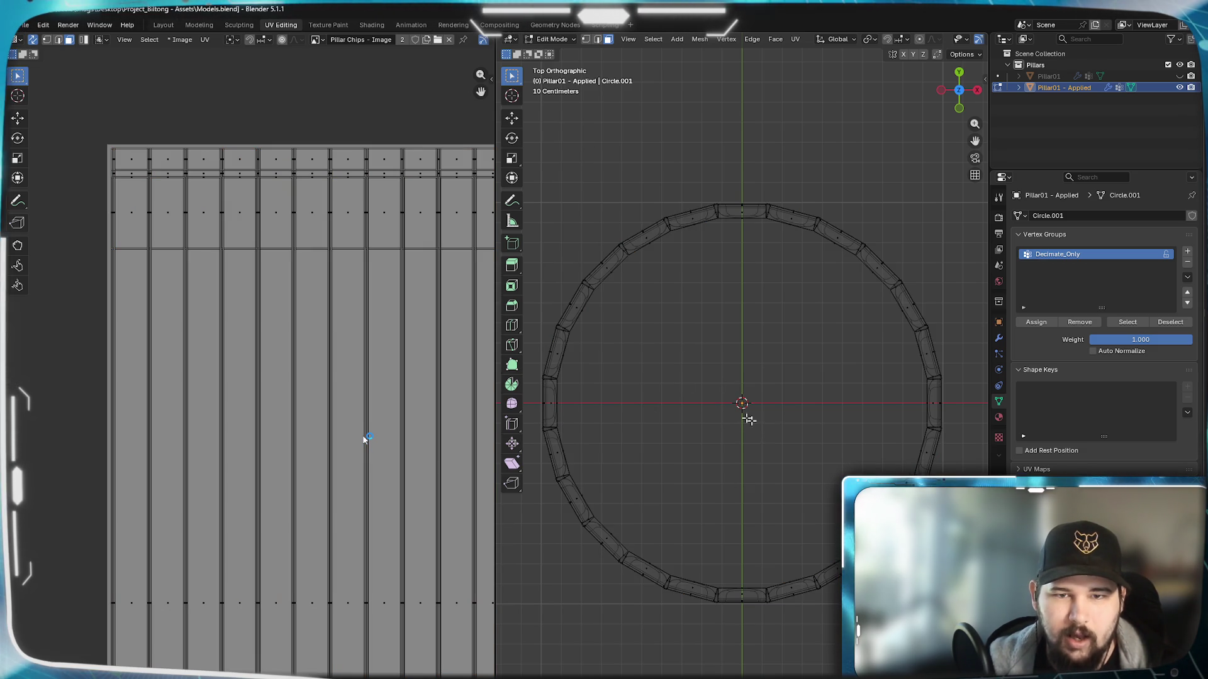
middle_click_drag(711, 425, 728, 444)
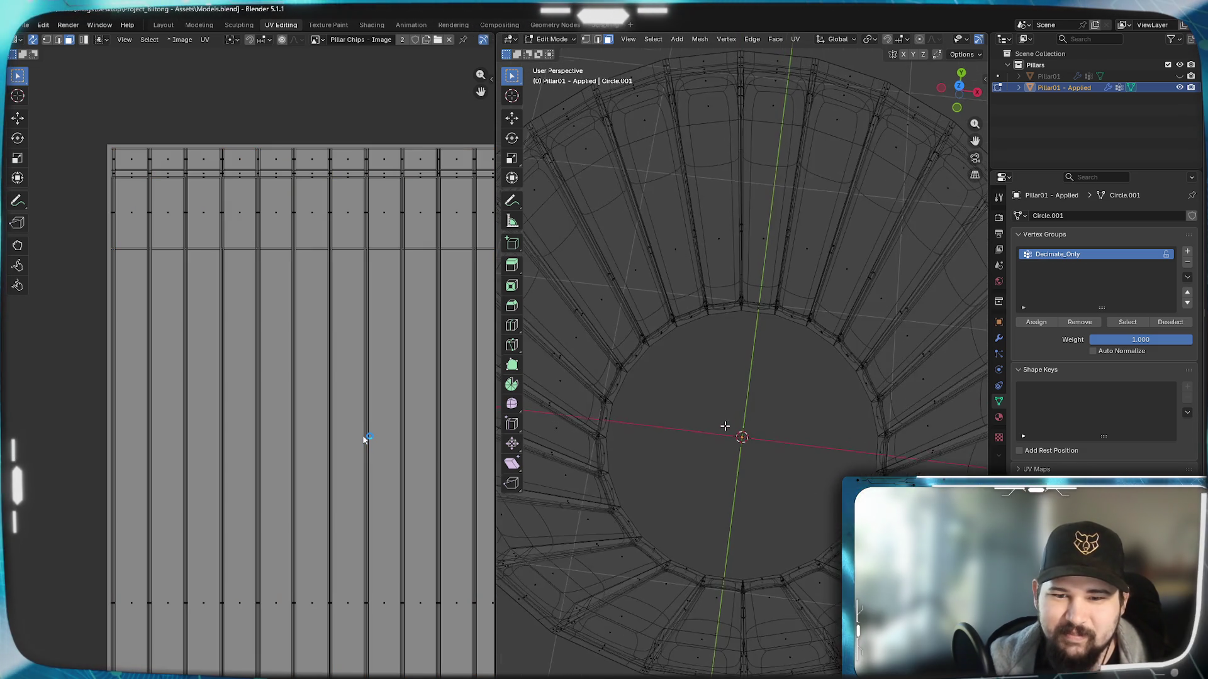
key("KP_7")
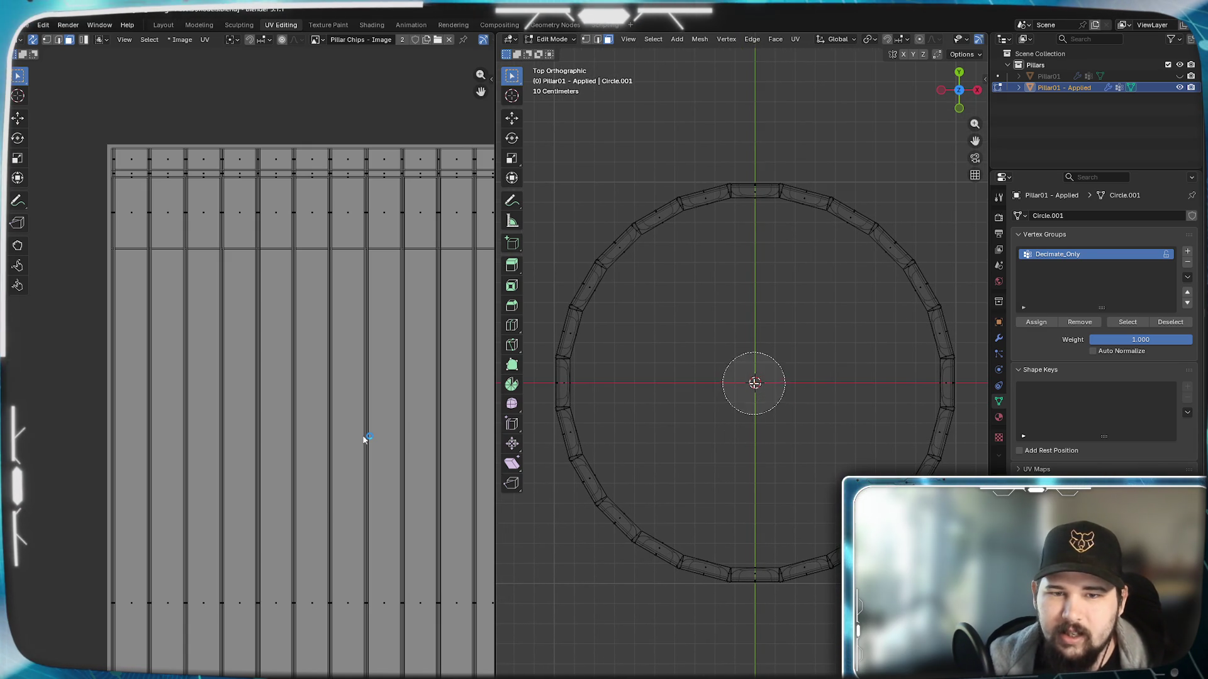
key("1")
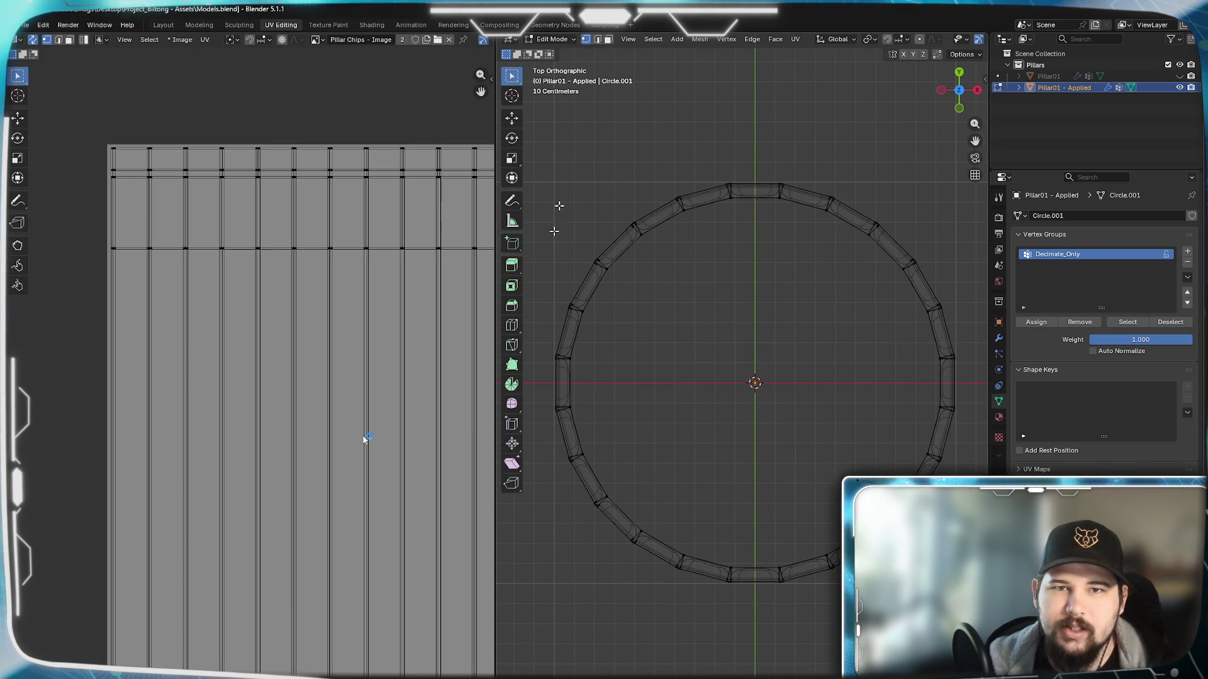
key("c")
key("Escape")
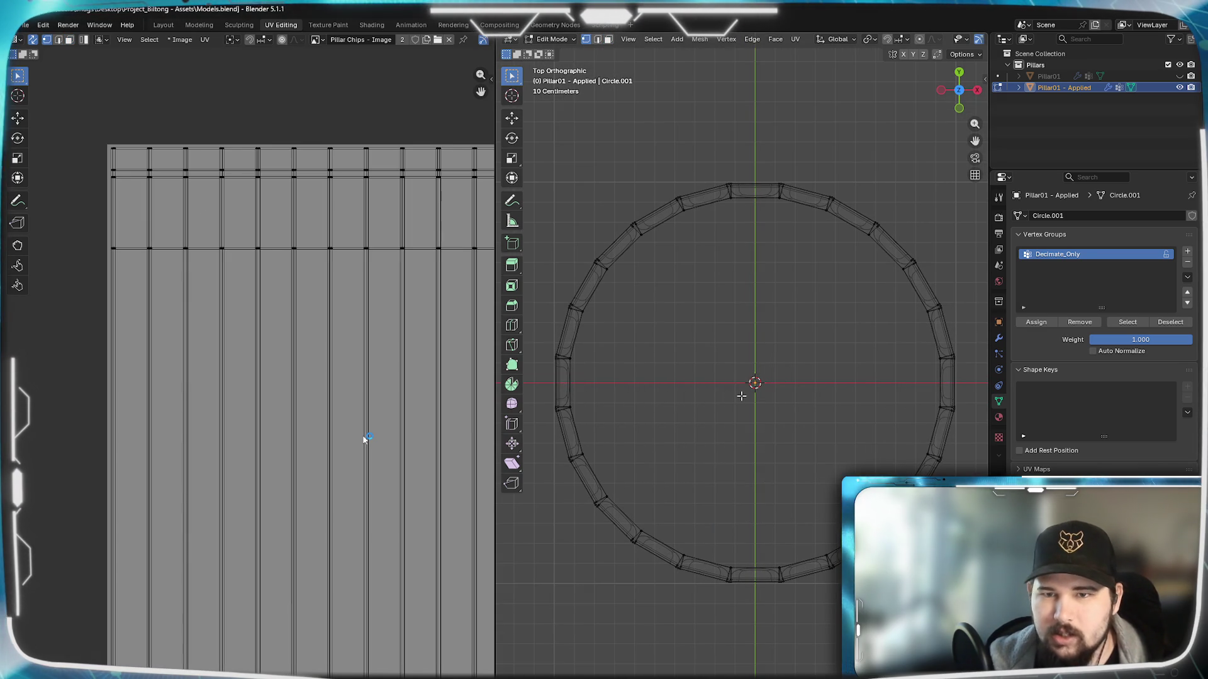
key("c")
scroll(741, 395, "up", 2)
left_click(740, 395)
key("Escape")
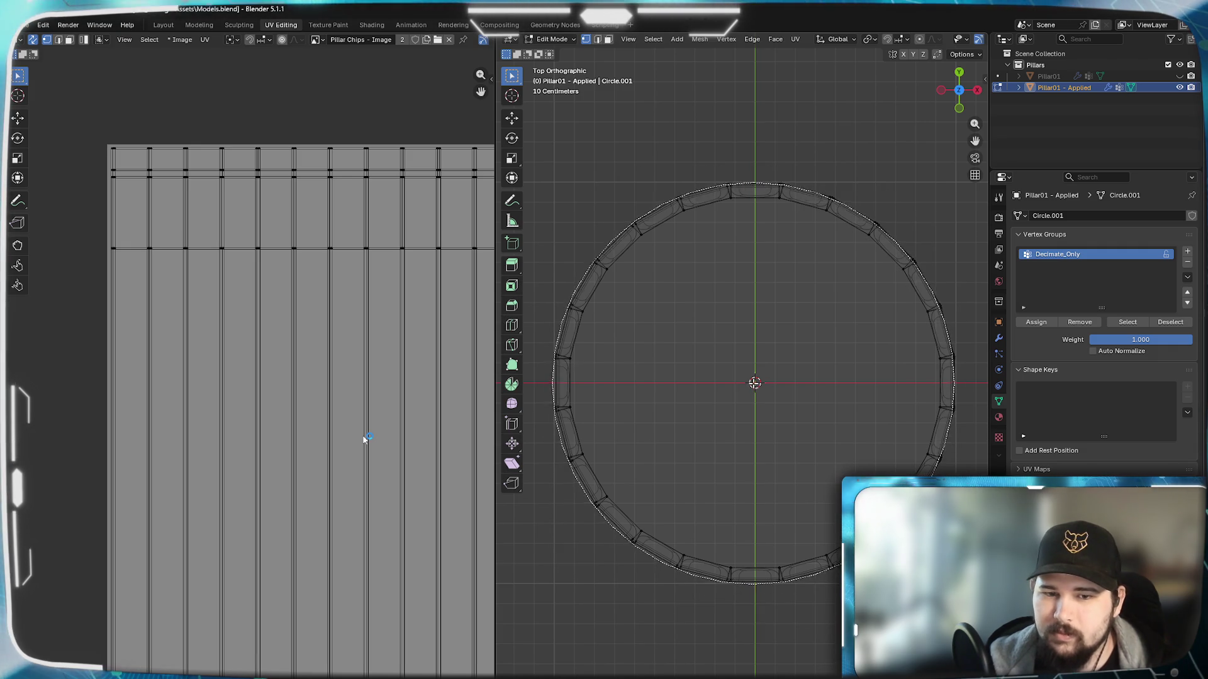
key("ctrl+i")
key("ctrl+KP_Add")
key("ctrl+KP_Add")
key("ctrl+KP_Add")
key("ctrl+KP_Add")
key("ctrl+KP_Add")
key("ctrl+KP_Add")
key("ctrl+KP_Add")
key("ctrl+KP_Add")
key("Escape")
key("1")
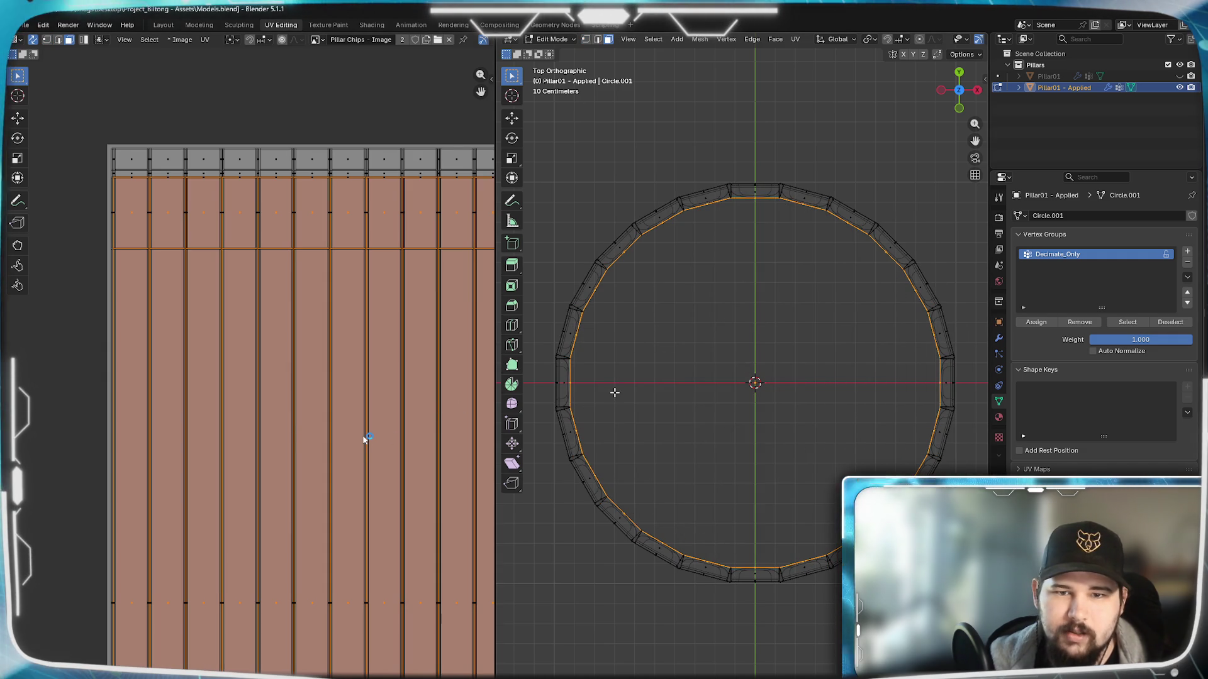
Step: Scale each UV strip about its individual origin to 0.95 over the Pillar Chips image
left_click(241, 38)
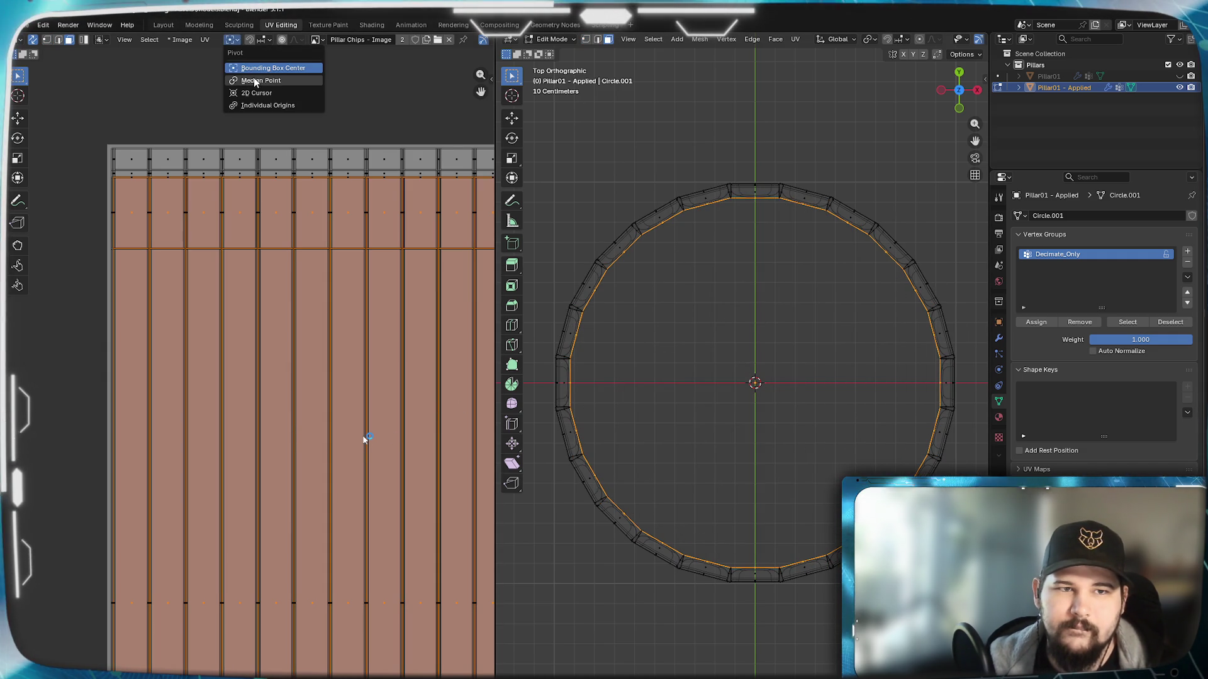
left_click(271, 105)
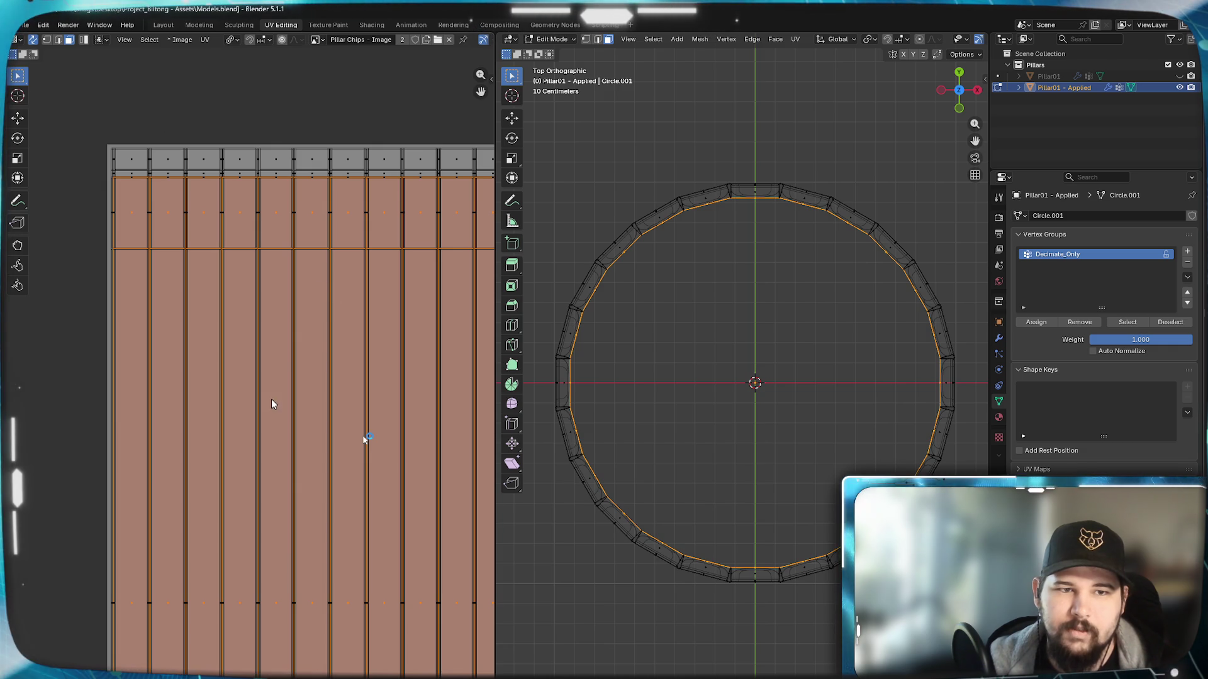
key("s")
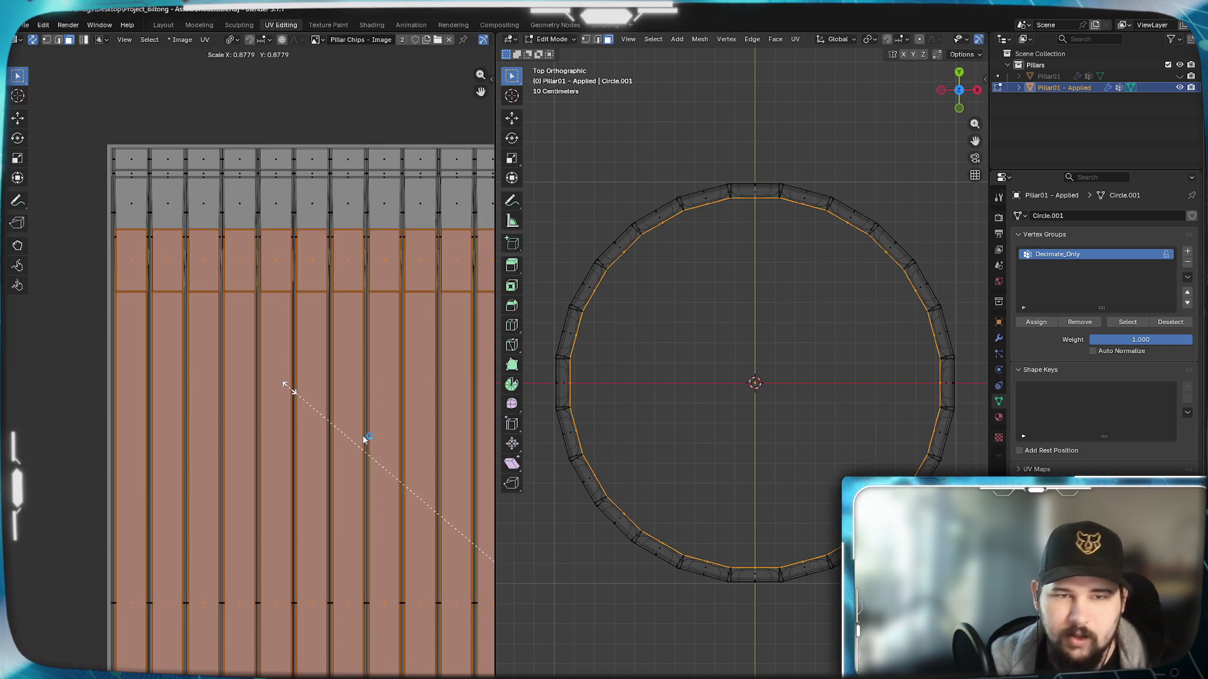
type("0.95")
key("BackSpace")
key("BackSpace")
key("BackSpace")
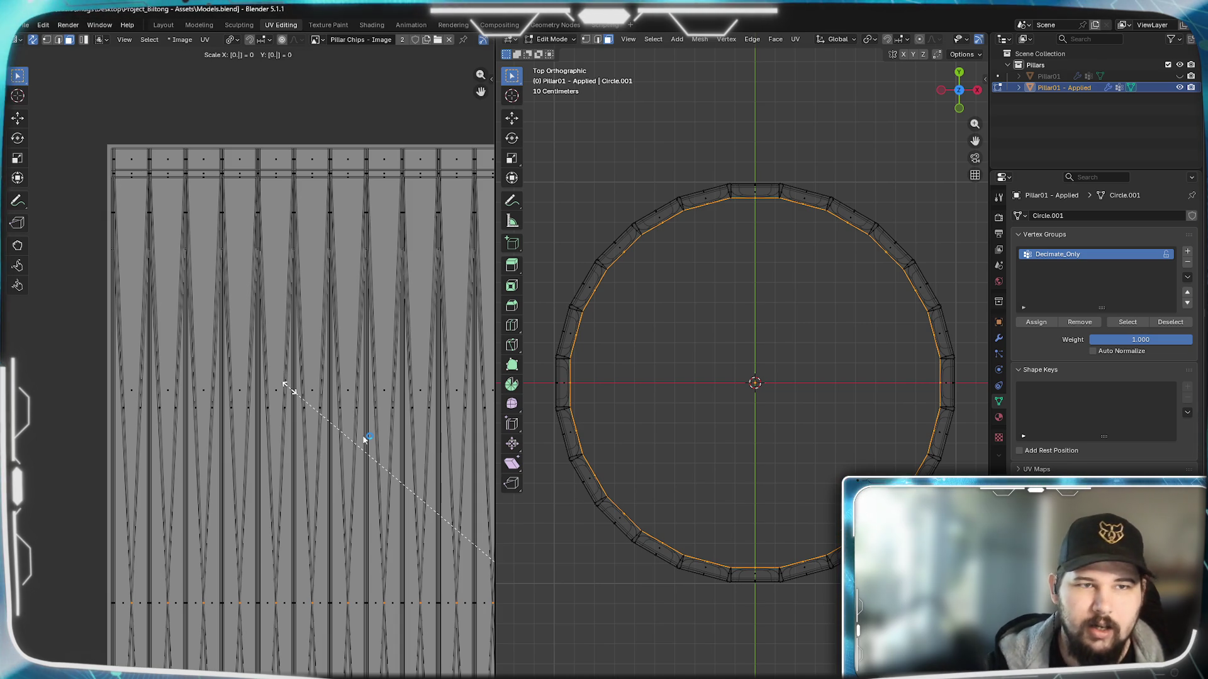
type(".95")
key("Return")
mouse_move(428, 525)
middle_mouse_down()
mouse_move(419, 259)
mouse_move(428, 486)
middle_mouse_up()
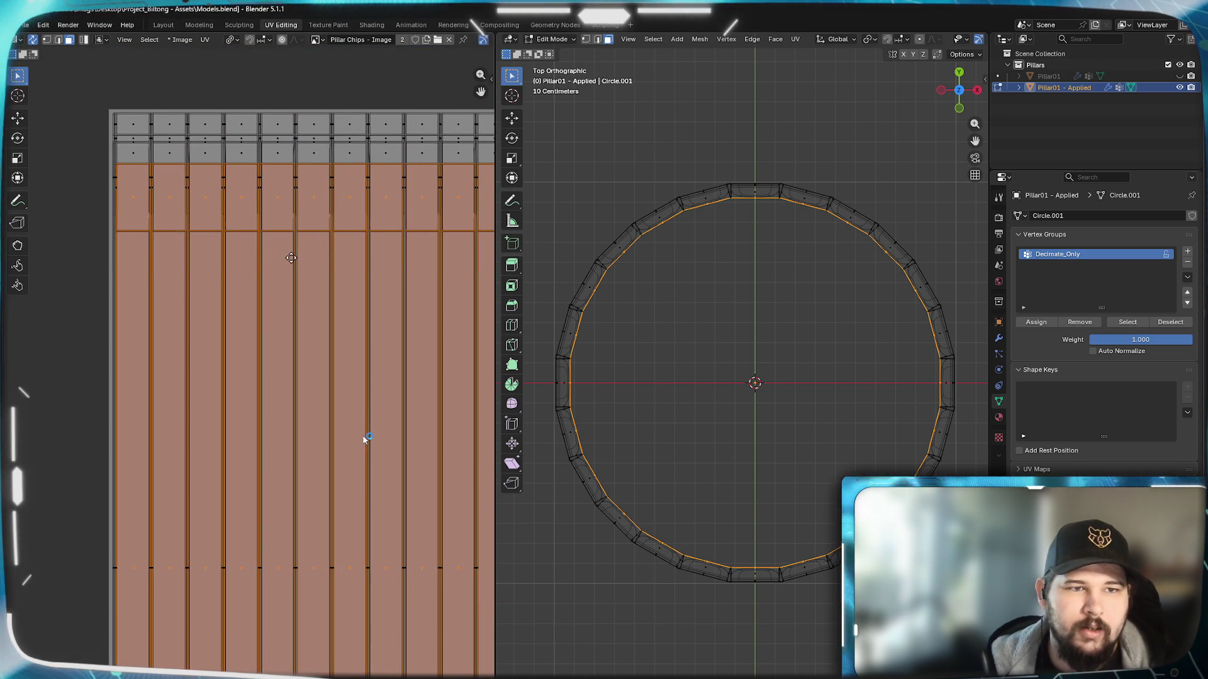
middle_click_drag(292, 264, 288, 306)
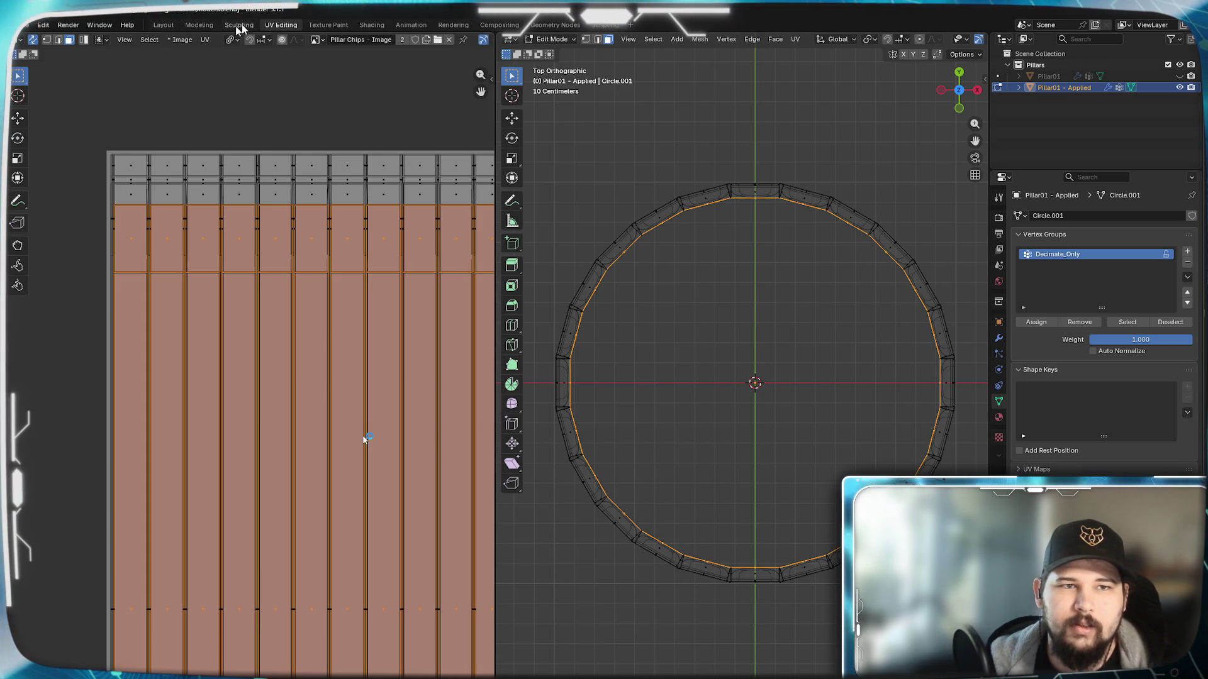
left_click(331, 25)
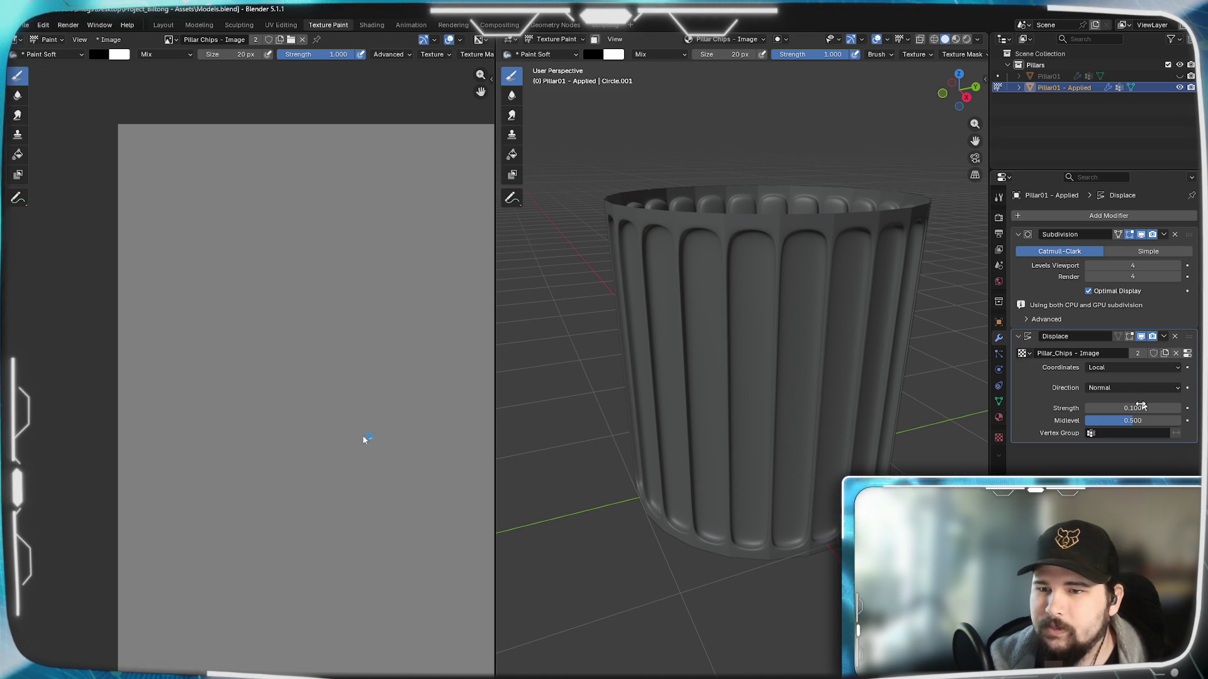
Step: Paint a dot and two short black chip strokes on the image and inspect the dents on the pillar
left_click(212, 195)
left_click_drag(278, 216, 363, 315)
left_click_drag(304, 356, 274, 381)
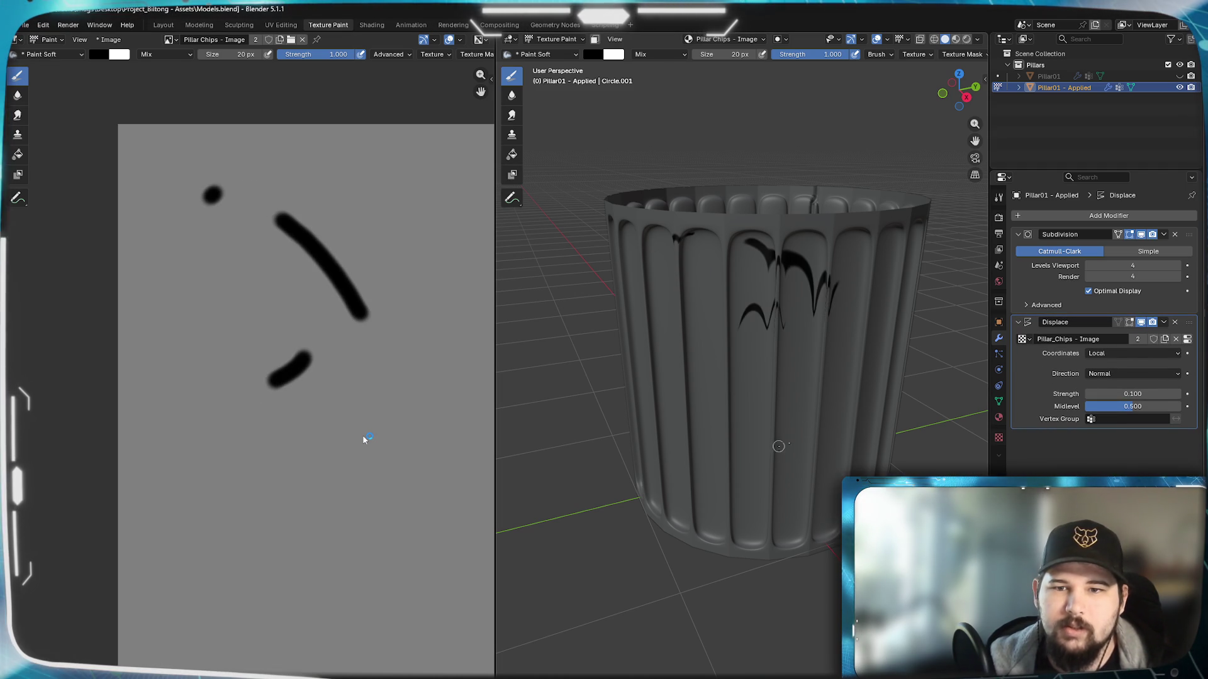
mouse_move(666, 459)
middle_mouse_down()
mouse_move(726, 382)
mouse_move(708, 415)
mouse_move(724, 407)
middle_mouse_up()
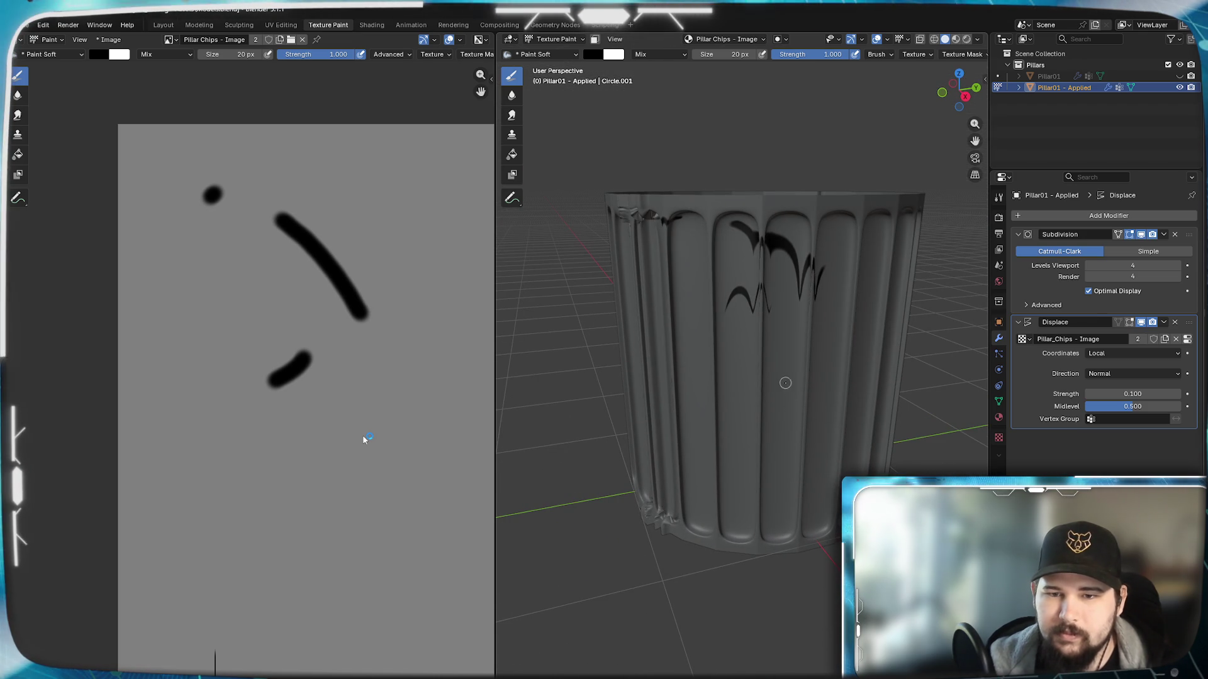
scroll(349, 509, "down", 1)
scroll(331, 473, "down", 2)
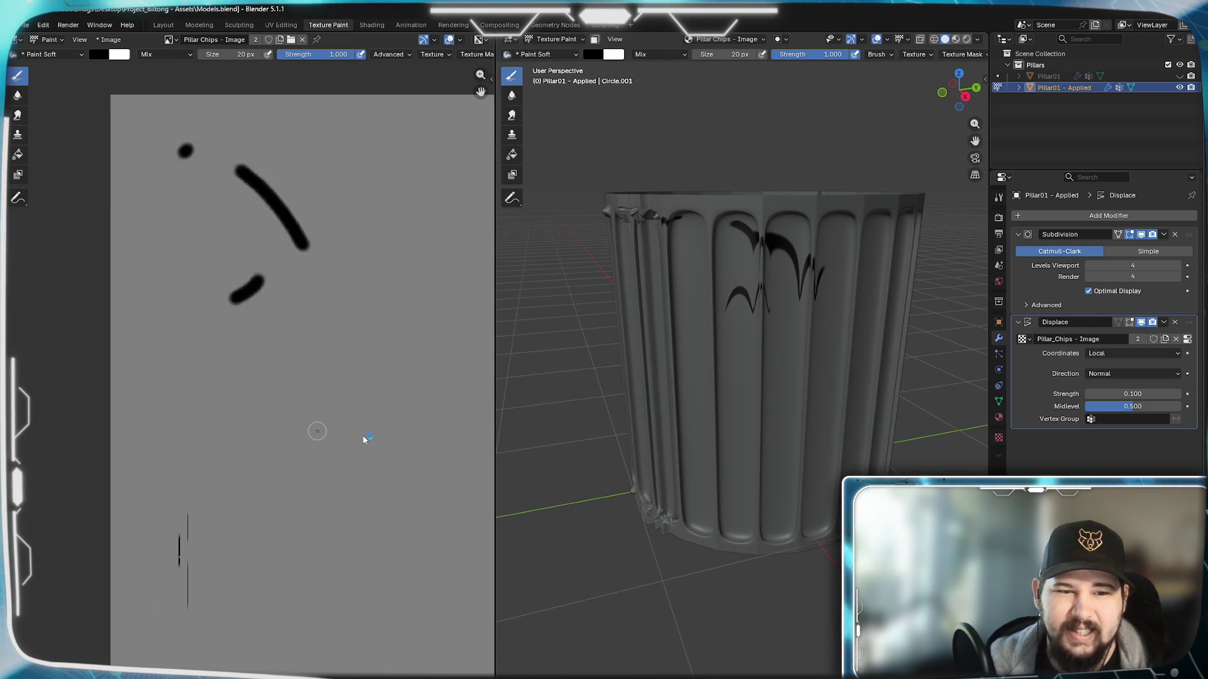
scroll(321, 435, "down", 2)
scroll(349, 429, "up", 1)
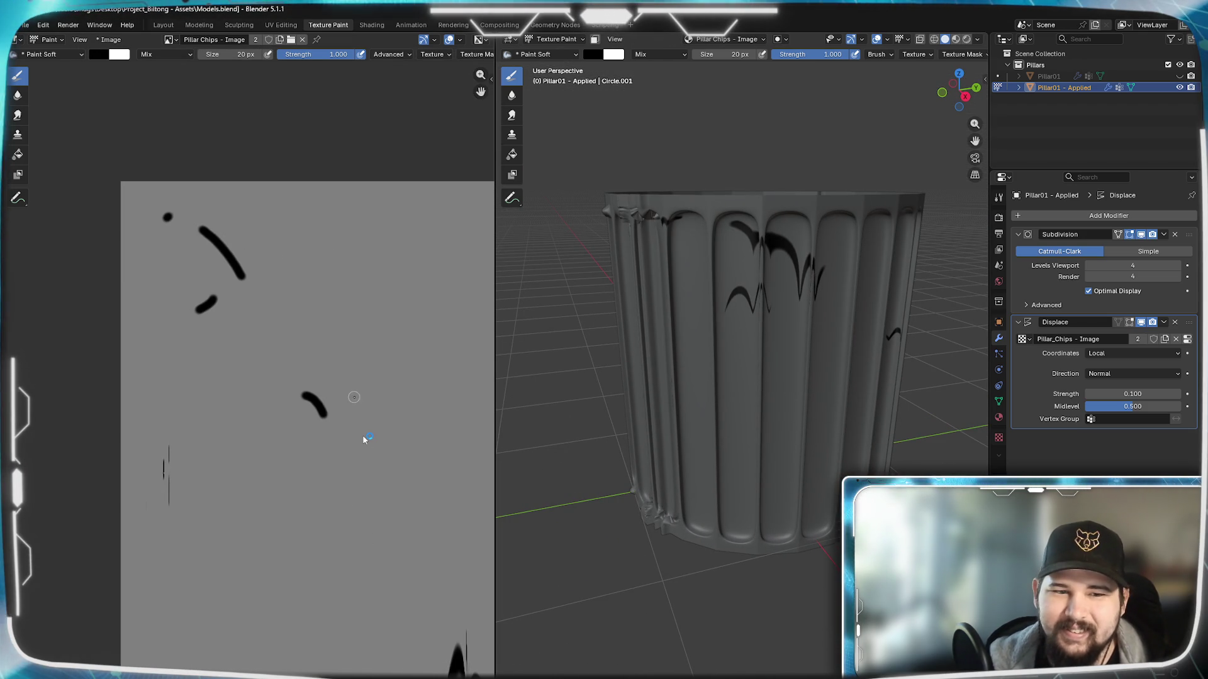
middle_click_drag(267, 457, 296, 474)
mouse_move(616, 376)
middle_mouse_down()
mouse_move(658, 400)
mouse_move(690, 330)
mouse_move(746, 312)
middle_mouse_up()
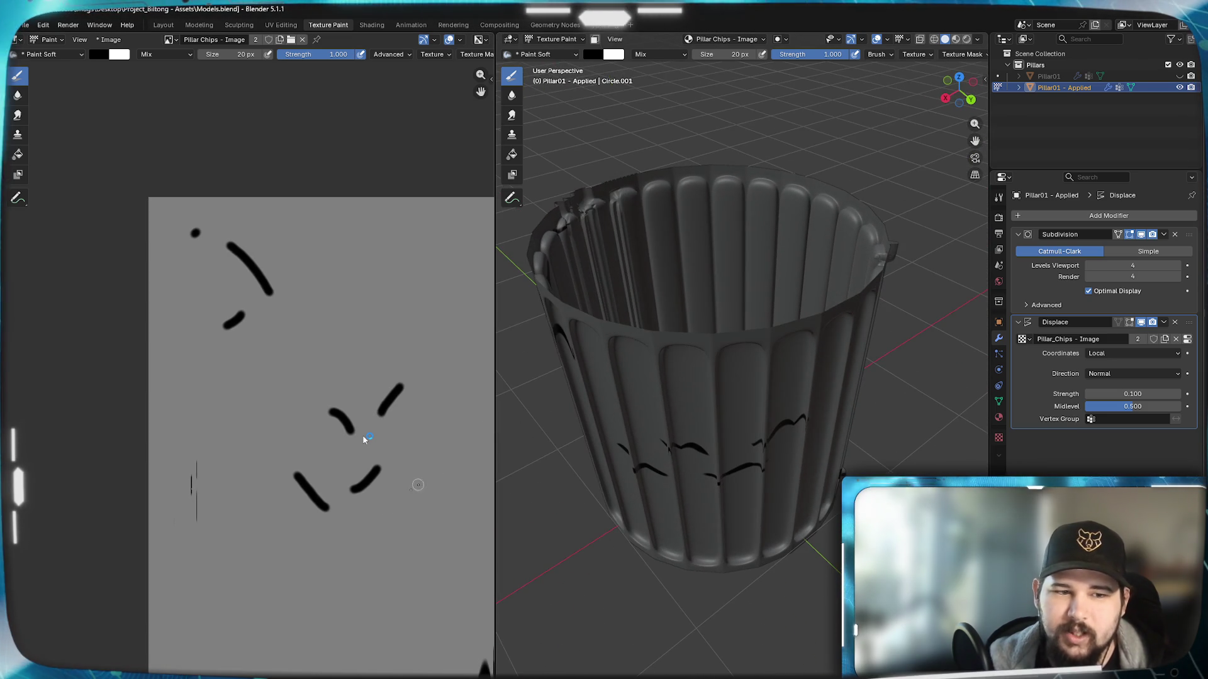
middle_click_drag(198, 415, 286, 277)
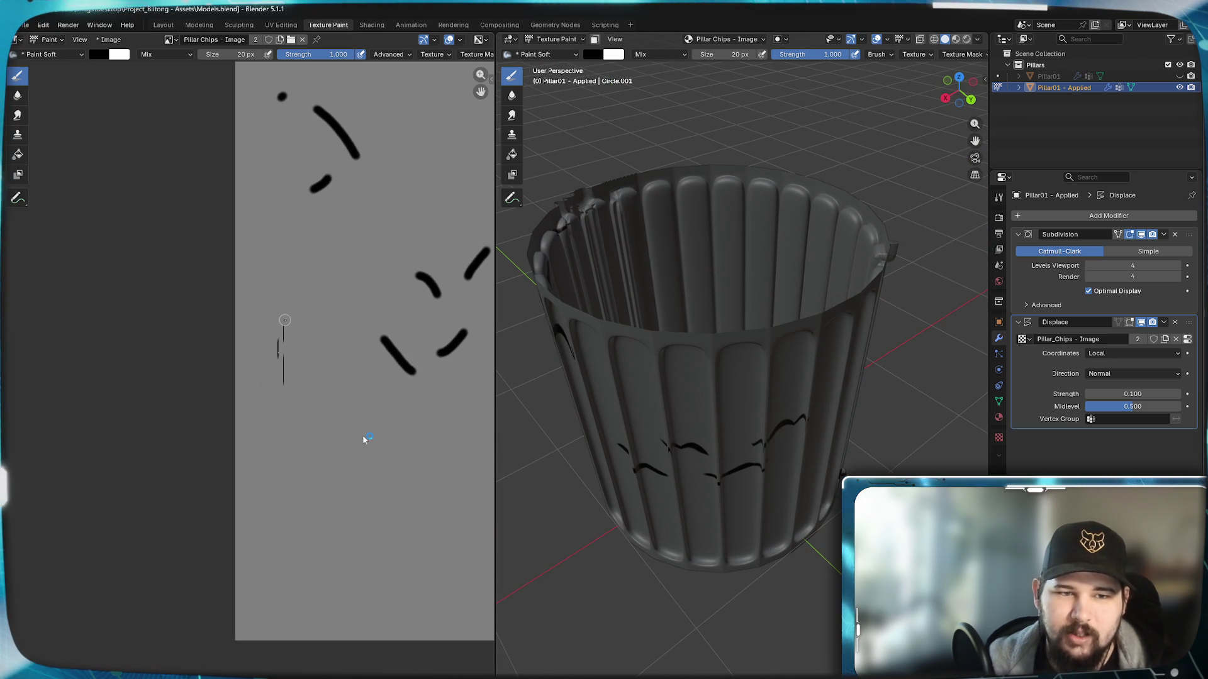
middle_click_drag(661, 405, 718, 389)
scroll(702, 390, "up", 4)
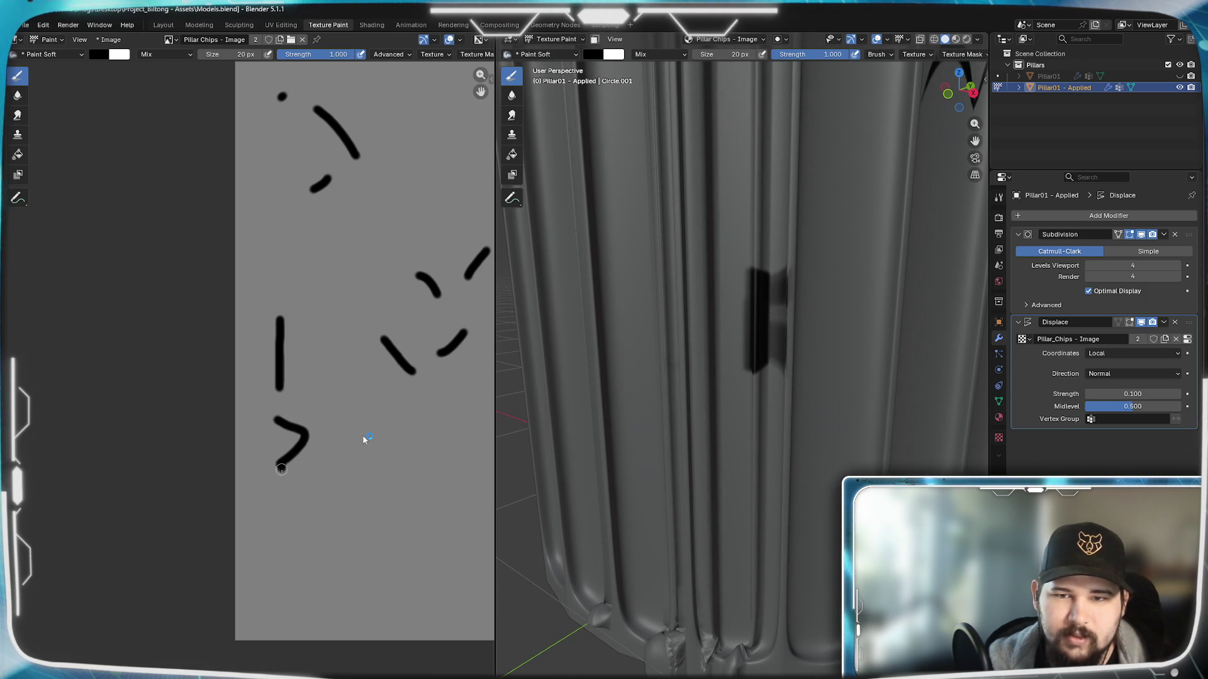
Step: Paint a black zigzag stroke down the image and check the new dents around the pillar
left_click_drag(282, 464, 299, 514)
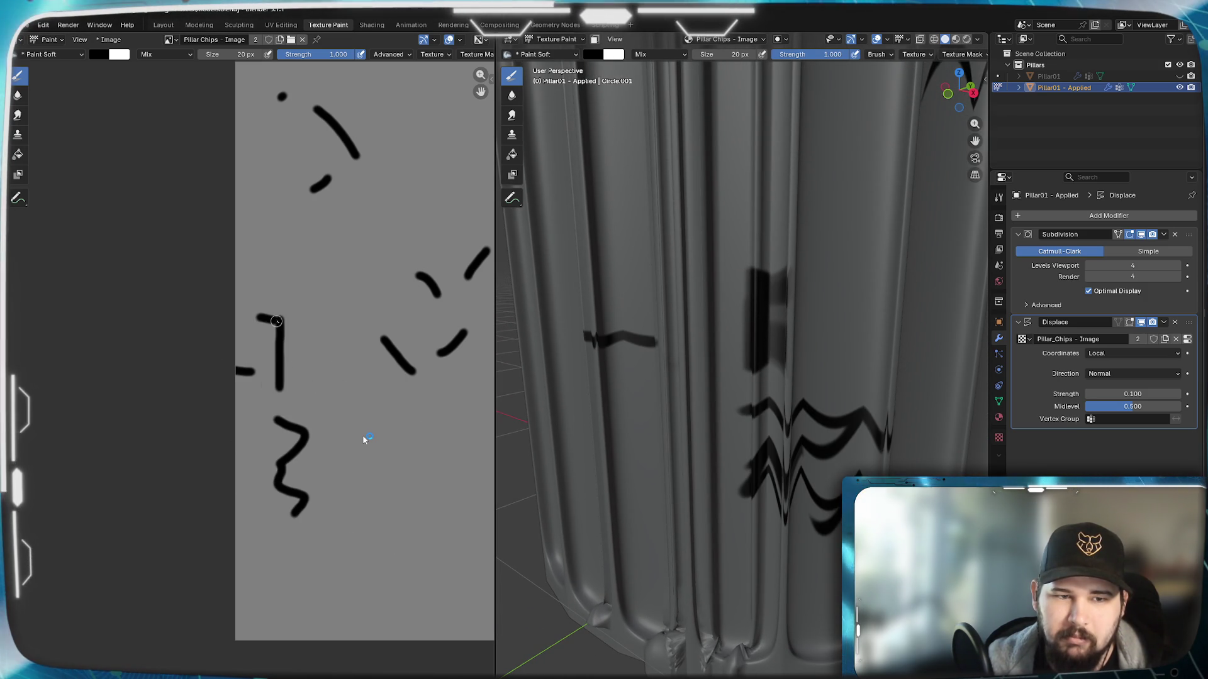
middle_click_drag(717, 291, 788, 431)
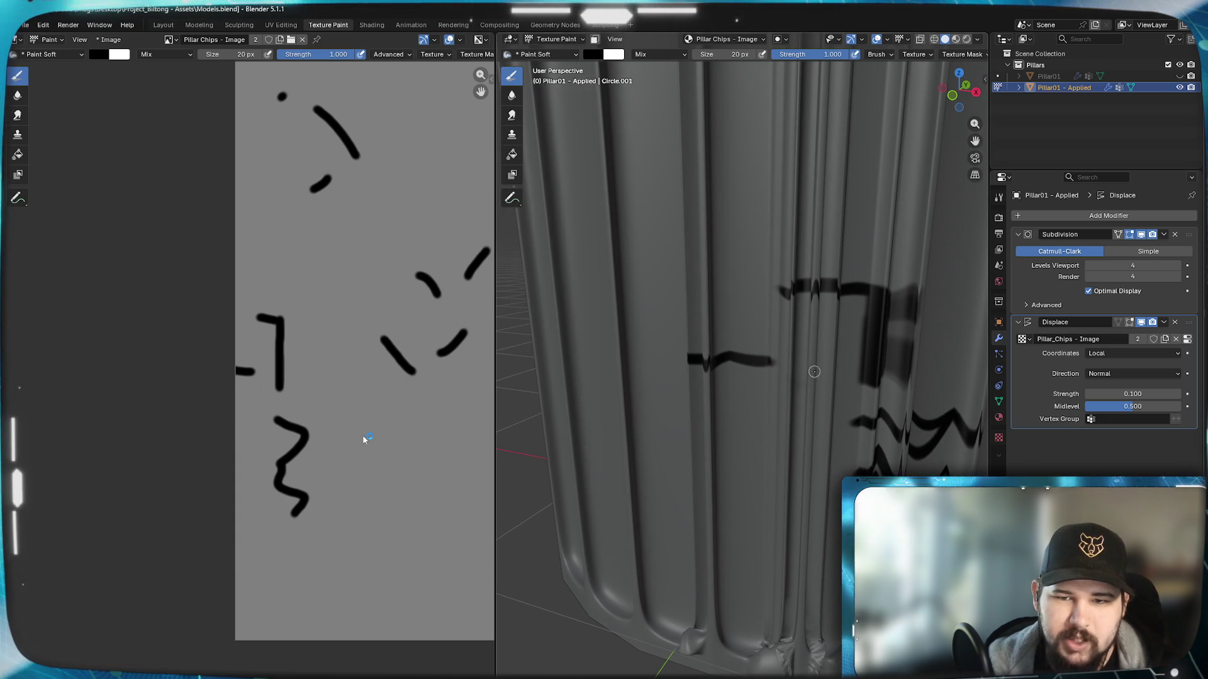
middle_click_drag(807, 343, 812, 366)
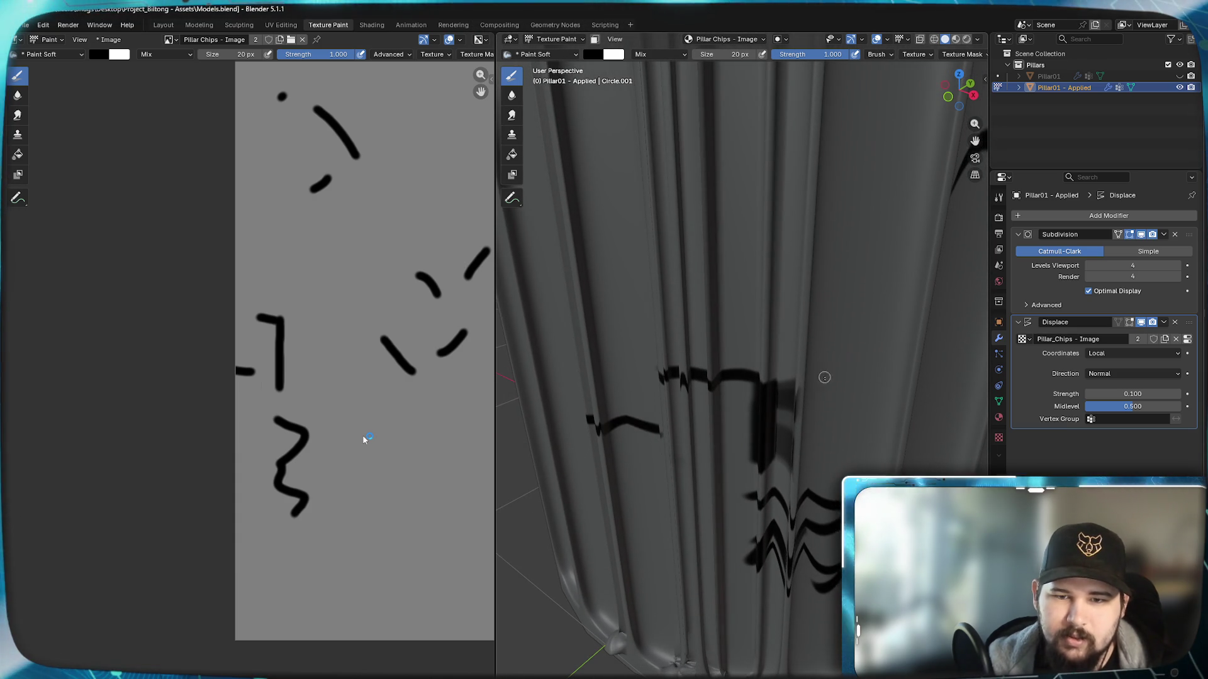
mouse_move(331, 290)
middle_mouse_down()
mouse_move(341, 329)
mouse_move(326, 329)
middle_mouse_up()
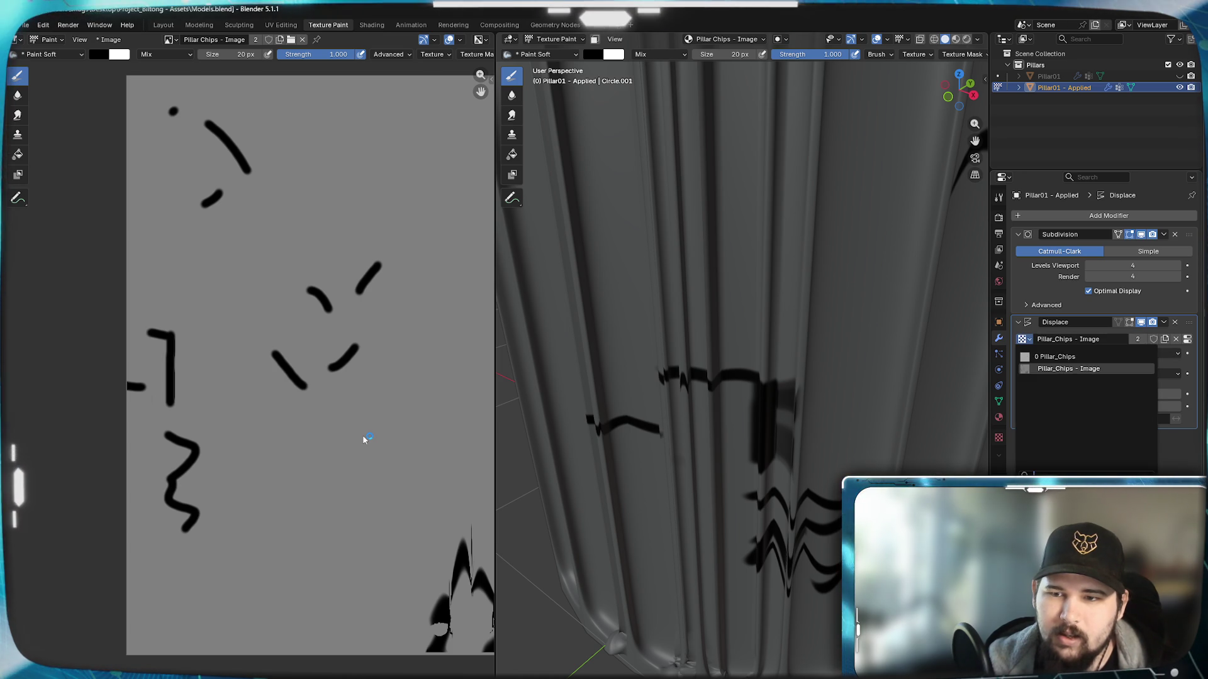
Step: Start saving the Pillar_Chips image from the Texture settings, then cancel and return to the modifiers
left_click(1000, 436)
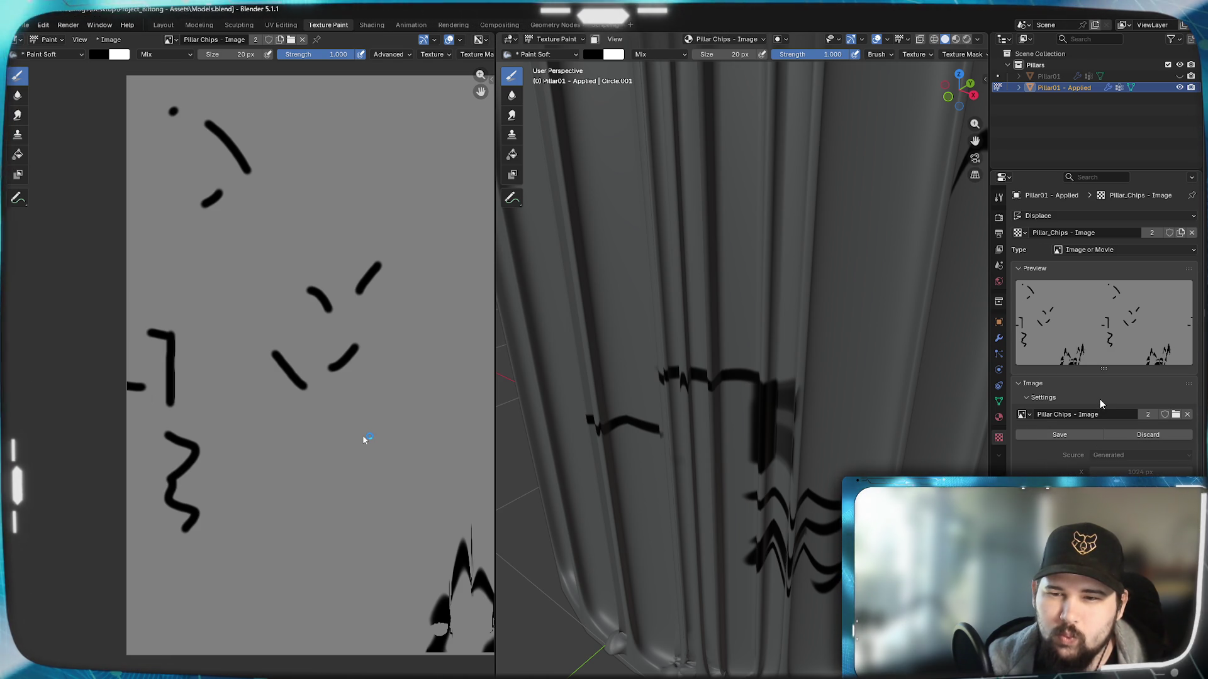
left_click(1069, 435)
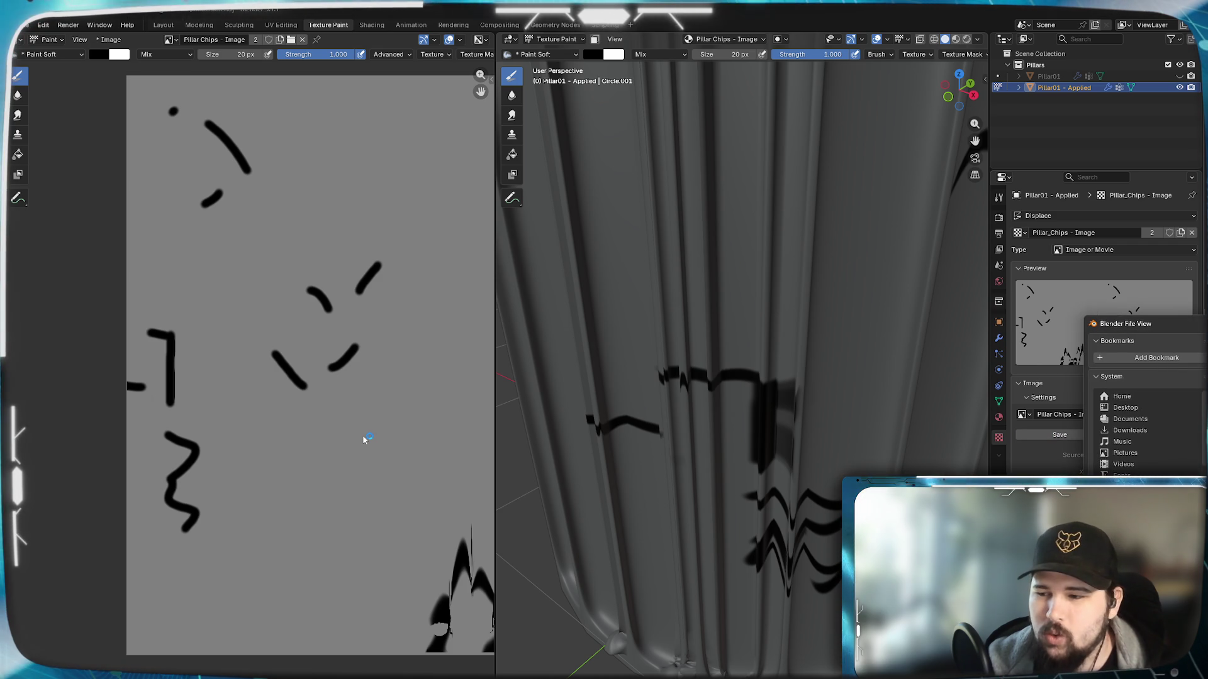
key("Escape")
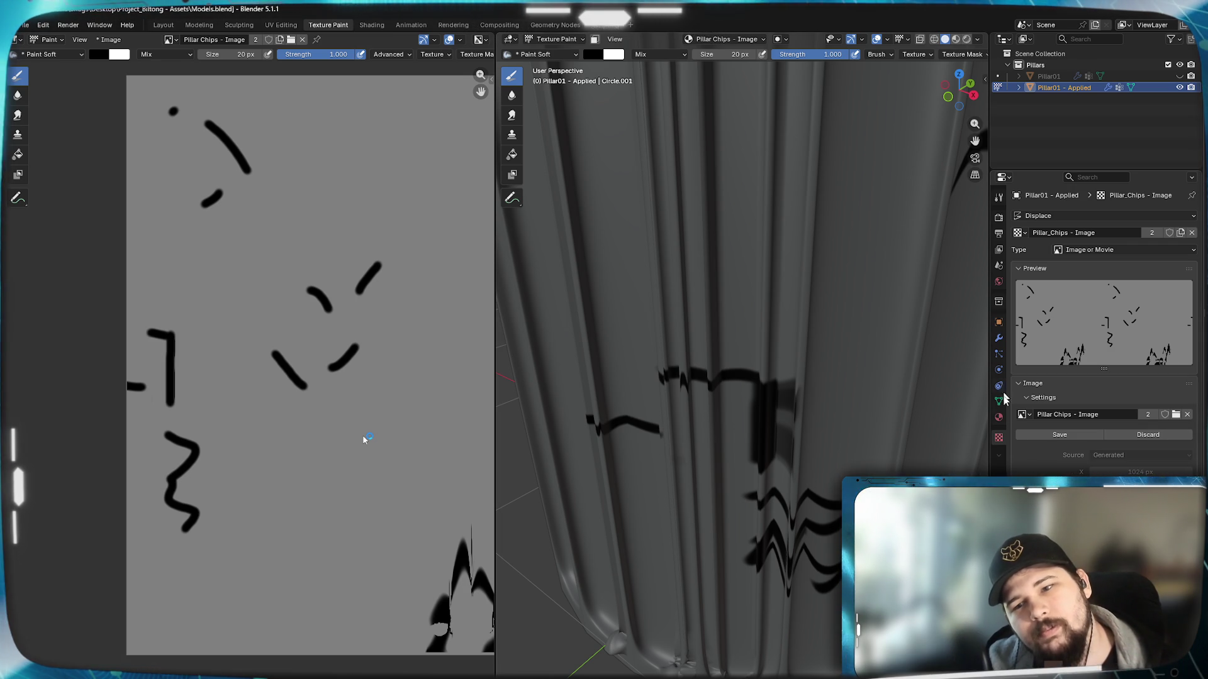
left_click(999, 339)
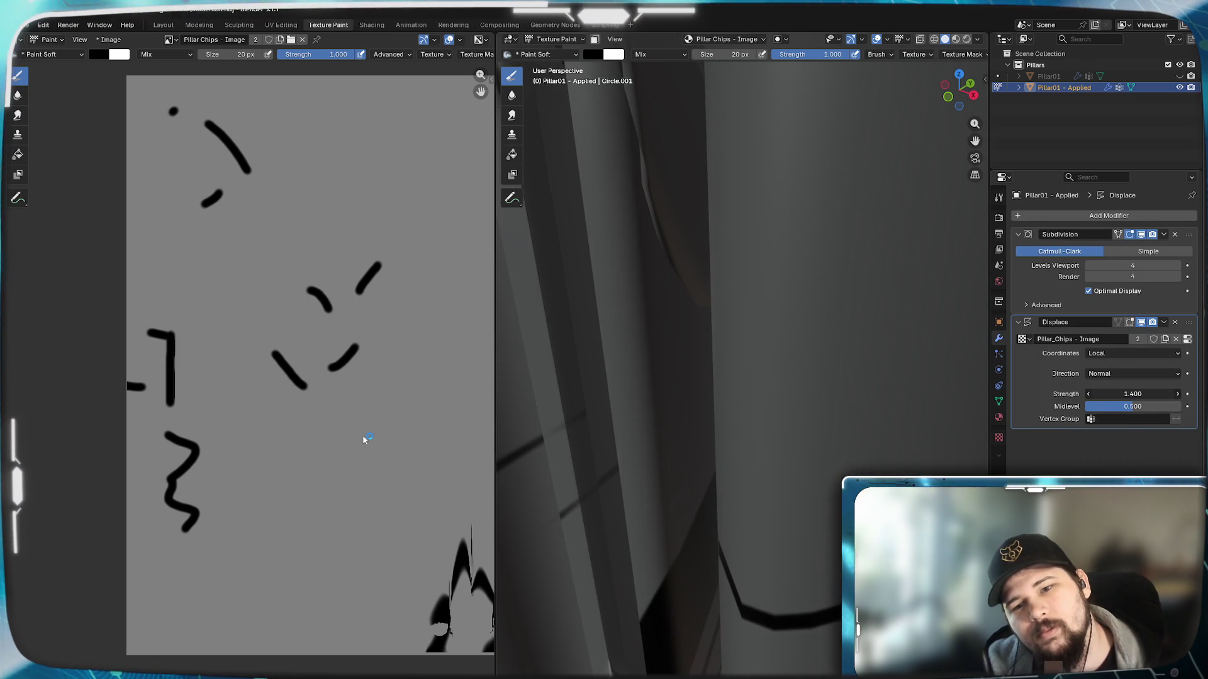
Step: Lower Displace strength to 0.2 and set midlevel to about 0.558, viewing the whole pillar
mouse_move(1123, 393)
left_mouse_down()
mouse_move(1085, 392)
mouse_move(1124, 393)
left_mouse_up()
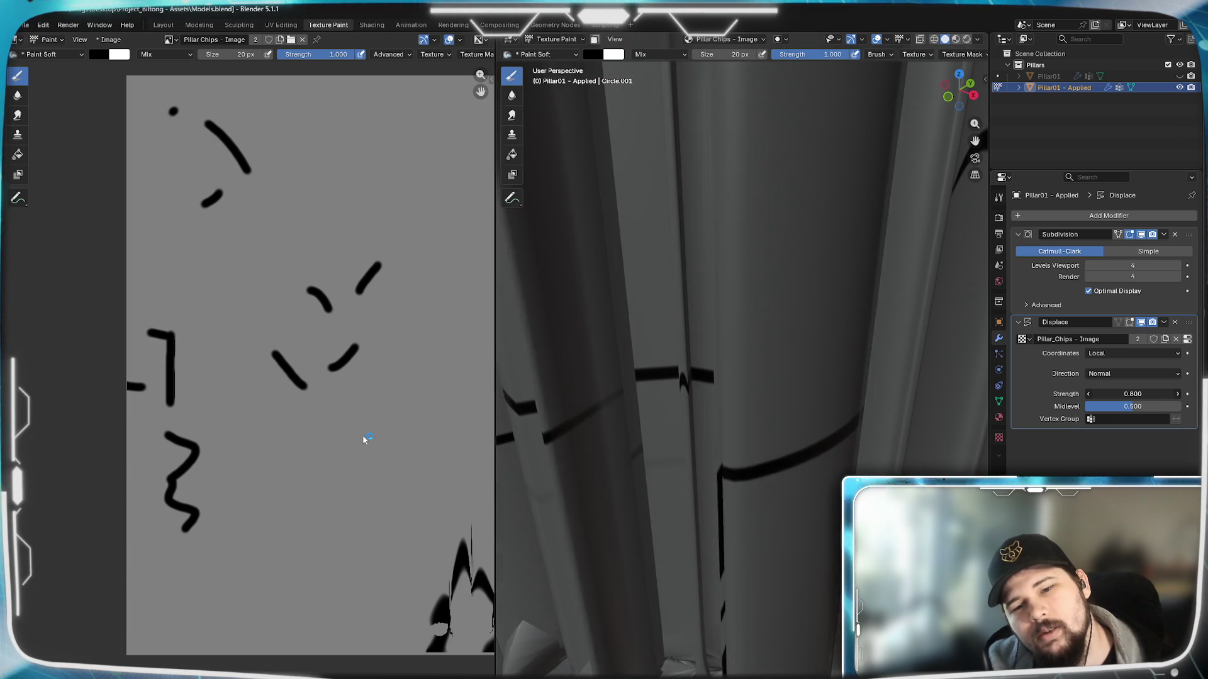
mouse_move(1133, 394)
left_mouse_down()
mouse_move(1094, 394)
mouse_move(1132, 394)
mouse_move(1122, 394)
left_mouse_up()
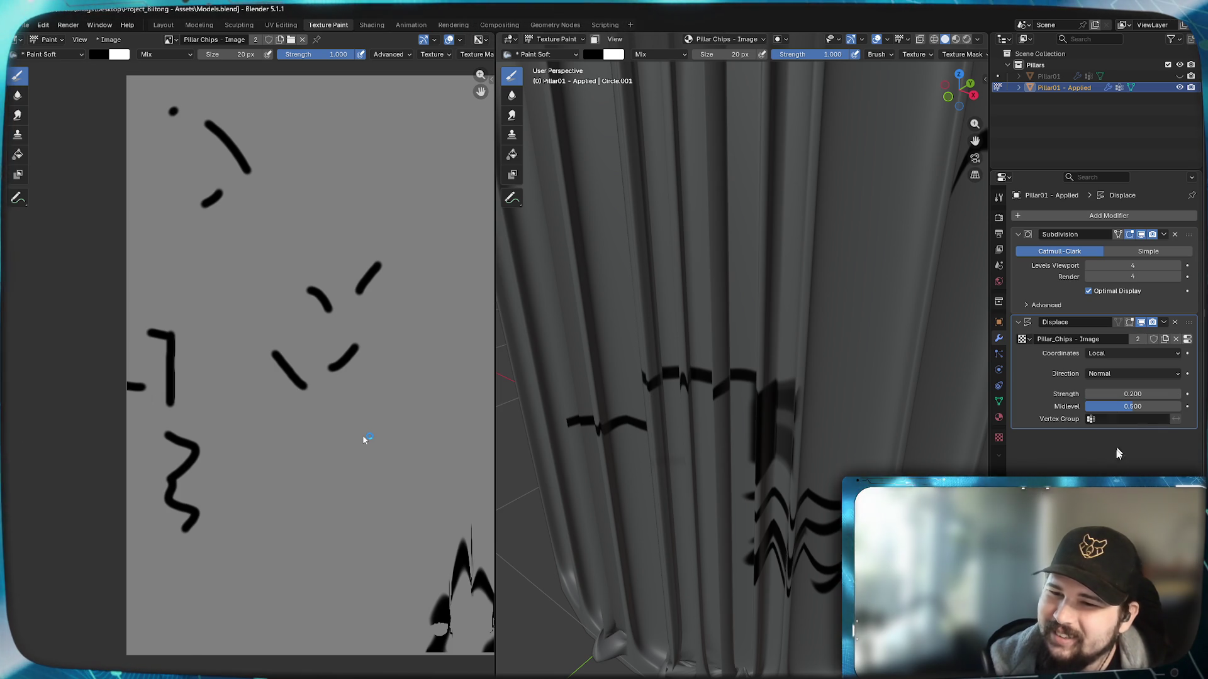
left_click_drag(1132, 406, 1159, 406)
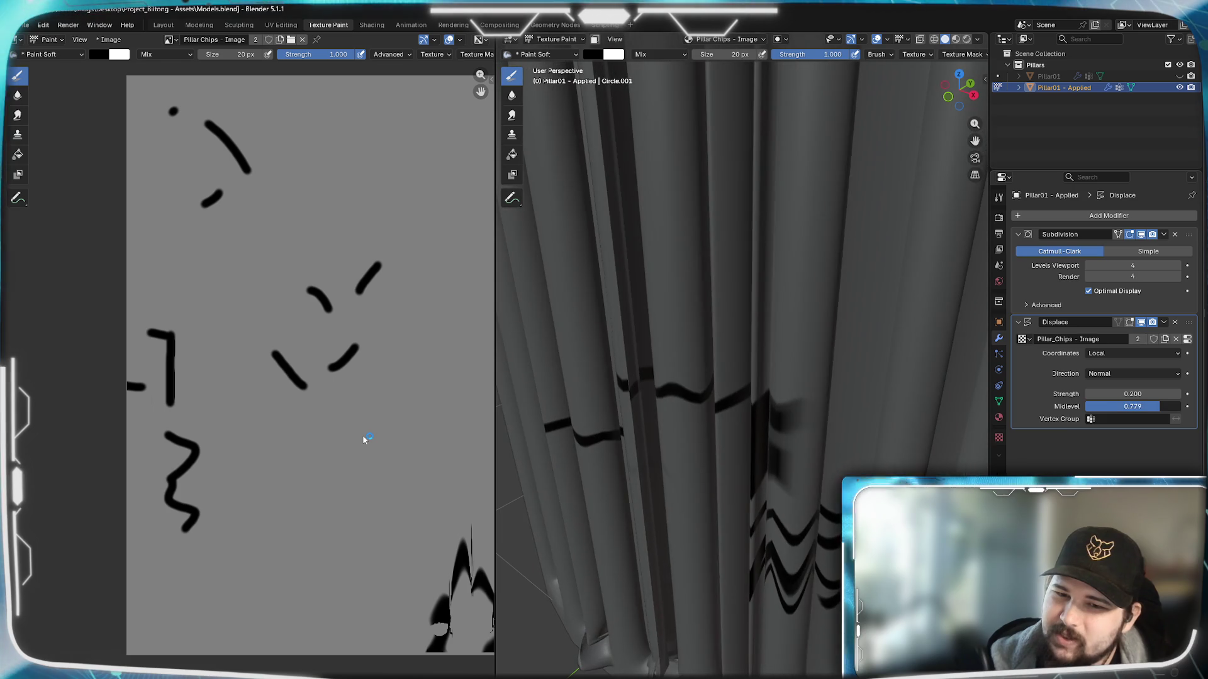
left_click_drag(1159, 406, 1100, 412)
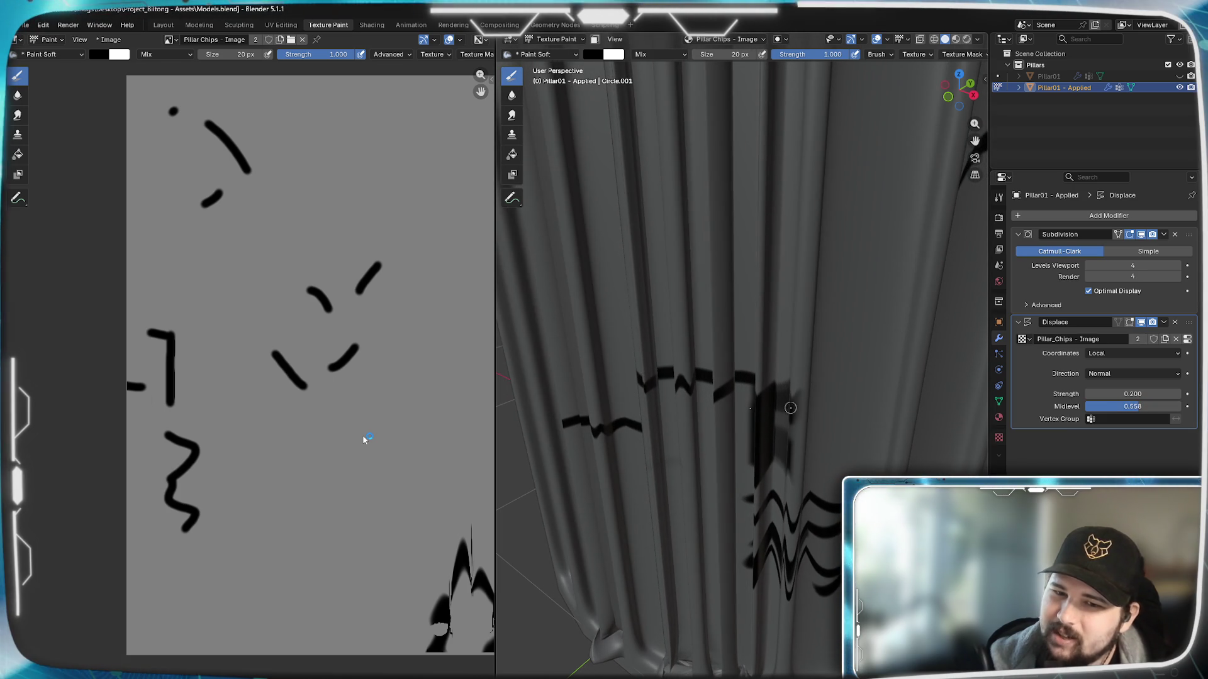
scroll(728, 461, "down", 5)
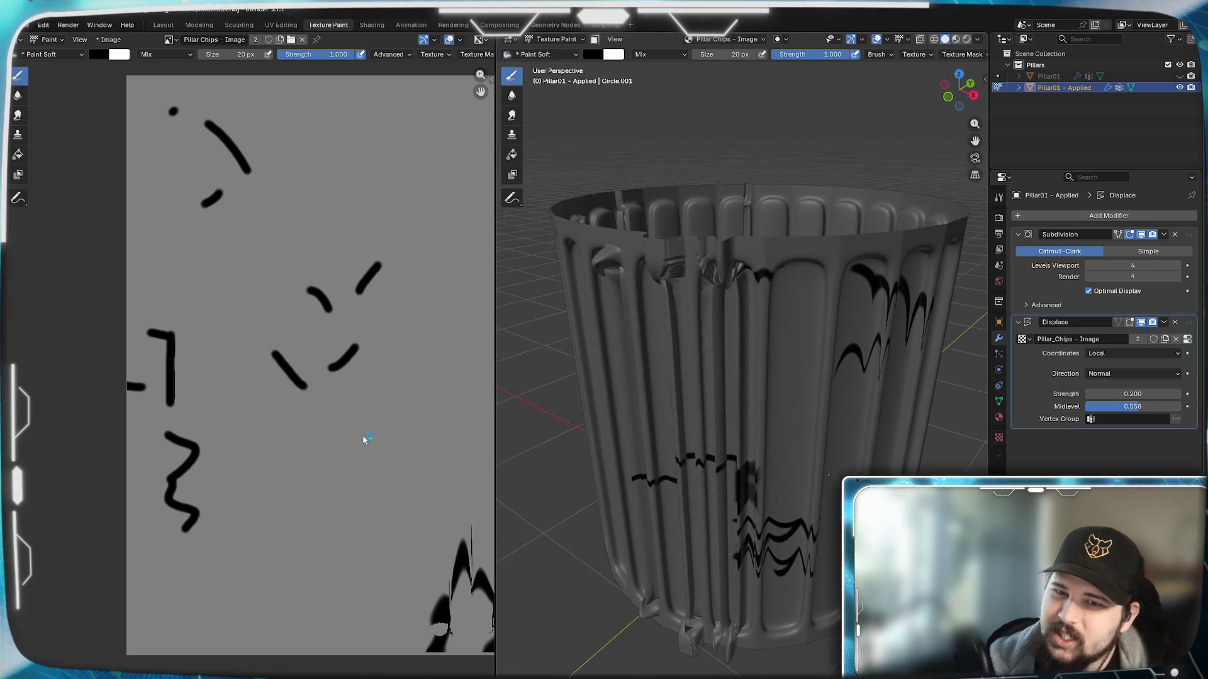
middle_click_drag(728, 461, 661, 528)
middle_click_drag(741, 491, 742, 378)
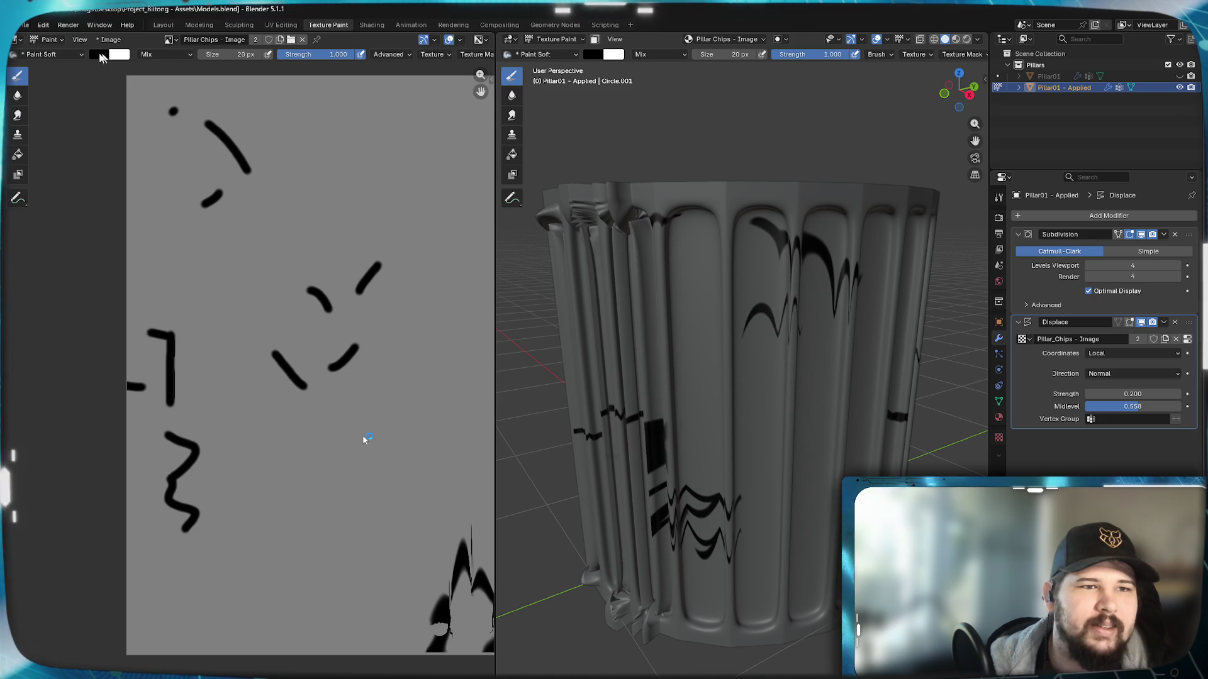
left_click(65, 57)
left_click(243, 58)
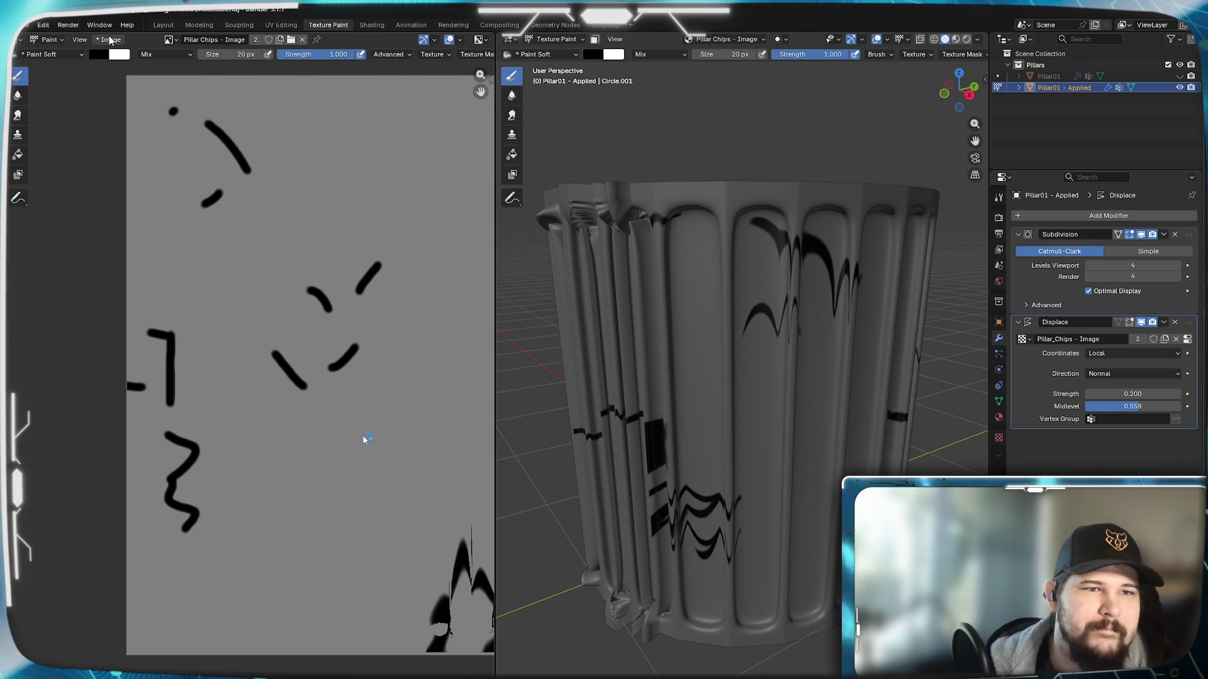
Step: Reload the Pillar Chips image from disk, discarding the painted strokes, with midlevel at 0.5
left_click(110, 40)
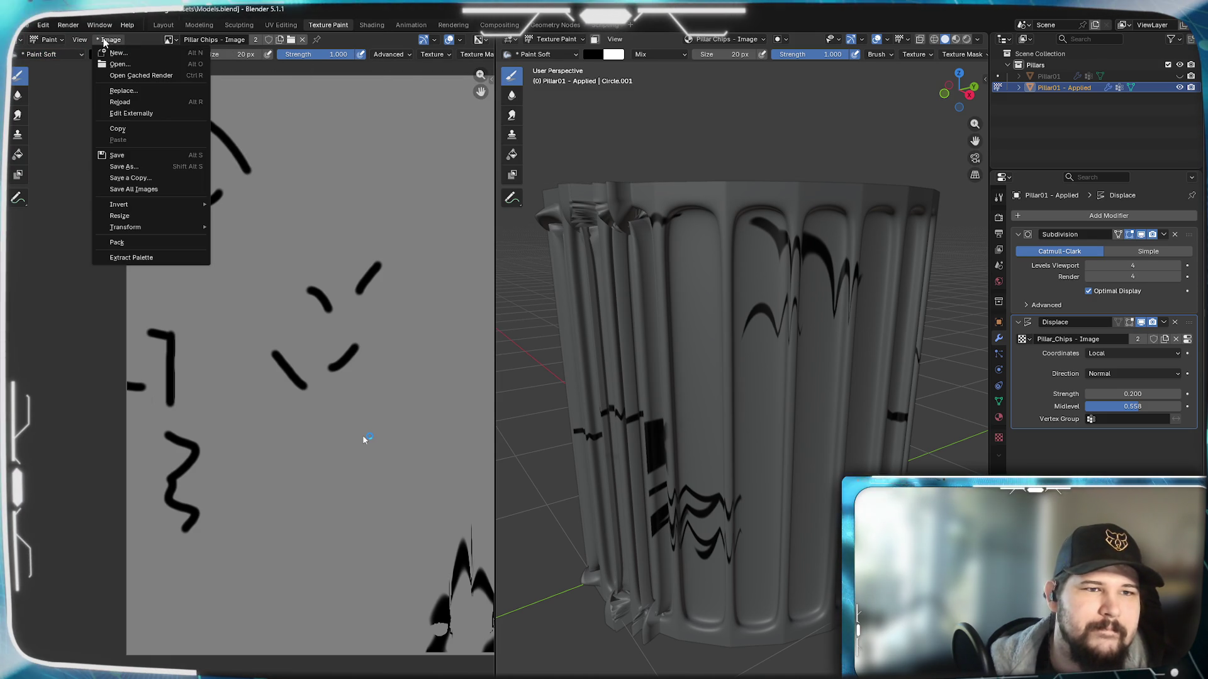
left_click(151, 100)
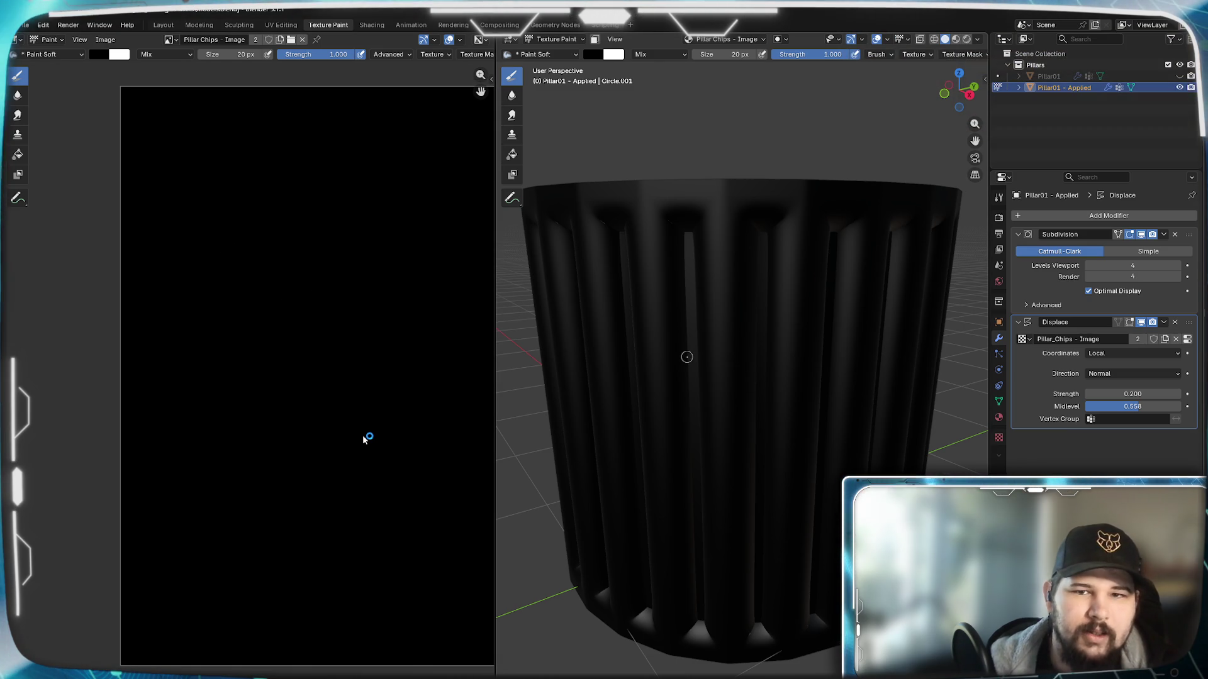
mouse_move(736, 343)
middle_mouse_down()
mouse_move(730, 320)
mouse_move(720, 331)
middle_mouse_up()
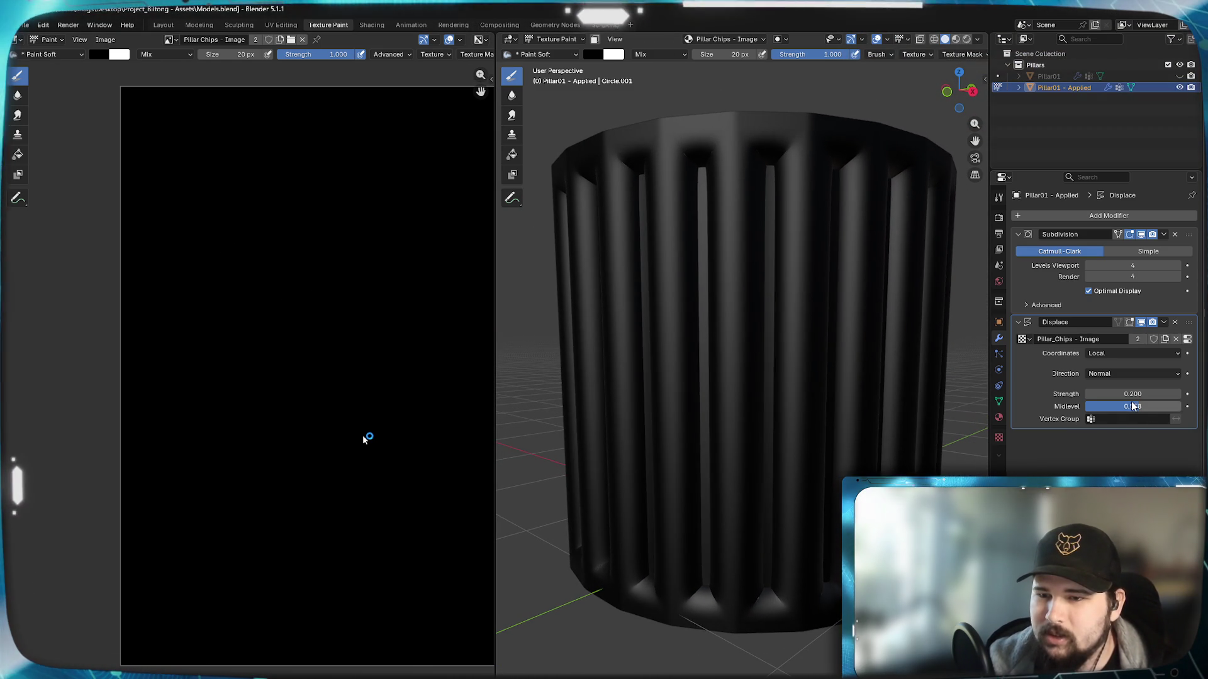
type("0.5")
key("Return")
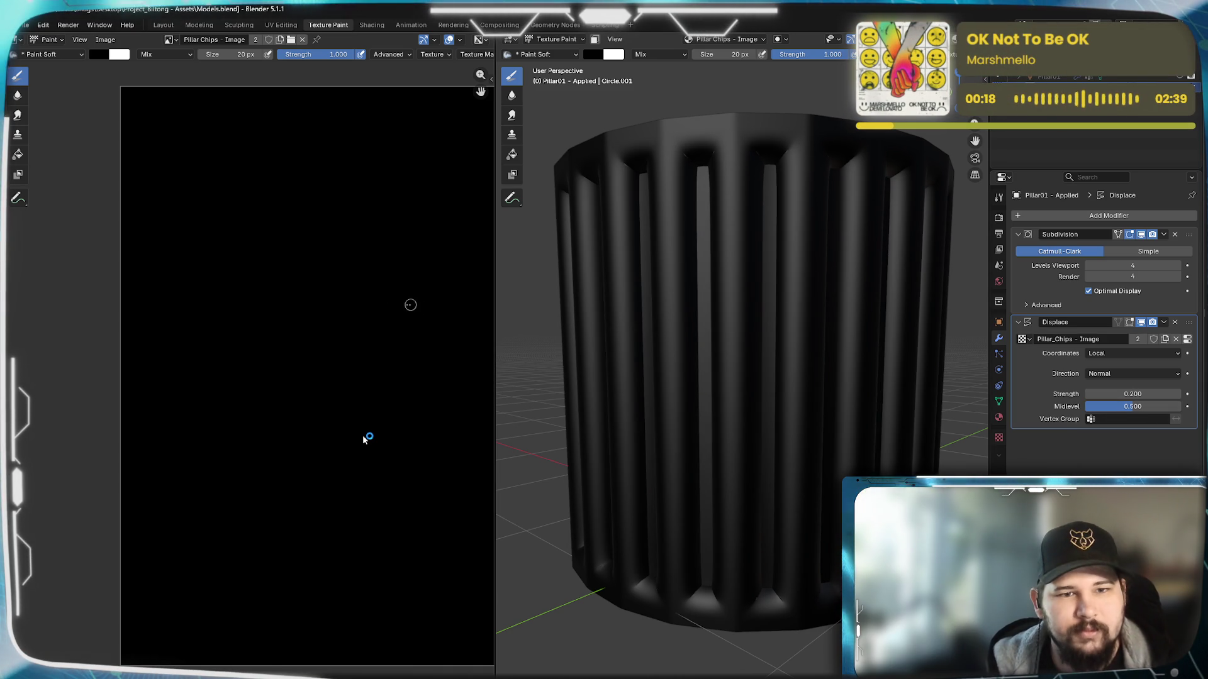
middle_click_drag(410, 303, 327, 329)
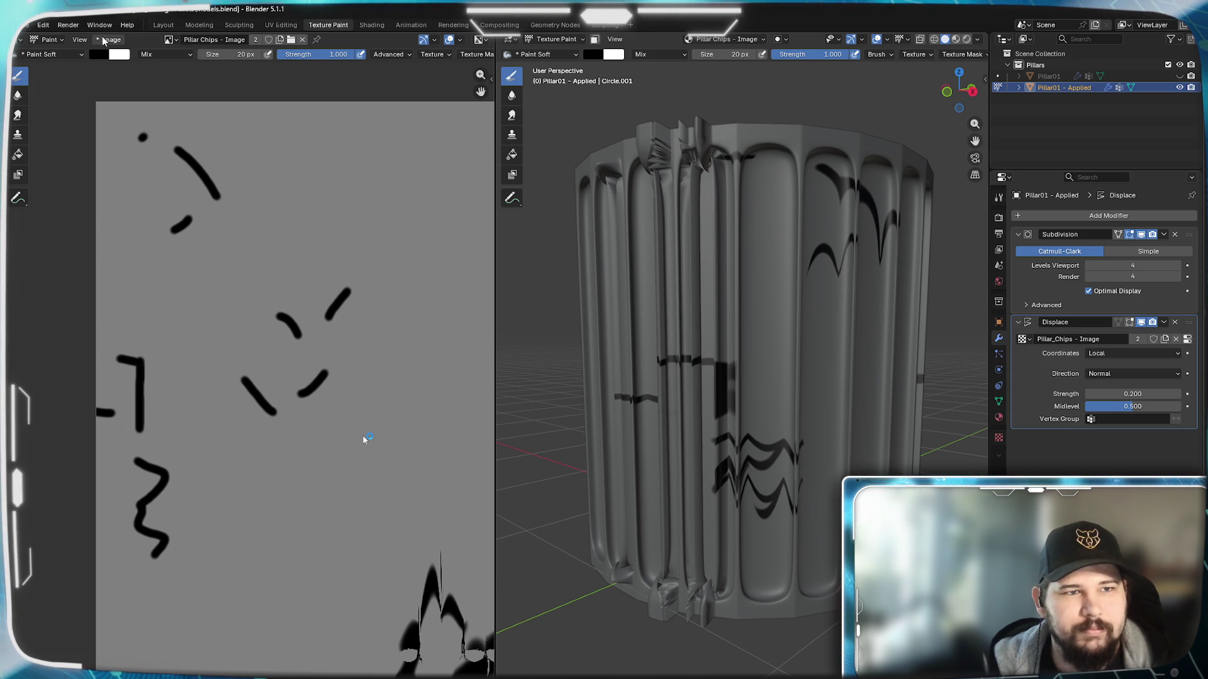
left_click(105, 38)
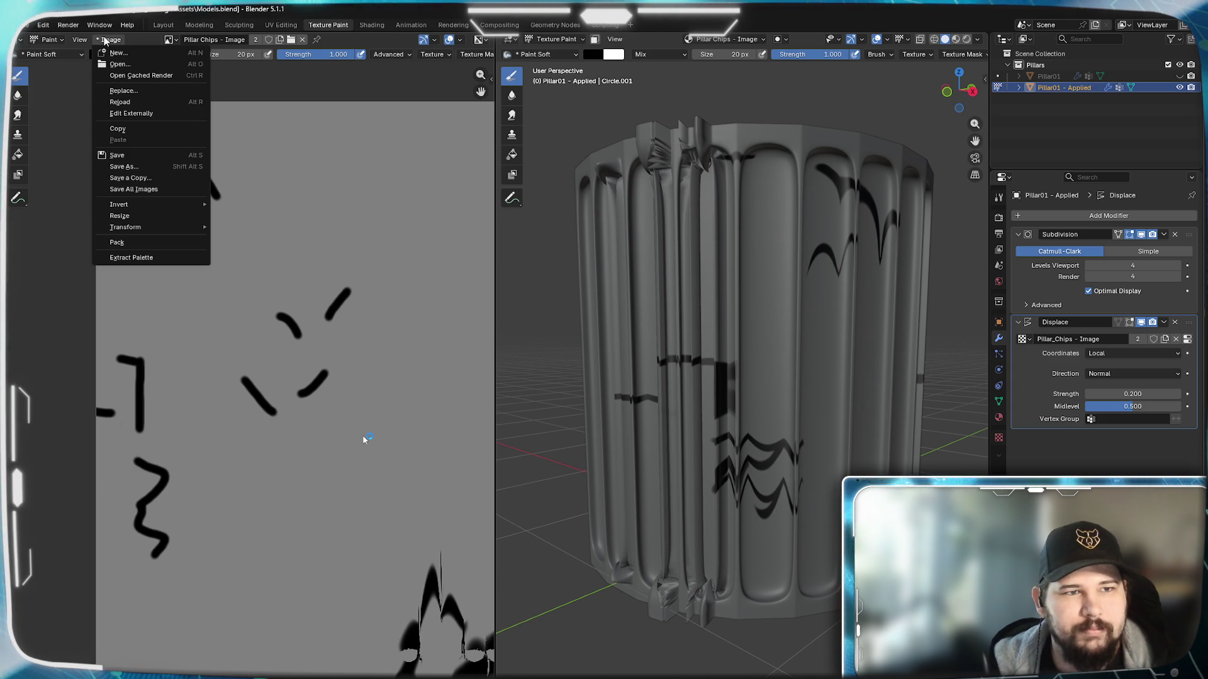
left_click(135, 102)
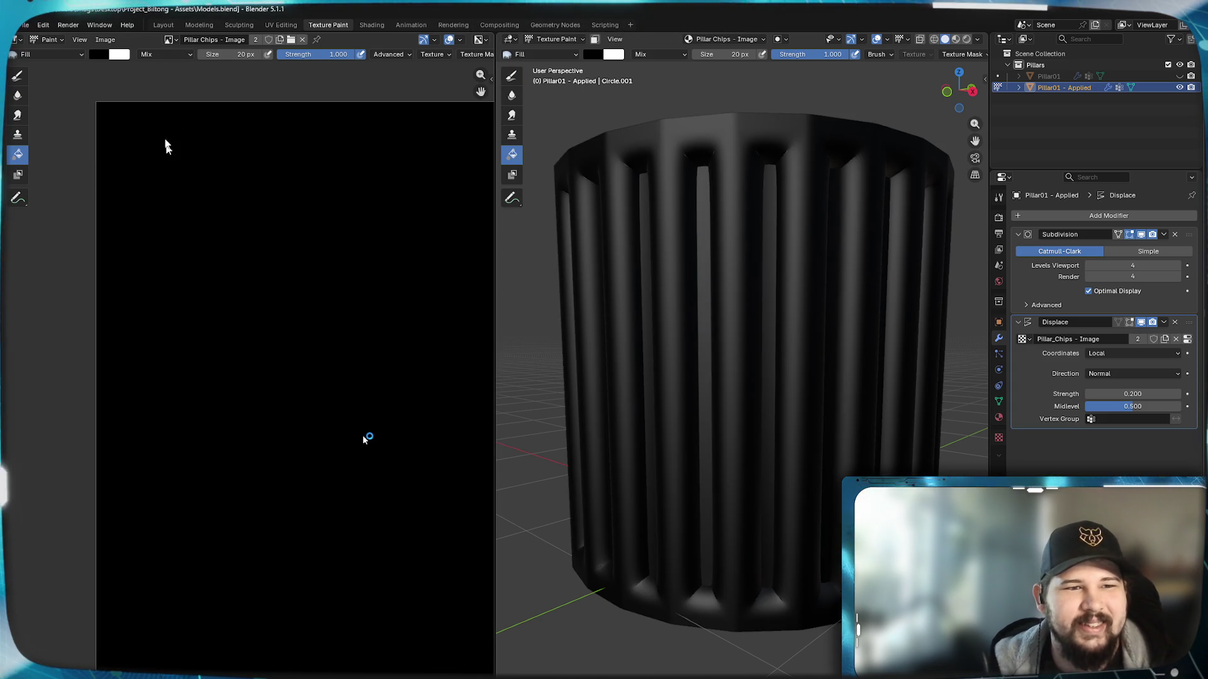
Step: Set the fill colour's Value to 0.5 and fill the whole canvas with mid grey
left_click(97, 53)
left_click(142, 217)
type("0.5")
key("Return")
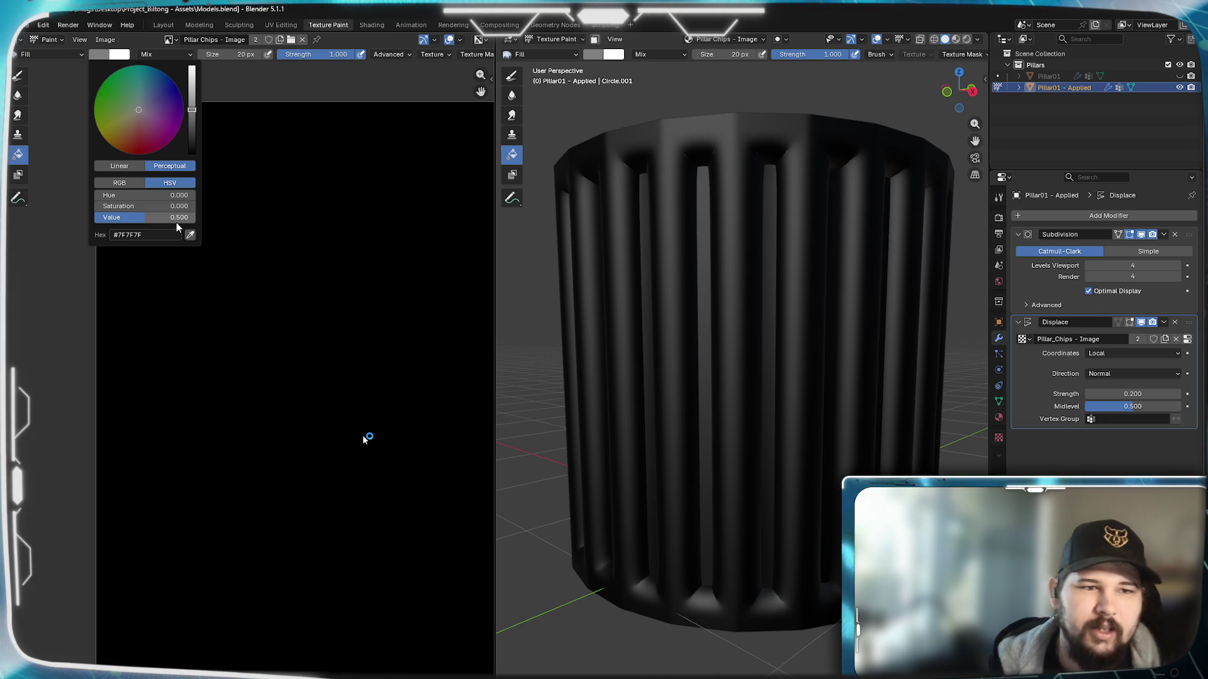
left_click(218, 376)
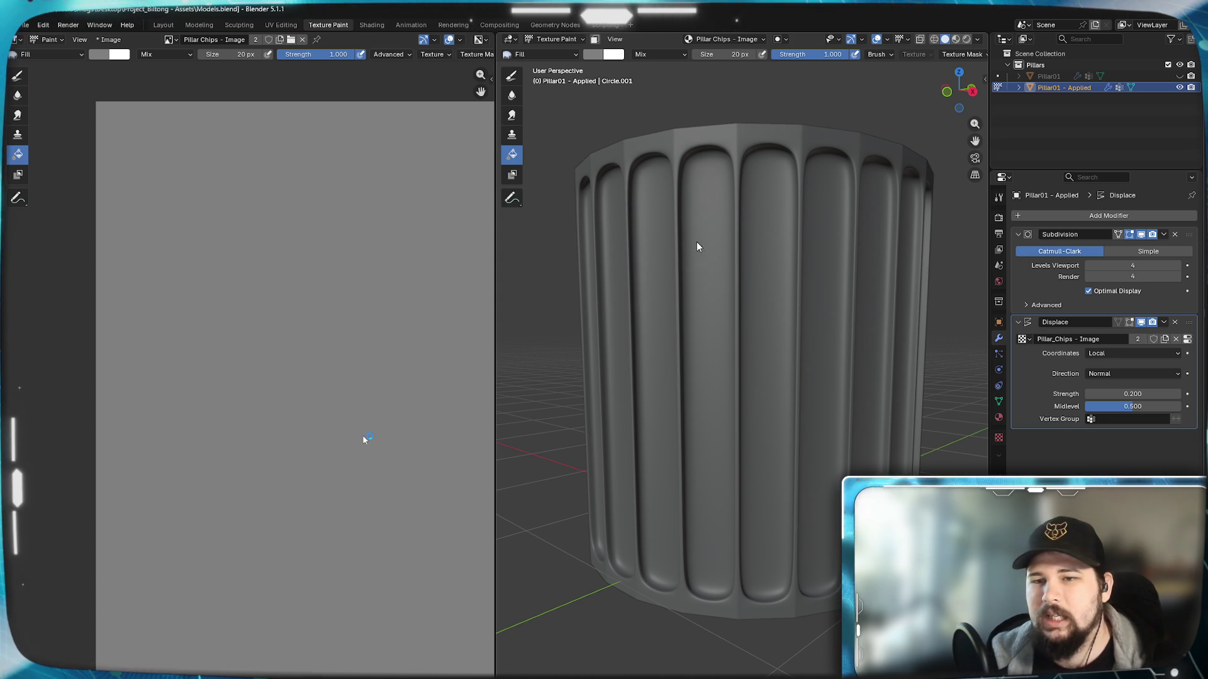
Step: With the soft brush set to black, paint a chip stroke across the grey canvas
left_click(18, 76)
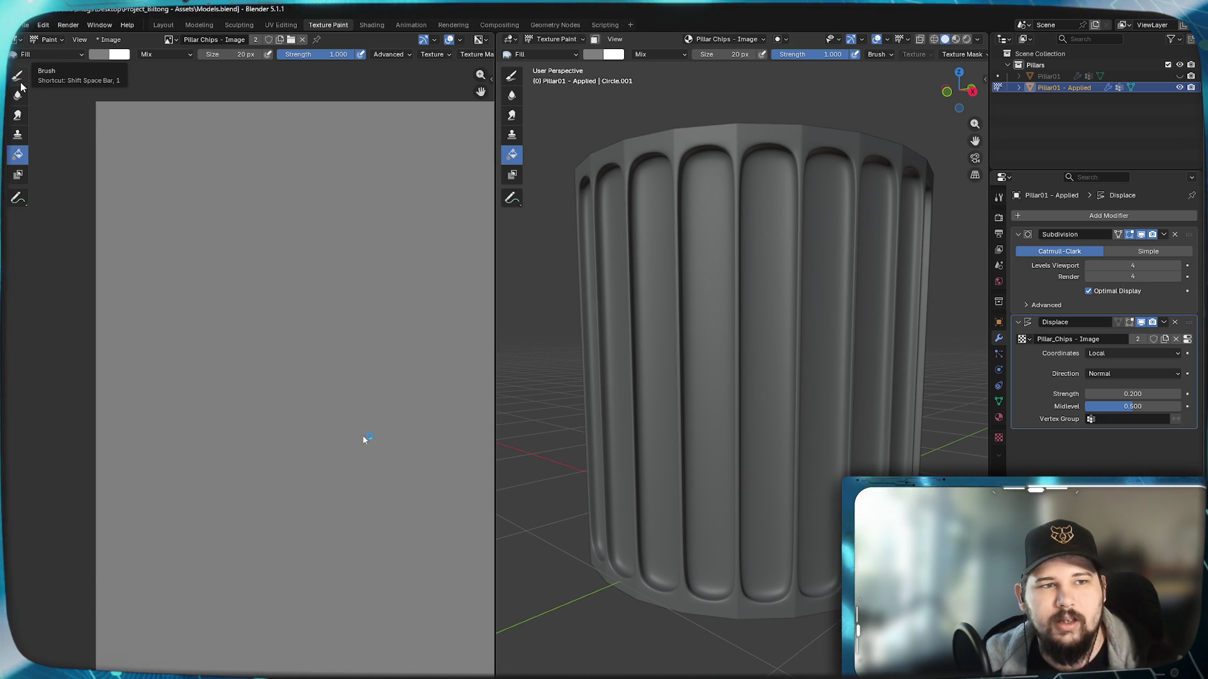
left_click(99, 58)
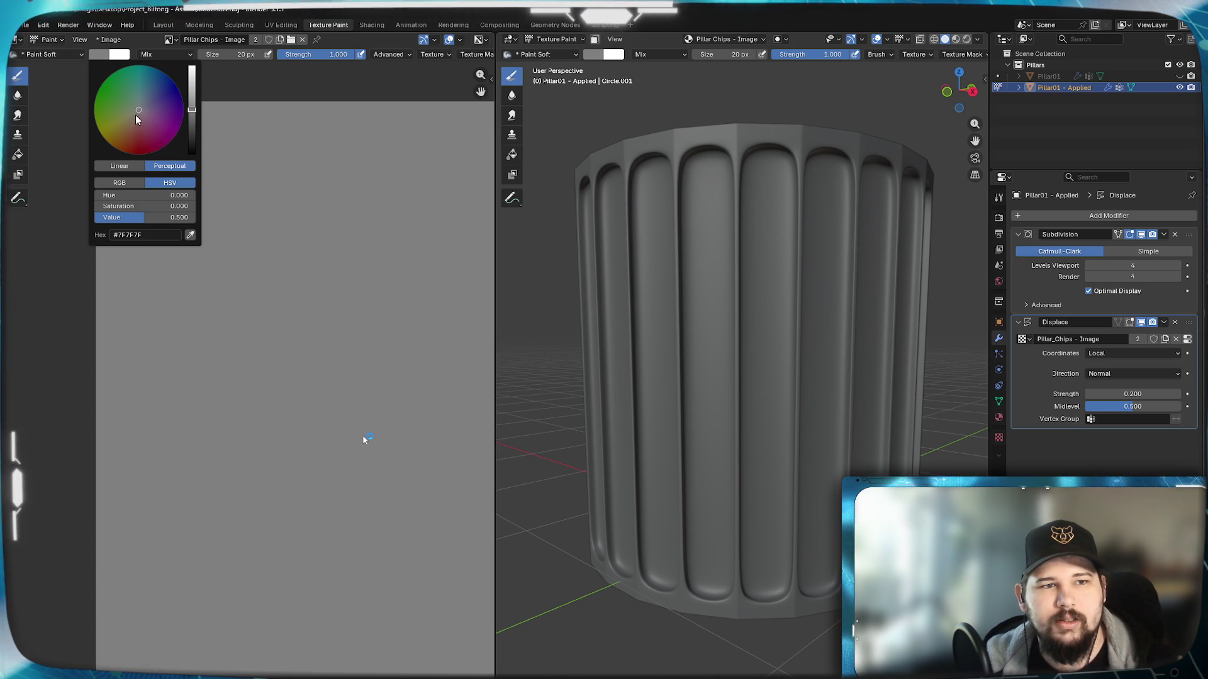
left_click_drag(192, 124, 192, 154)
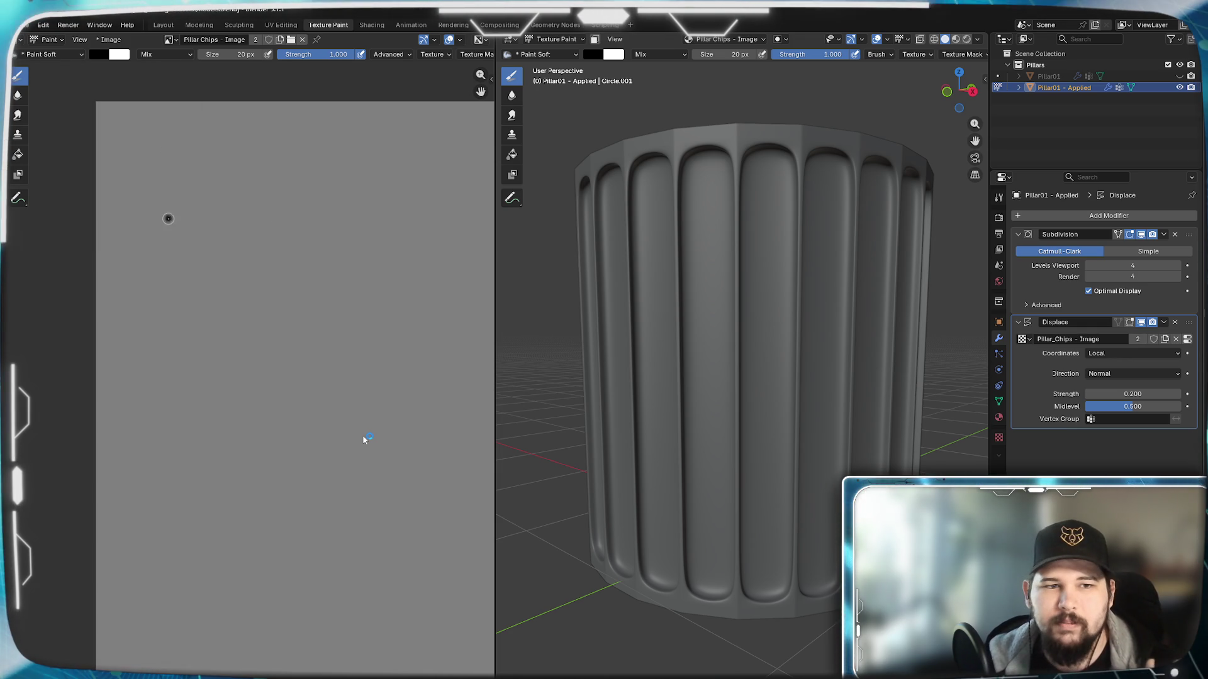
left_click_drag(265, 298, 272, 301)
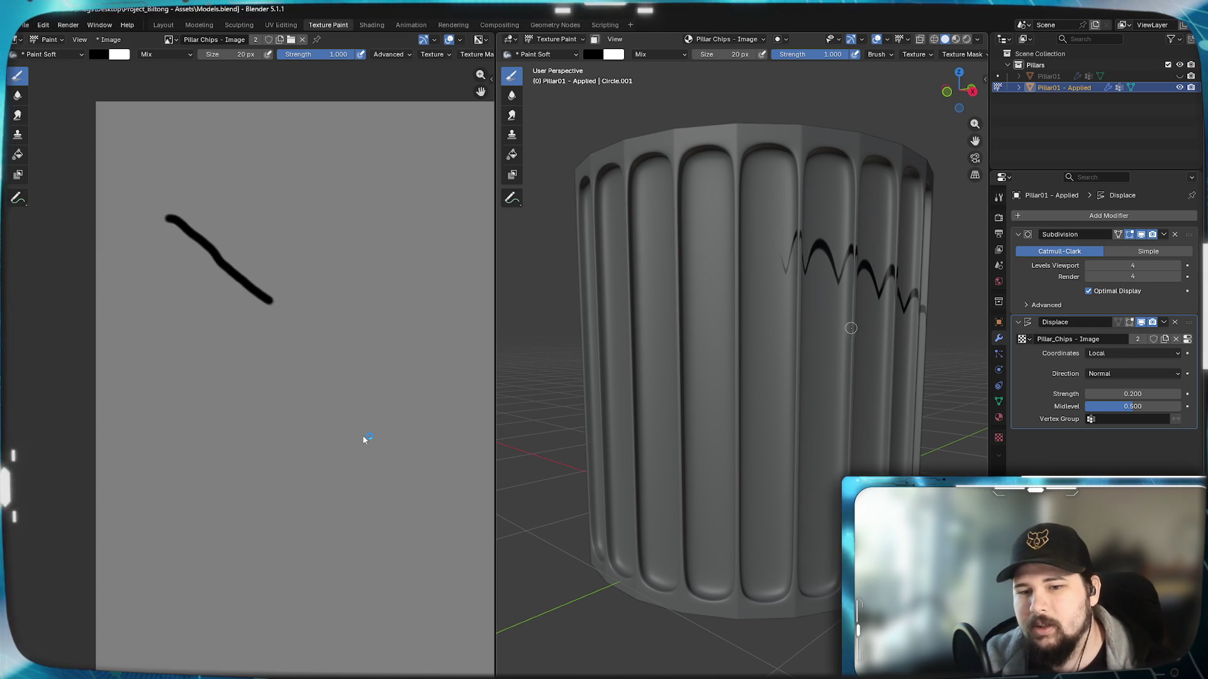
Step: Orbit around the resulting zigzag dent on the pillar to inspect it from several sides
middle_click_drag(878, 359, 866, 360)
scroll(867, 359, "up", 2)
scroll(859, 360, "up", 2)
scroll(847, 361, "up", 2)
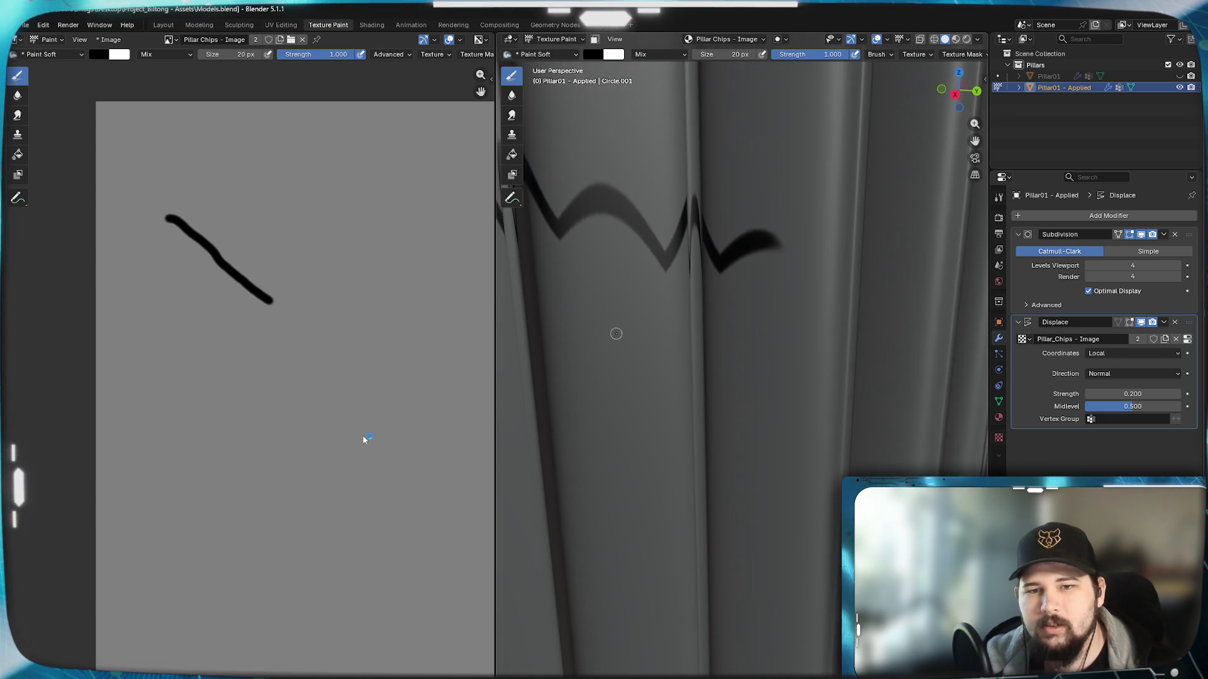
scroll(835, 361, "up", 2)
scroll(835, 363, "down", 1)
scroll(812, 362, "down", 2)
scroll(763, 363, "down", 2)
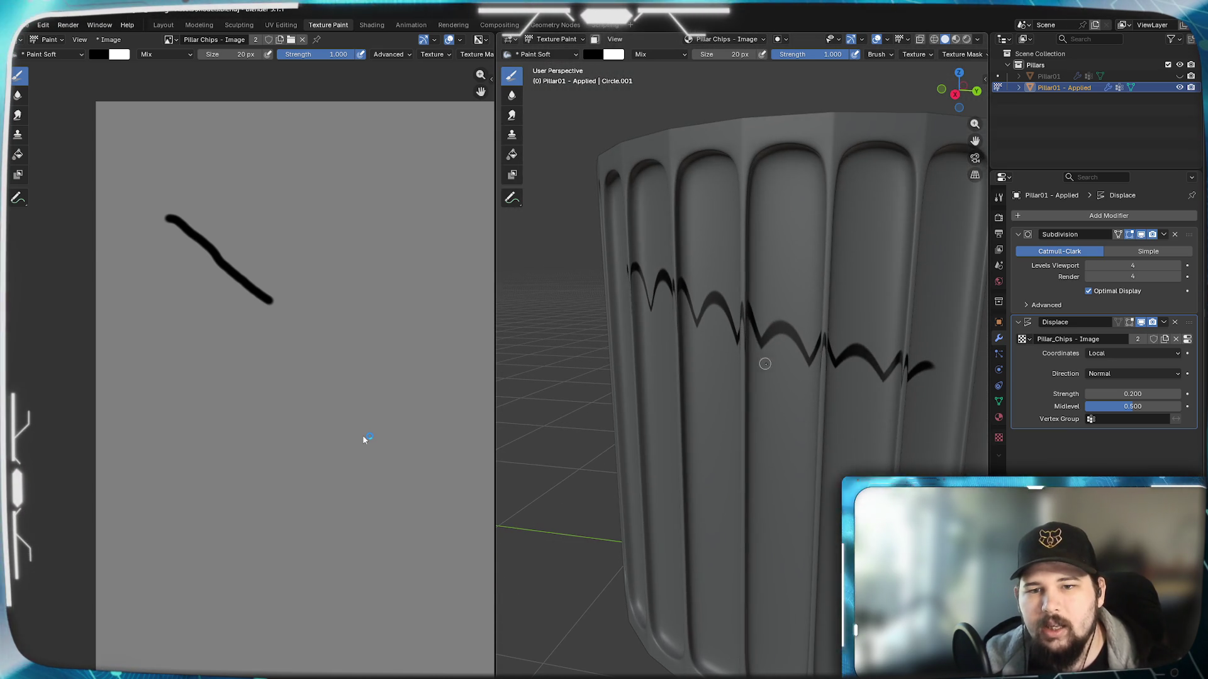
scroll(765, 385, "up", 2)
middle_click_drag(766, 386, 947, 324)
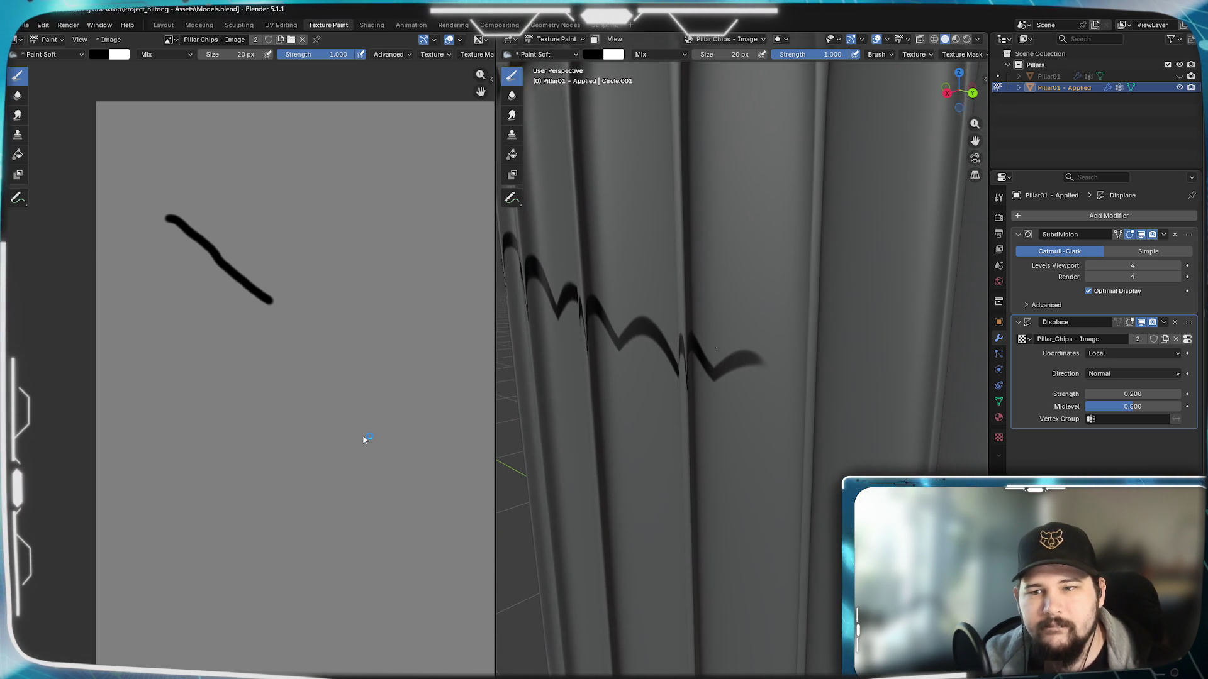
mouse_move(1132, 265)
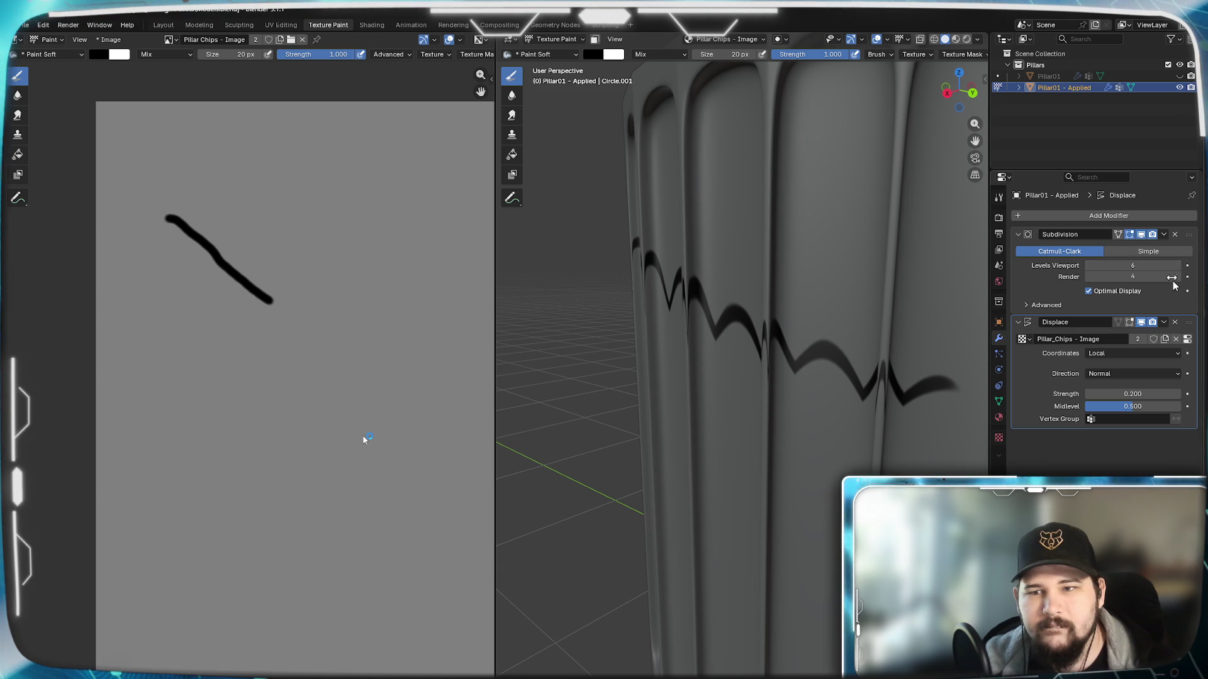
mouse_move(809, 339)
middle_mouse_down()
mouse_move(759, 321)
mouse_move(836, 336)
middle_mouse_up()
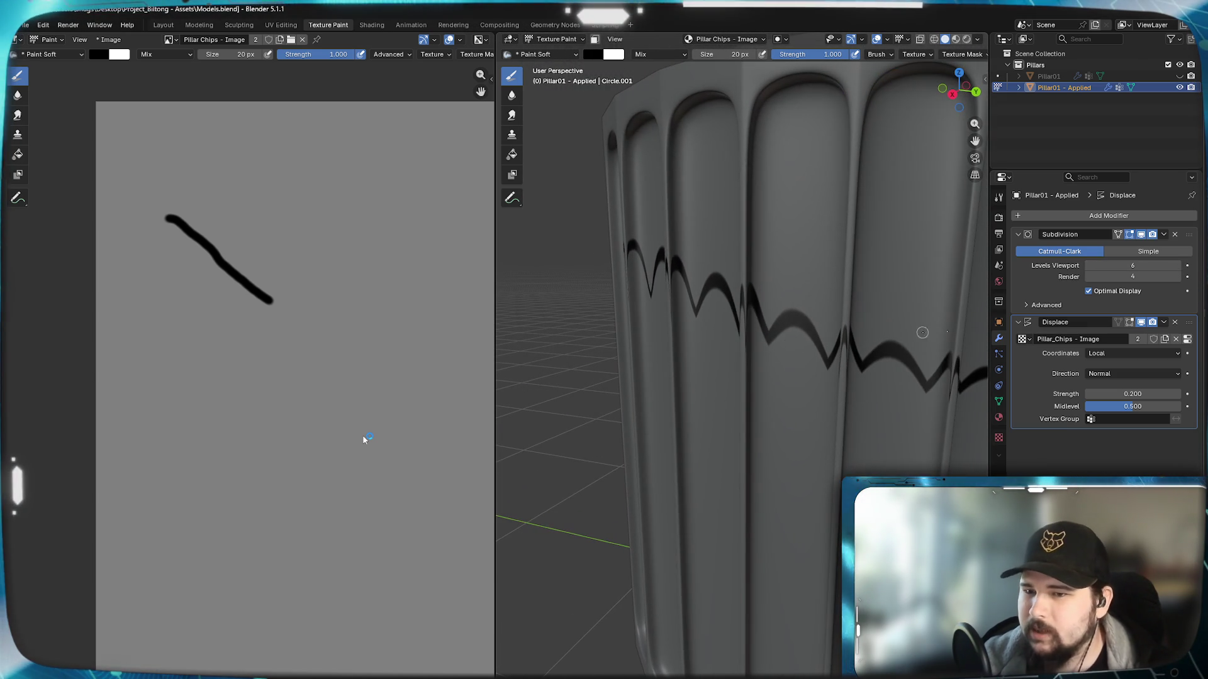
left_click(1112, 352)
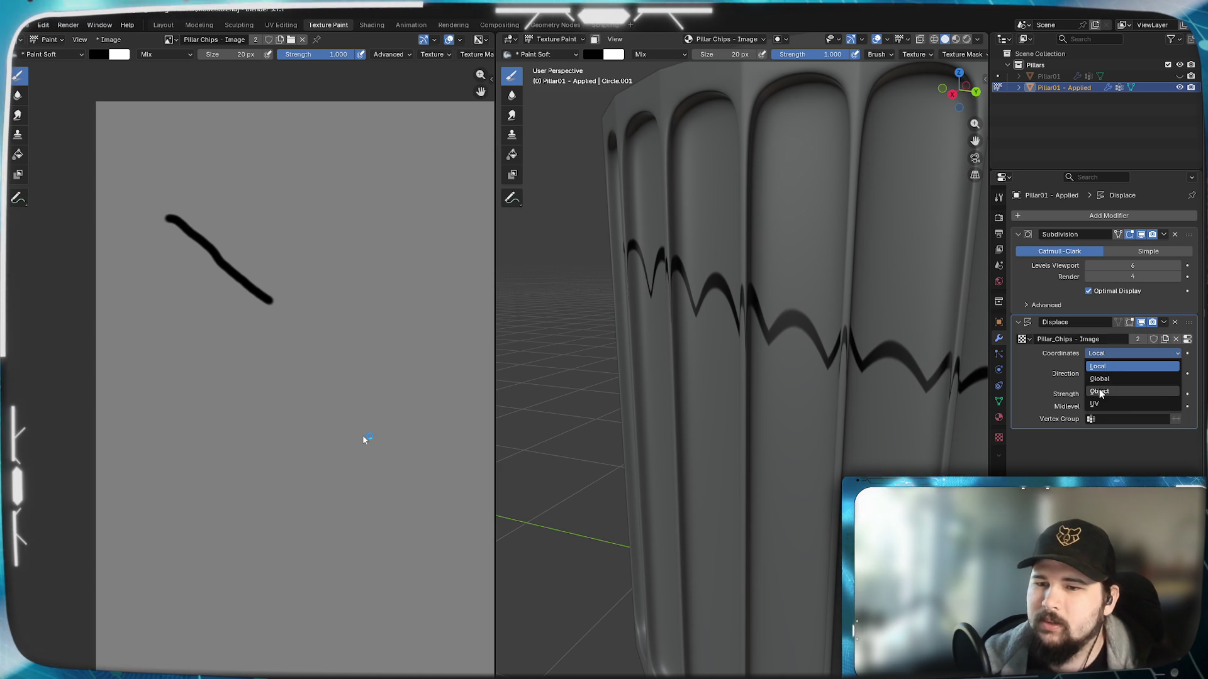
Step: Set Displace coordinates to UV using the UVMap layer and drop viewport subdivision from 6 to 4
left_click(1128, 403)
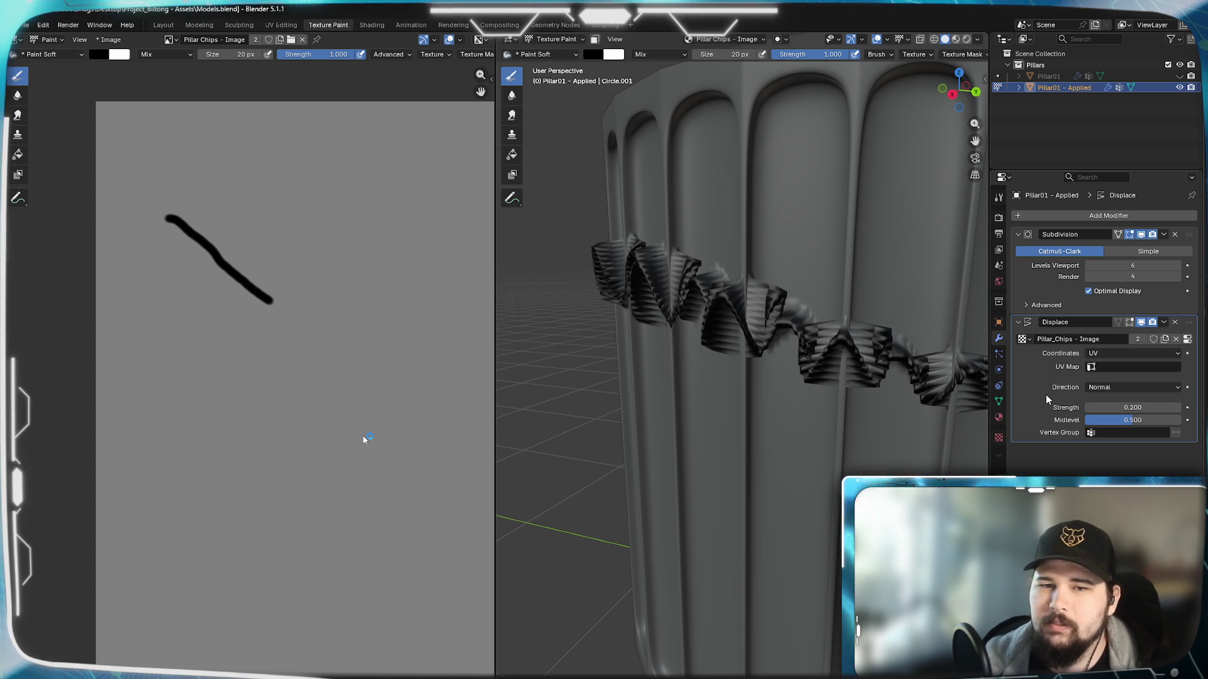
left_click(1151, 366)
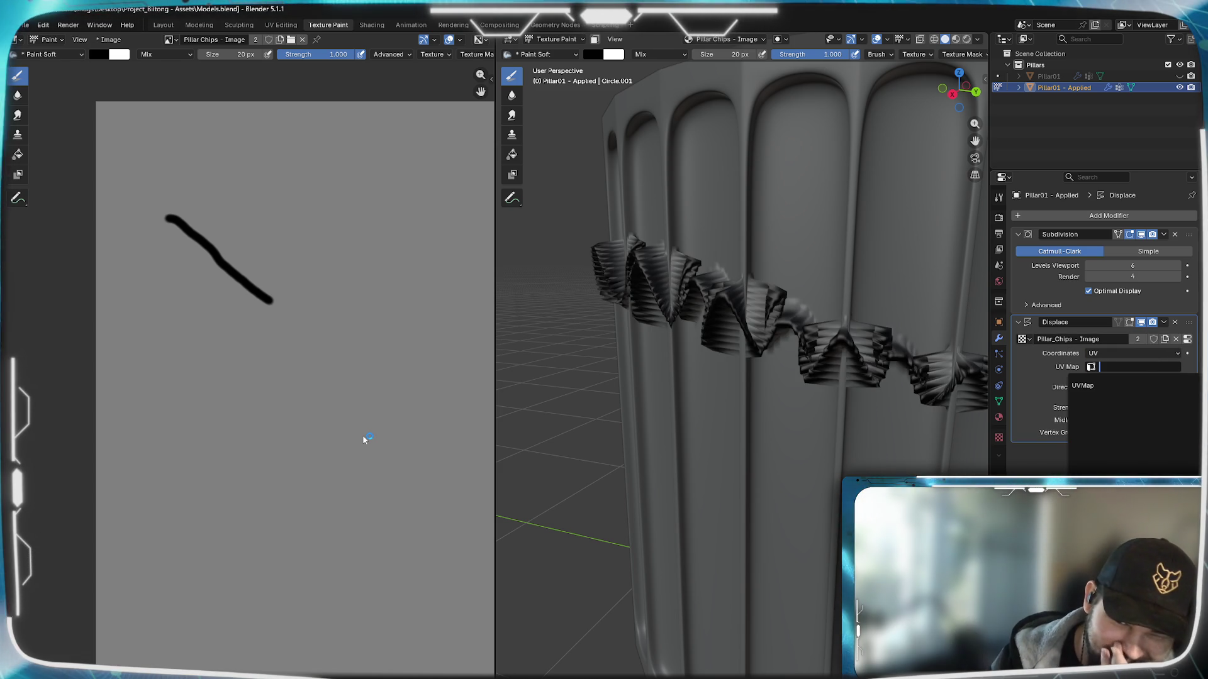
left_click(1119, 387)
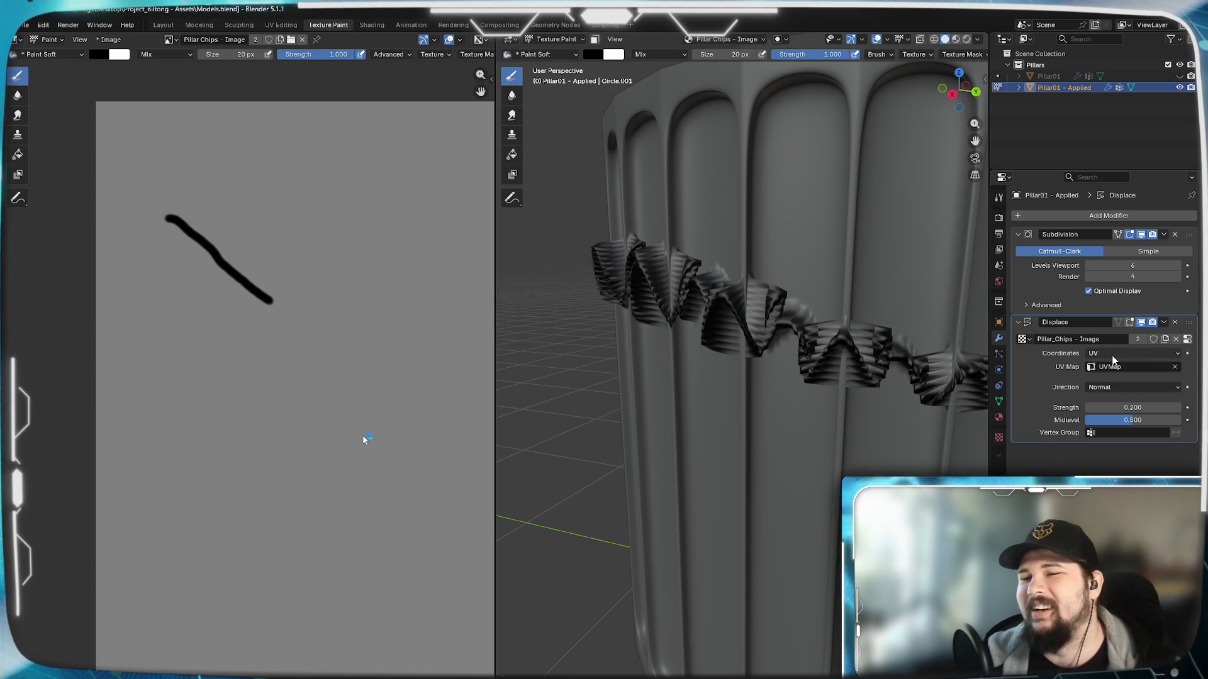
left_click(1087, 266)
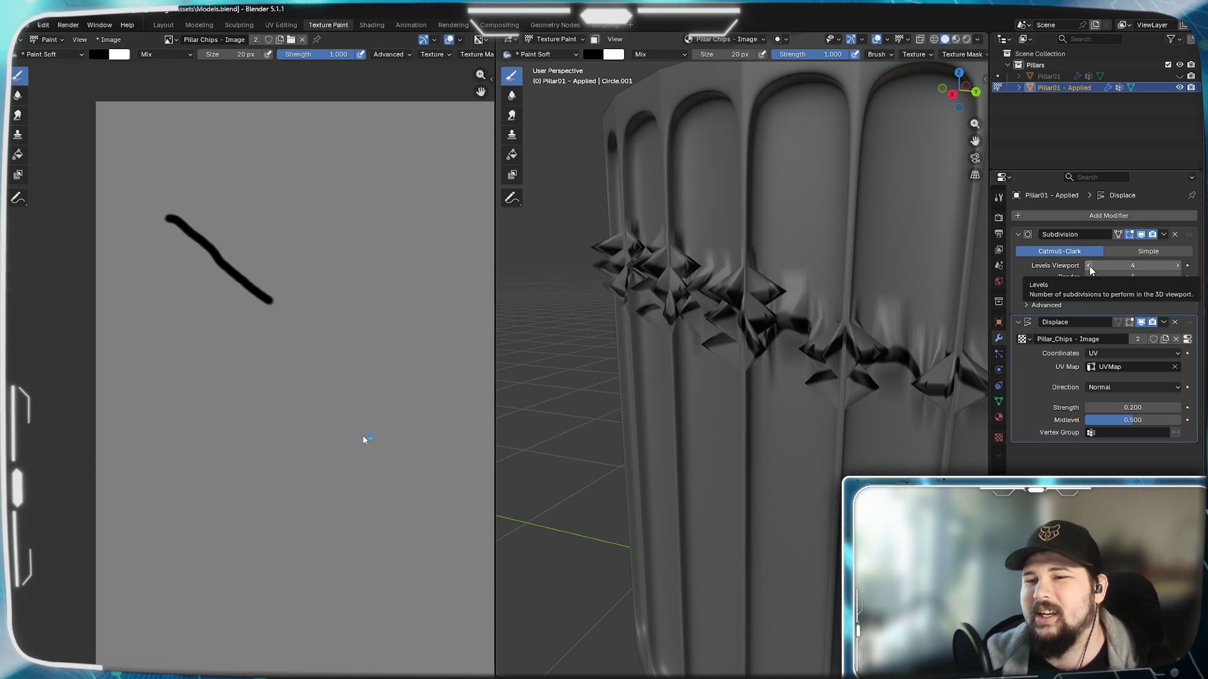
mouse_move(773, 339)
middle_mouse_down()
mouse_move(707, 318)
mouse_move(773, 364)
mouse_move(798, 361)
mouse_move(768, 375)
mouse_move(812, 396)
middle_mouse_up()
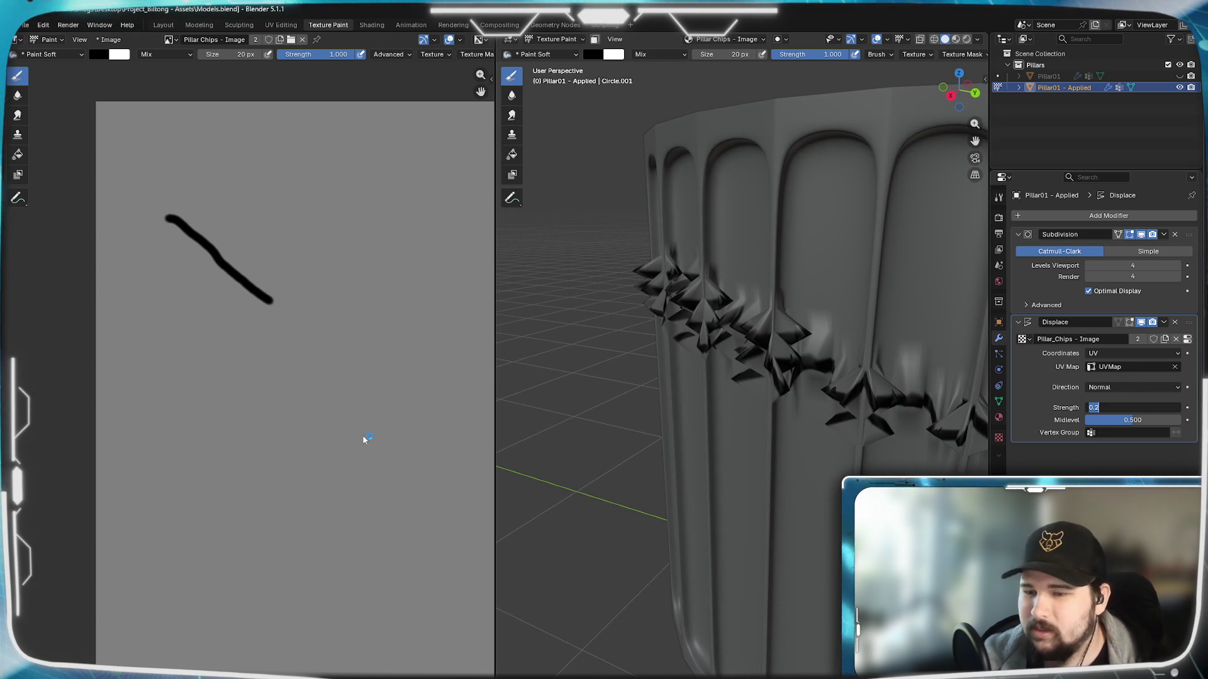
left_click(1141, 407)
type("0.05")
Step: Compare Displace strength 0.2 against 0.05 and settle on 0.05 for a subtle ridge
key("Return")
middle_click_drag(762, 390, 812, 406)
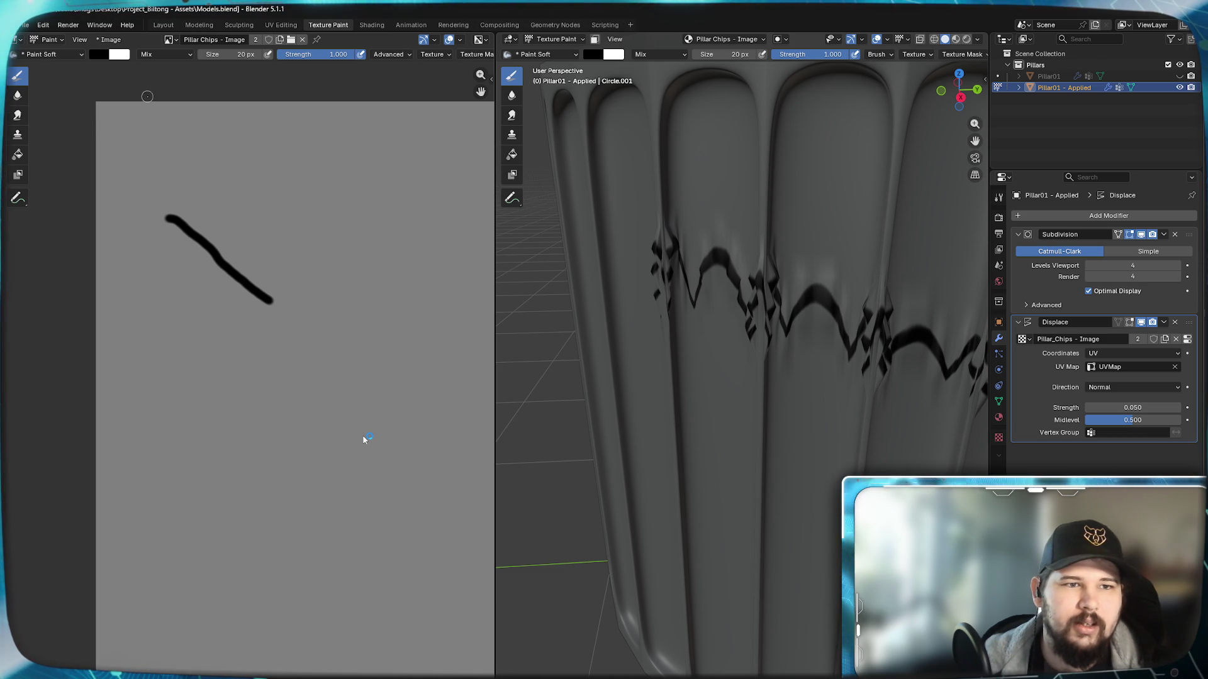
left_click_drag(1133, 407, 1161, 407)
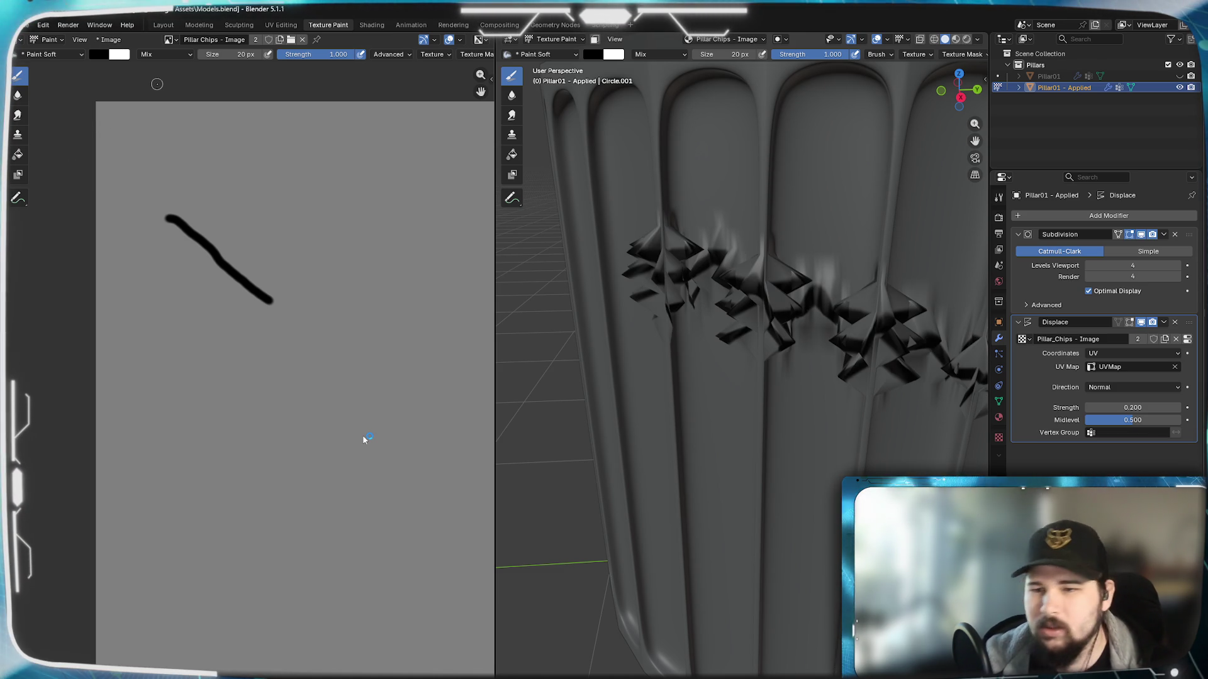
double_click(1133, 407)
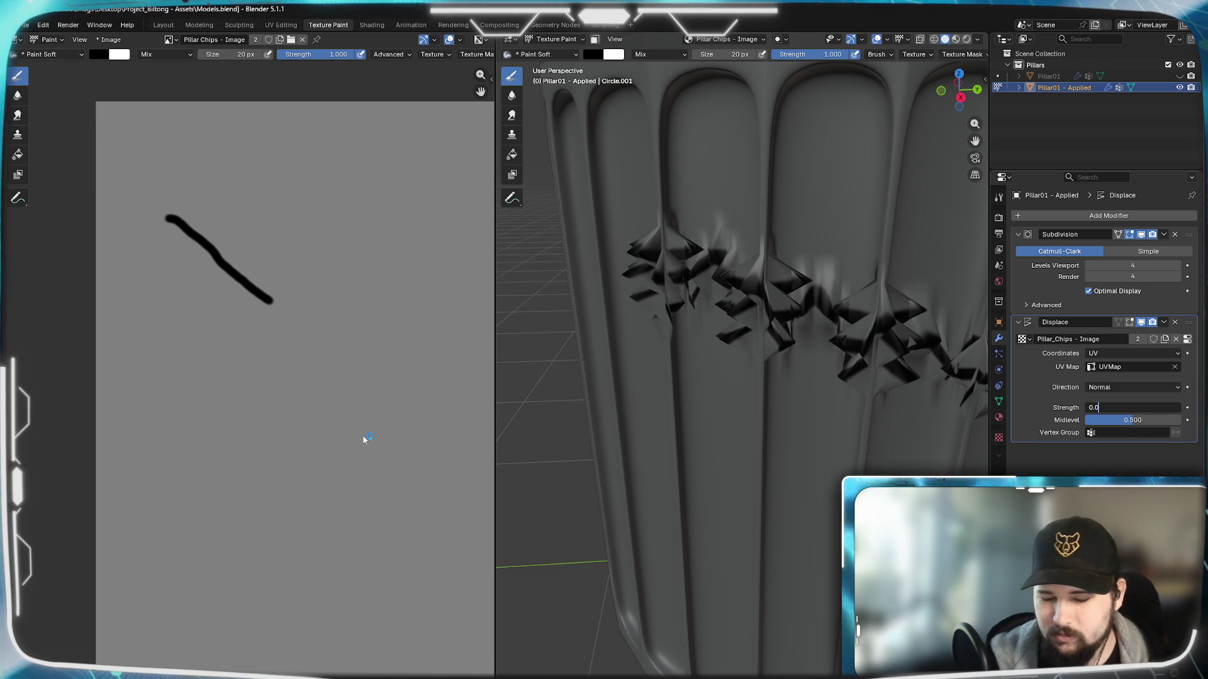
type("0.05")
key("Return")
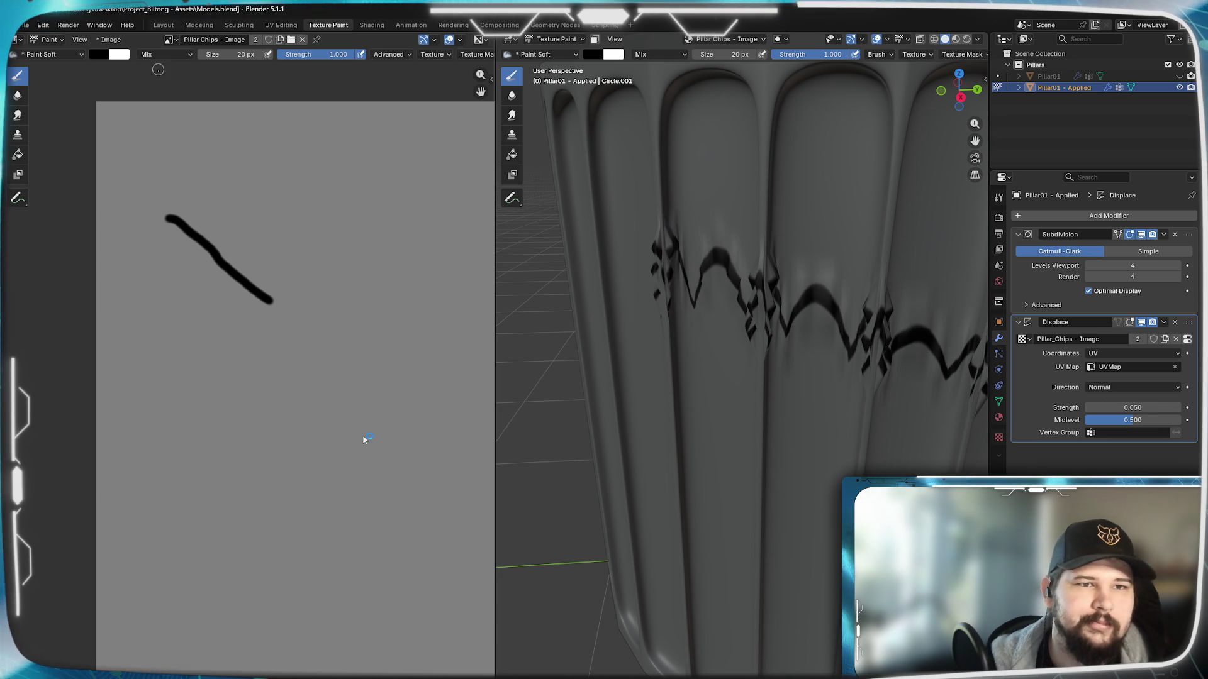
Step: Keep the brush blend mode at Mix and browse the image's save options
left_click(159, 56)
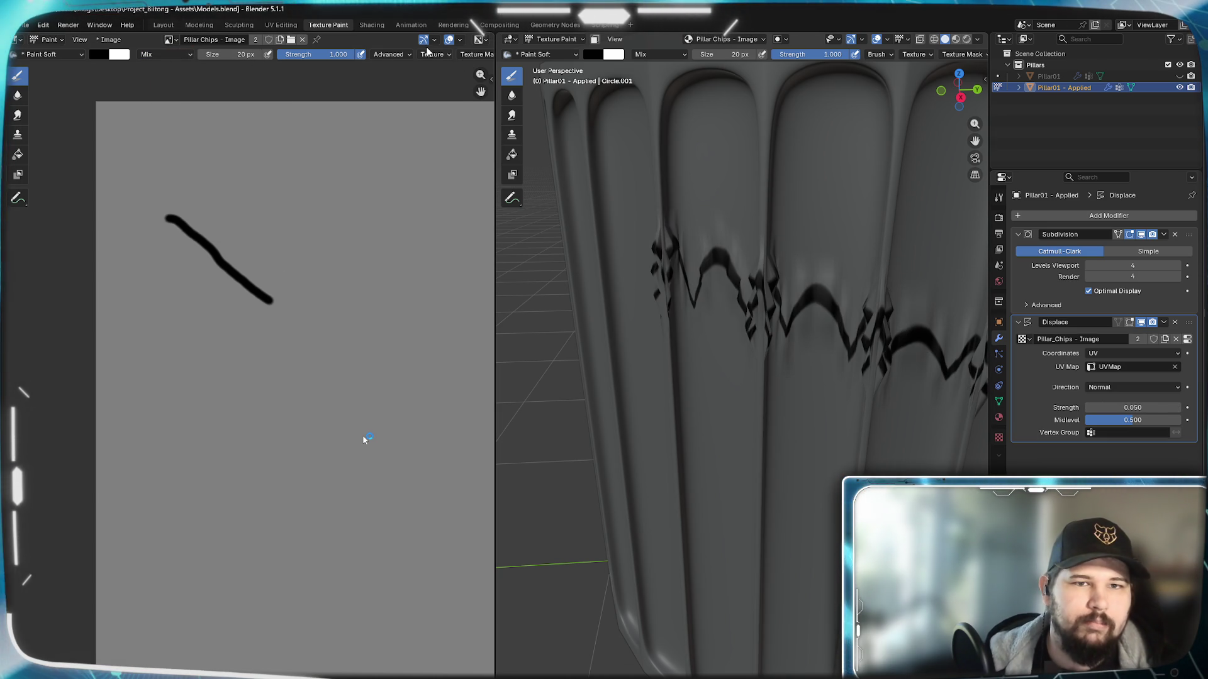
left_click(403, 56)
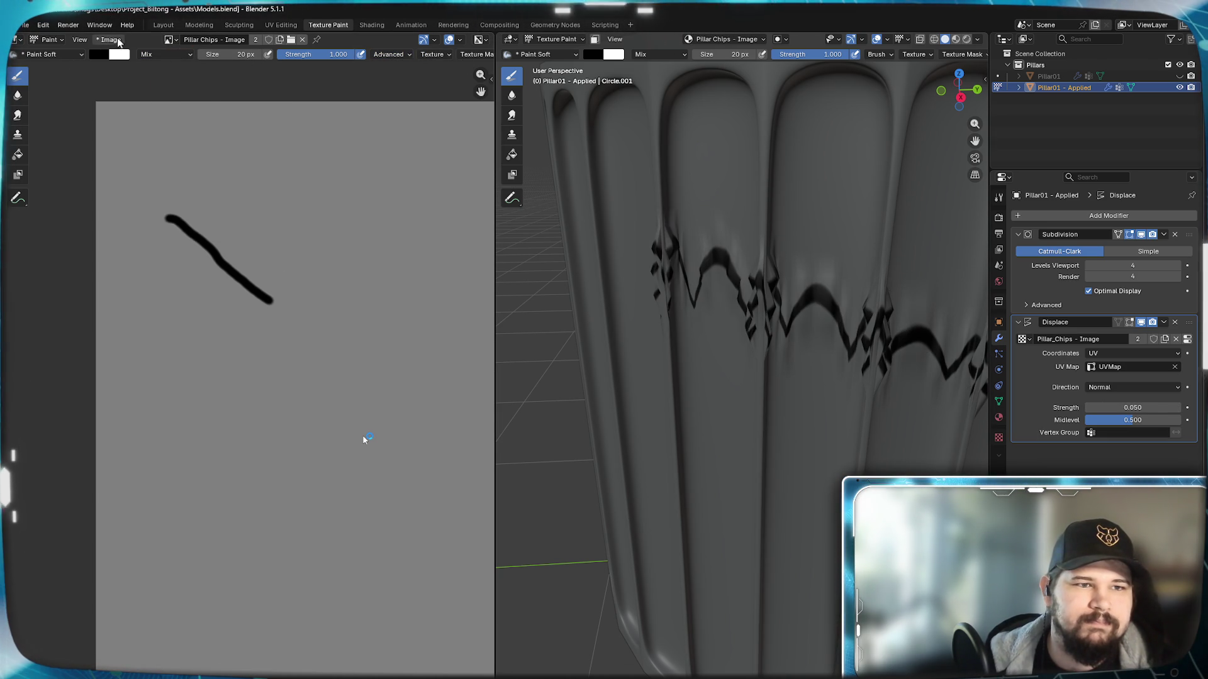
left_click(107, 40)
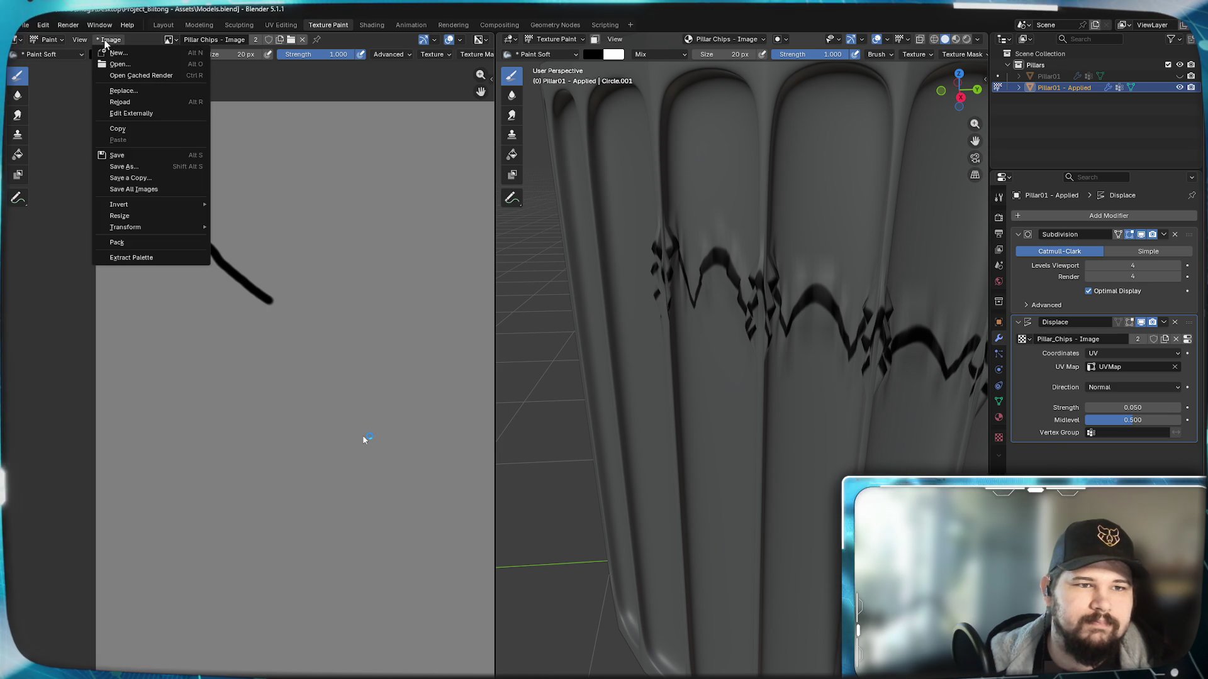
left_click(139, 44)
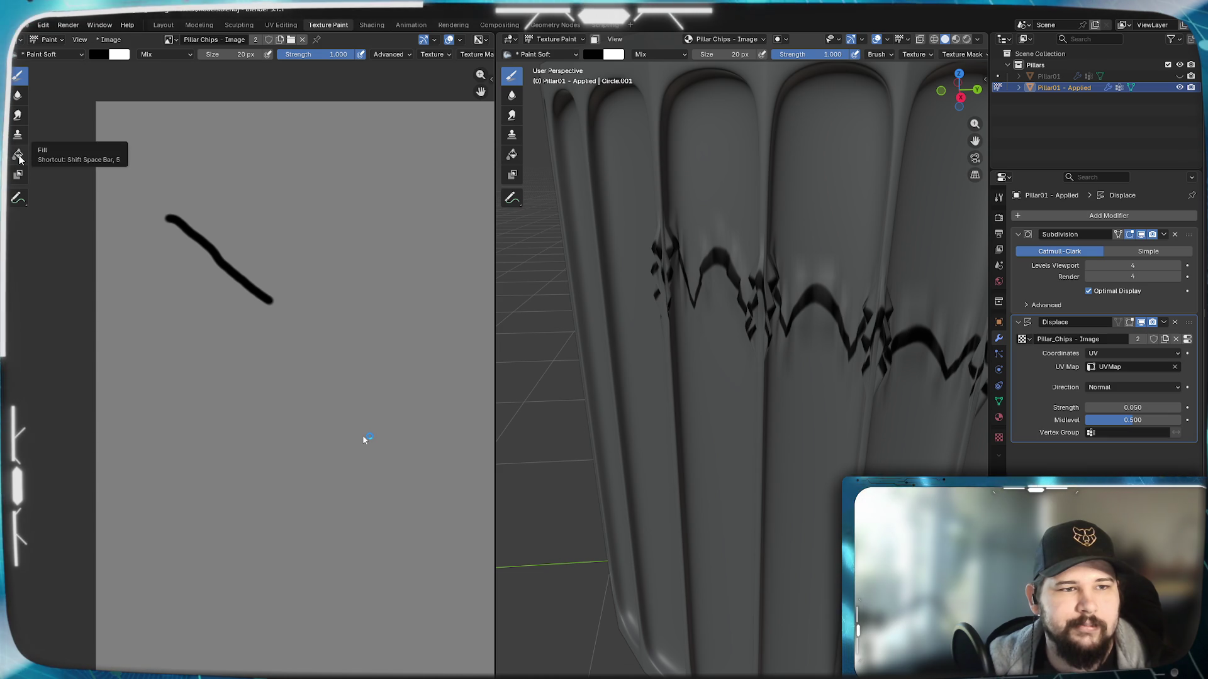
left_click(365, 439)
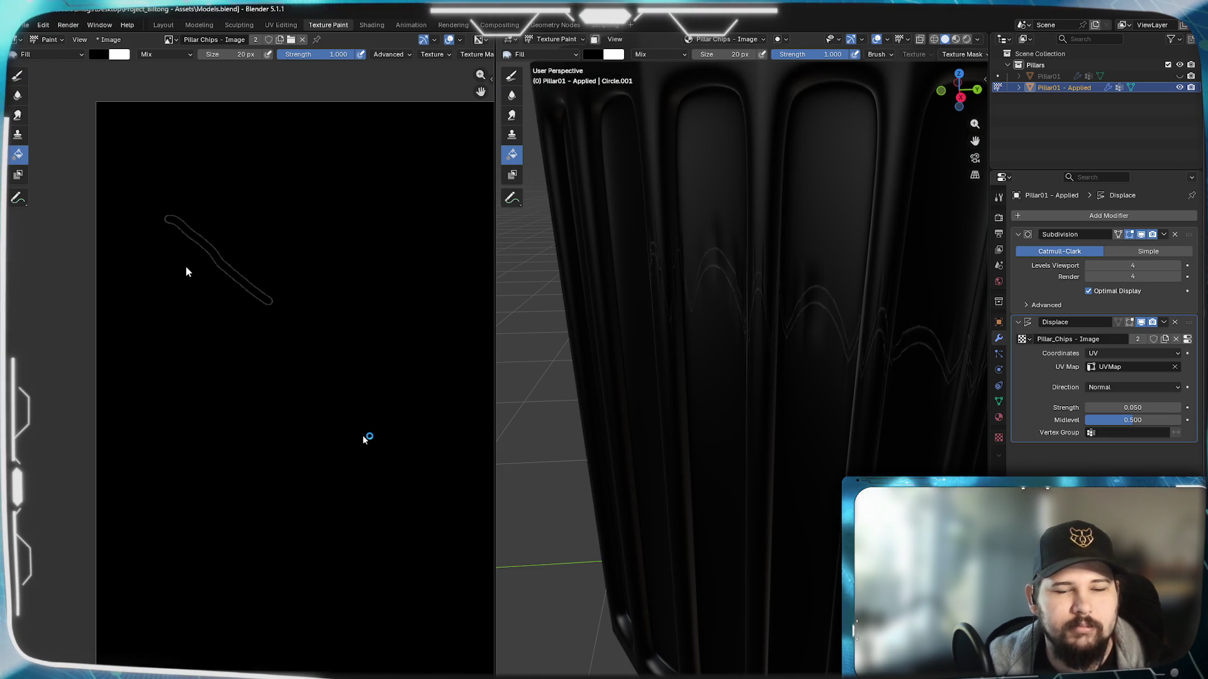
key("ctrl+z")
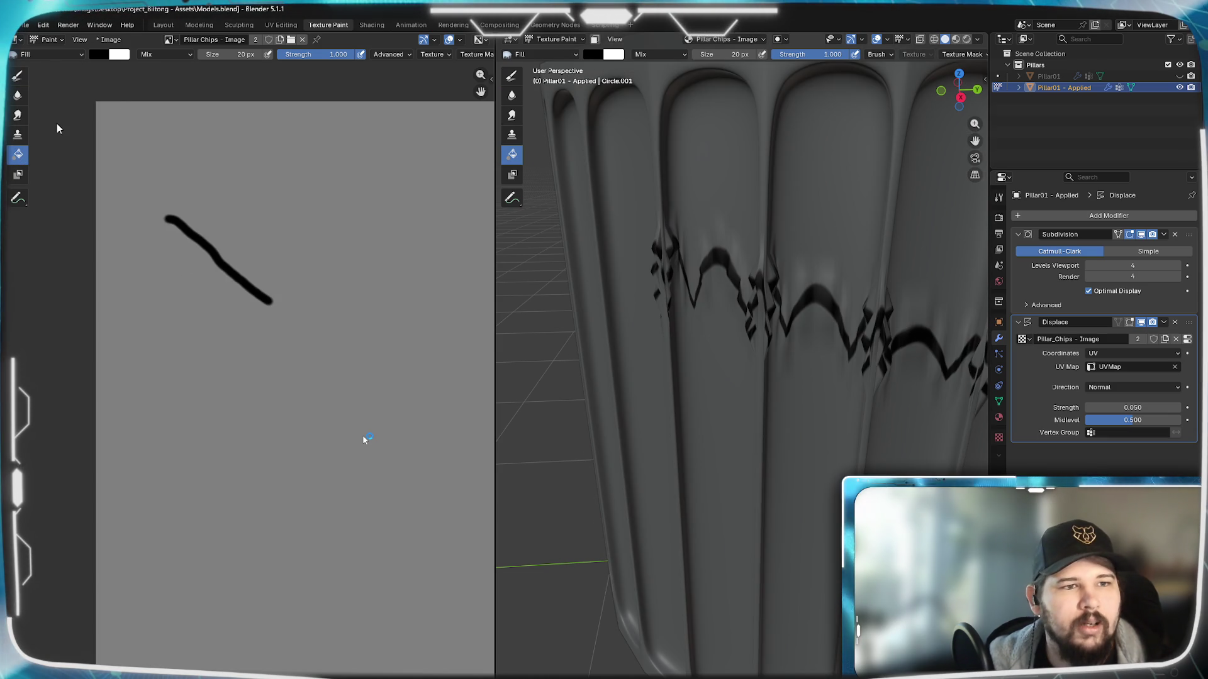